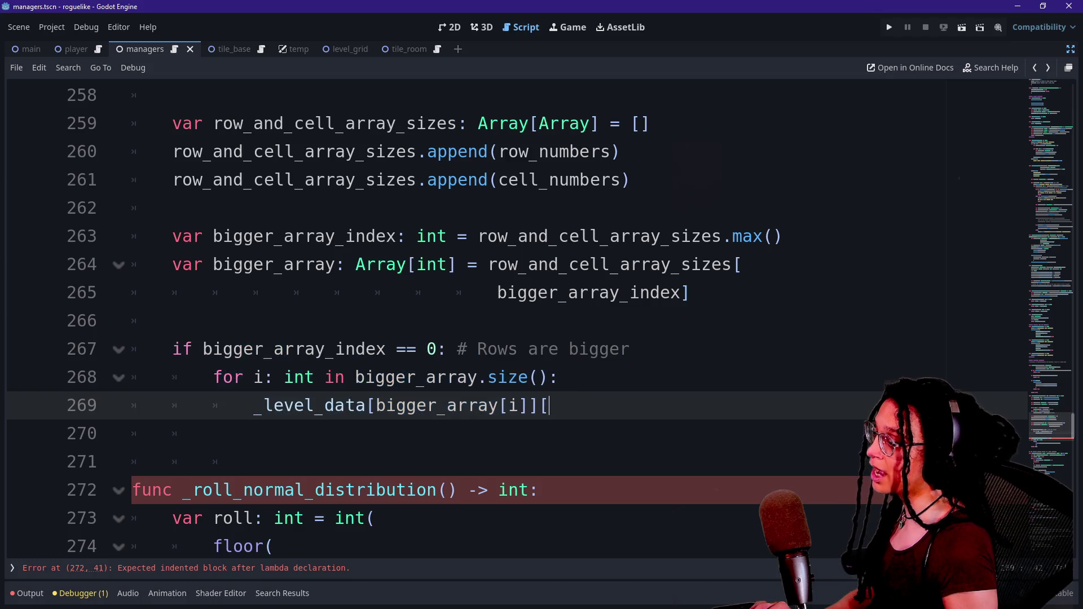
Step: Select and look over the code of the Rows are bigger branch
mouse_move(549, 405)
mouse_down()
mouse_move(395, 377)
mouse_move(172, 377)
mouse_move(172, 349)
mouse_move(550, 405)
mouse_up()
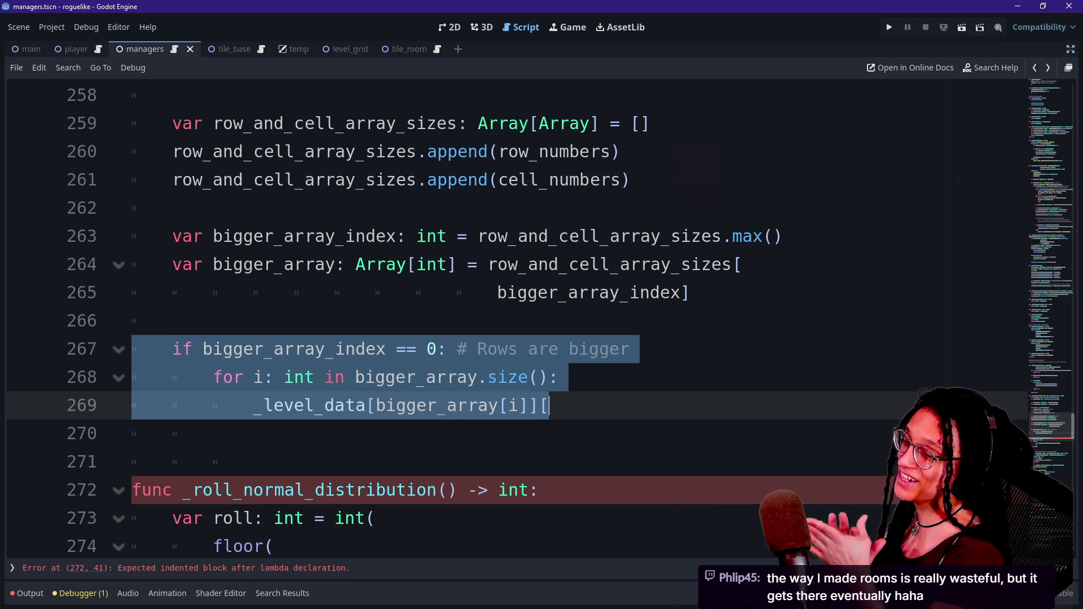
mouse_move(549, 405)
mouse_down()
mouse_move(316, 349)
mouse_move(132, 348)
mouse_up()
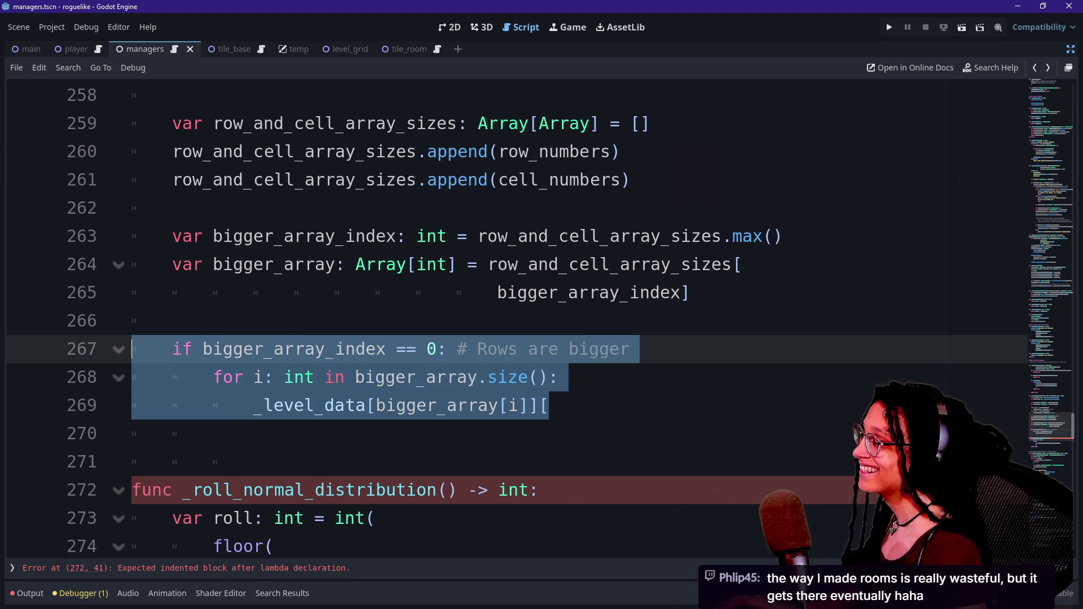
click(549, 405)
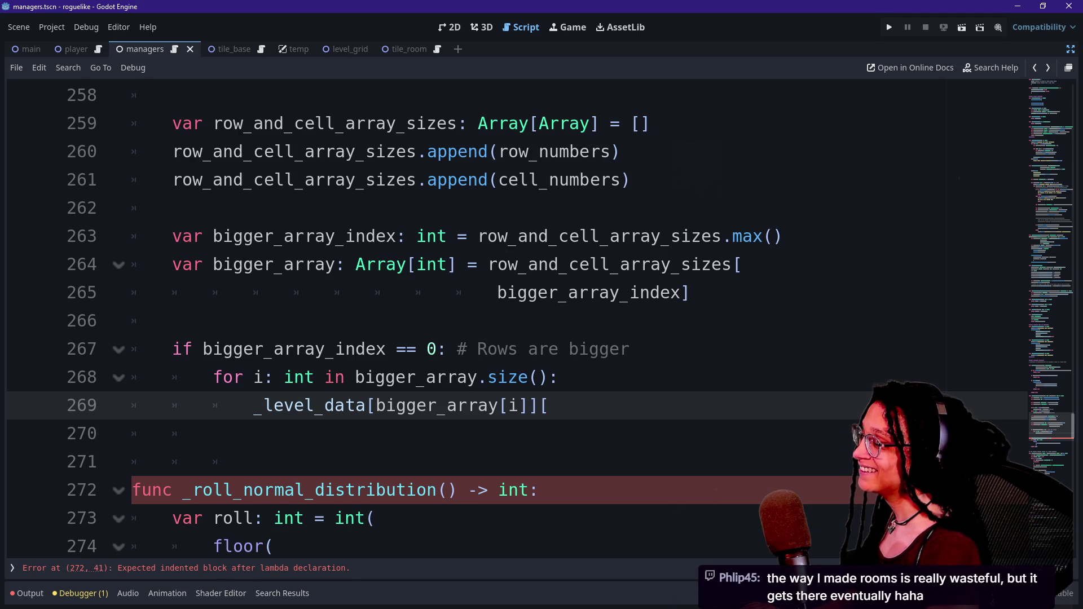
key(Down)
key(Down)
key(Up)
key(Up)
key(Up)
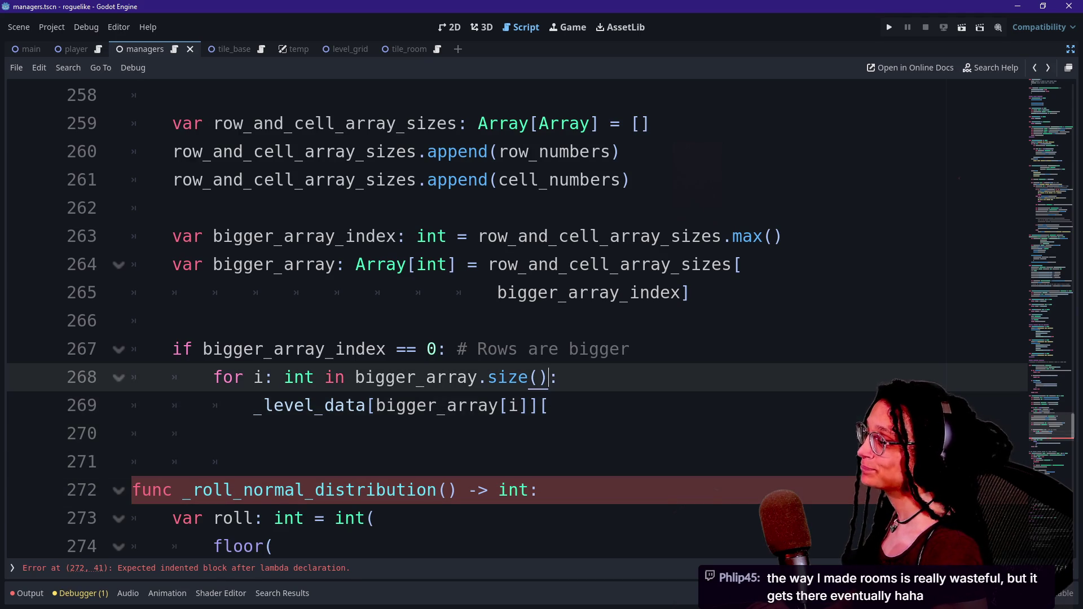
key(Down)
key(Down)
click(549, 405)
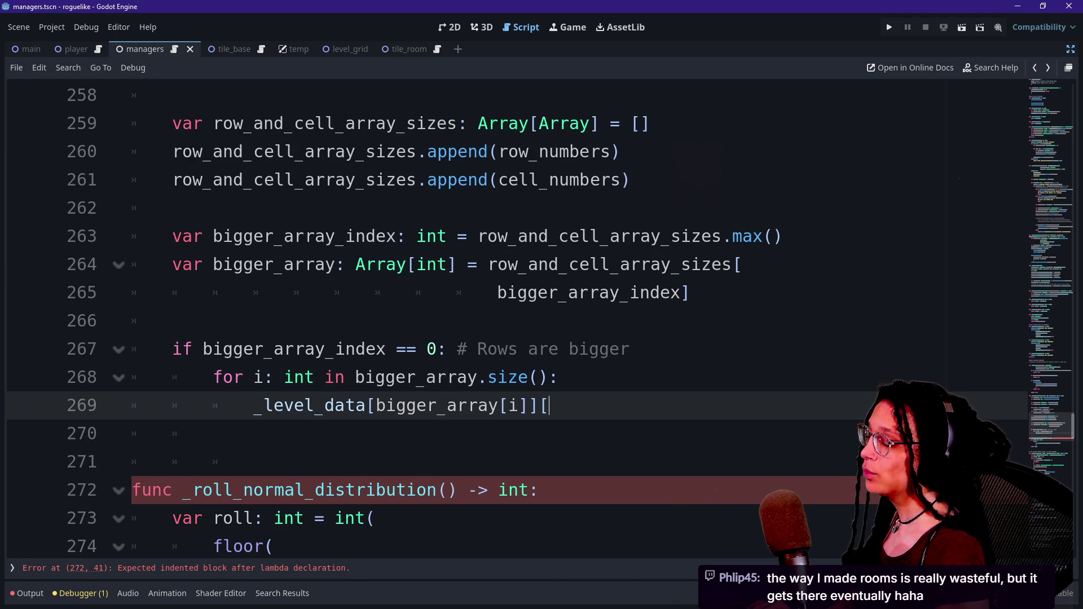
Step: Delete the stray closing bracket after the '[' on the unfinished _level_data line
drag(273, 349, 285, 377)
click(222, 434)
drag(425, 377, 549, 405)
click(367, 349)
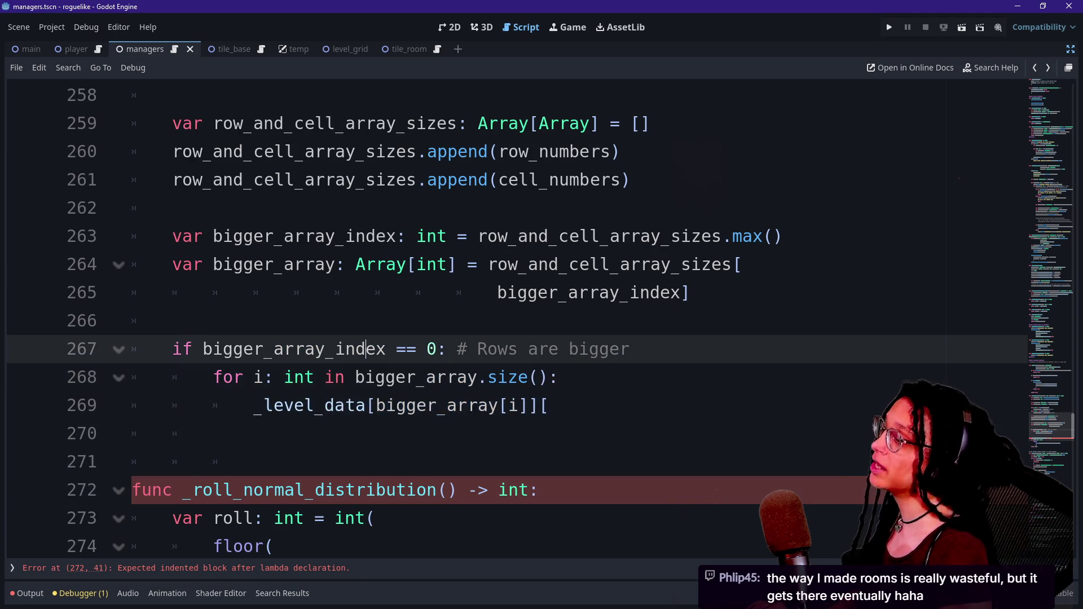
double_click(299, 376)
click(223, 433)
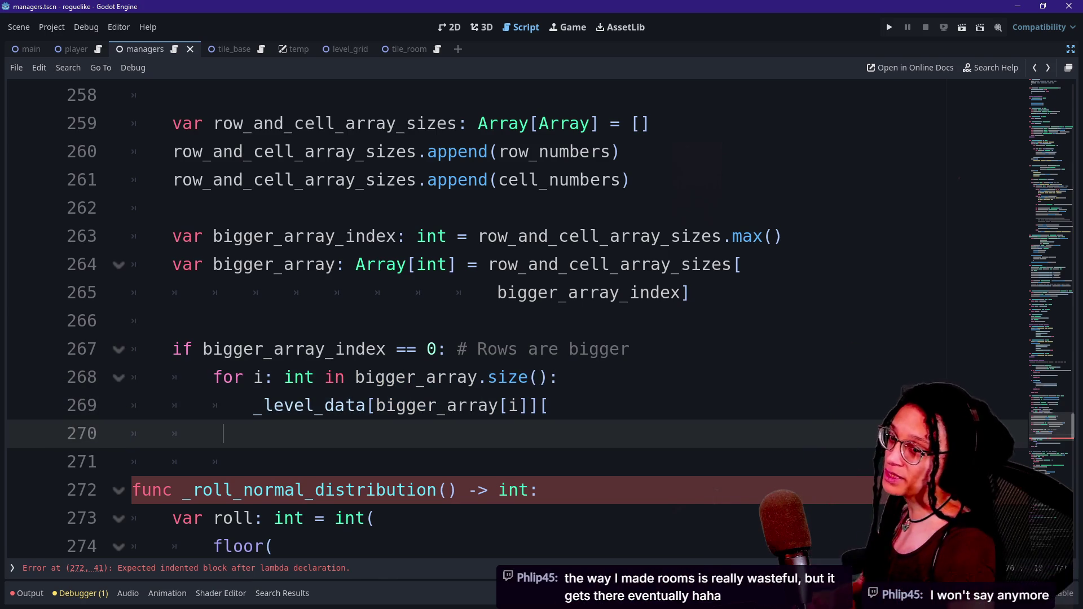
click(549, 405)
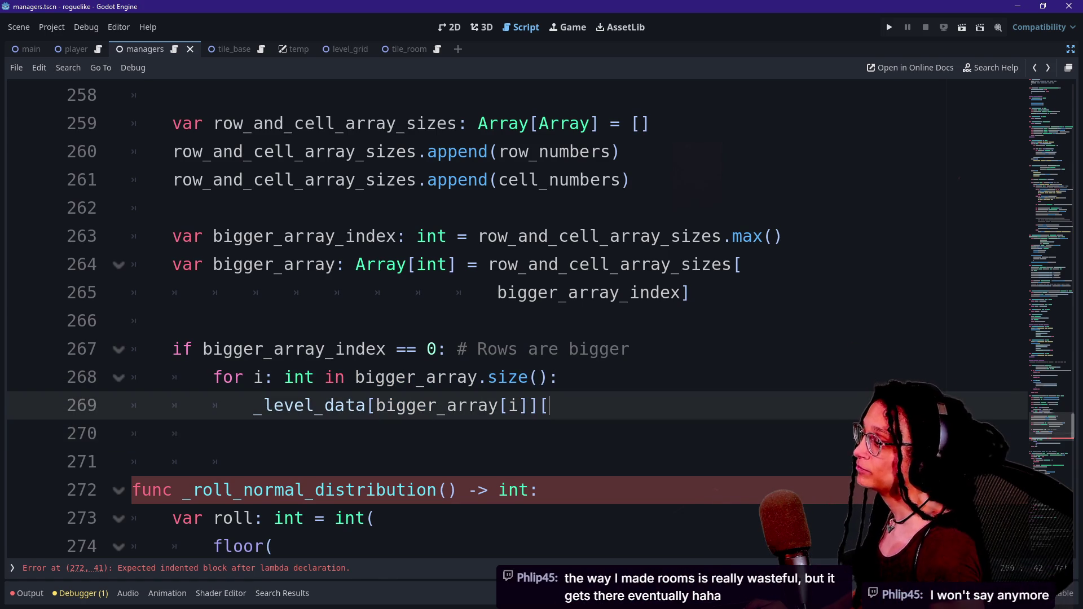
text(])
key(BackSpace)
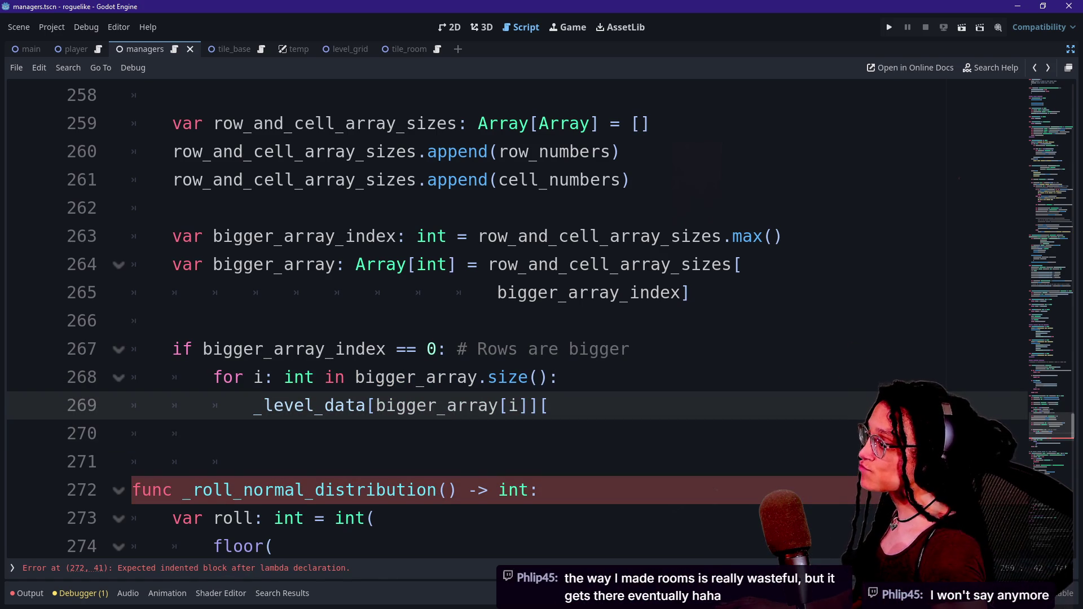
Step: Start a new line under the Rows are bigger if and type 'var rows_arra'
key(Up)
key(Down)
key(Down)
key(Down)
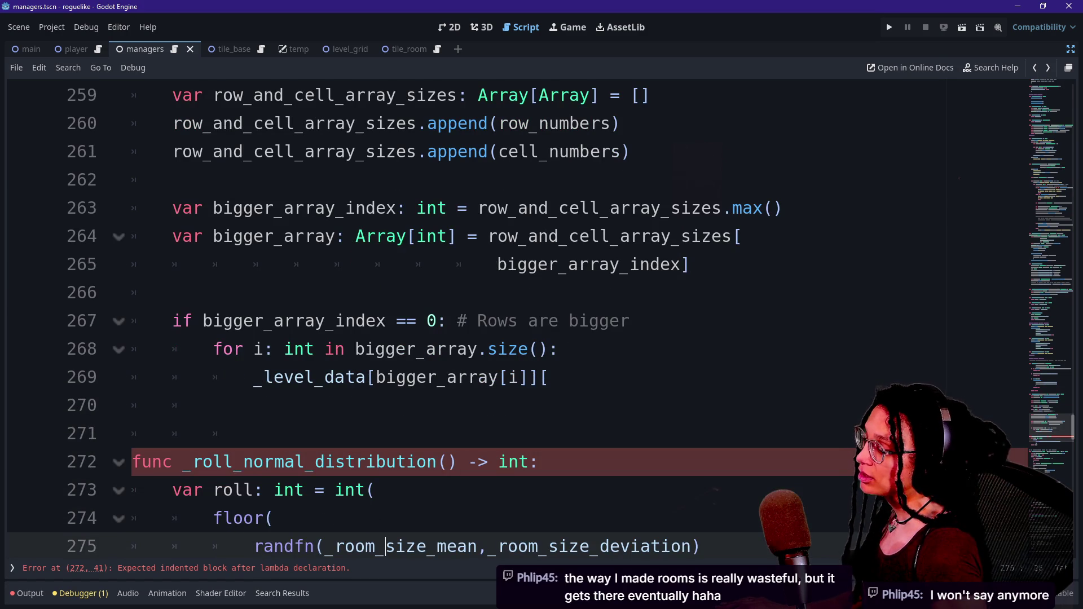
drag(376, 378, 498, 377)
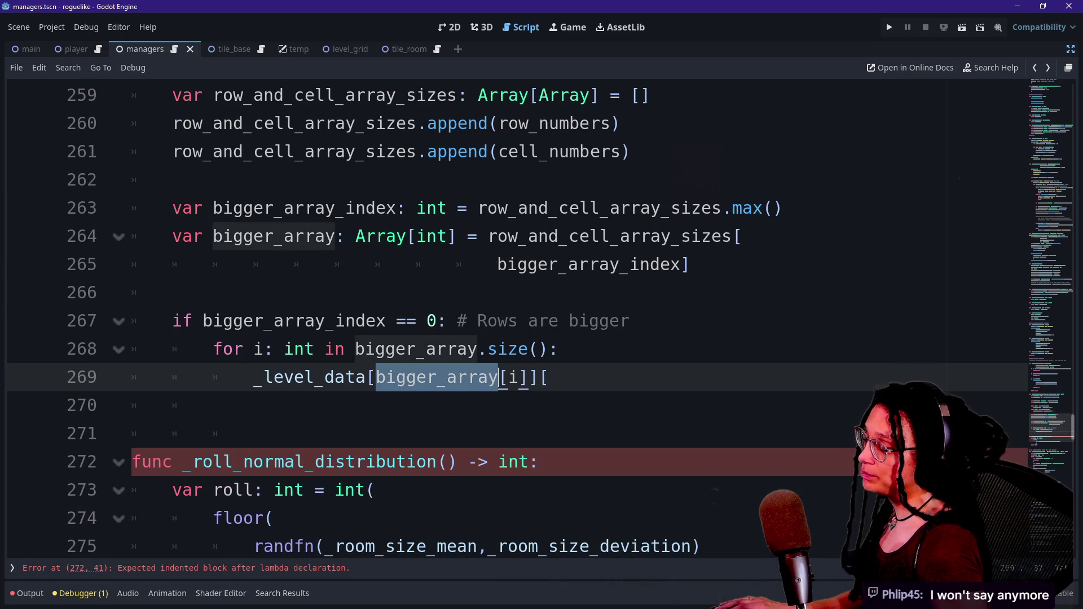
key(Left)
key(Up)
key(End)
key(Up)
key(End)
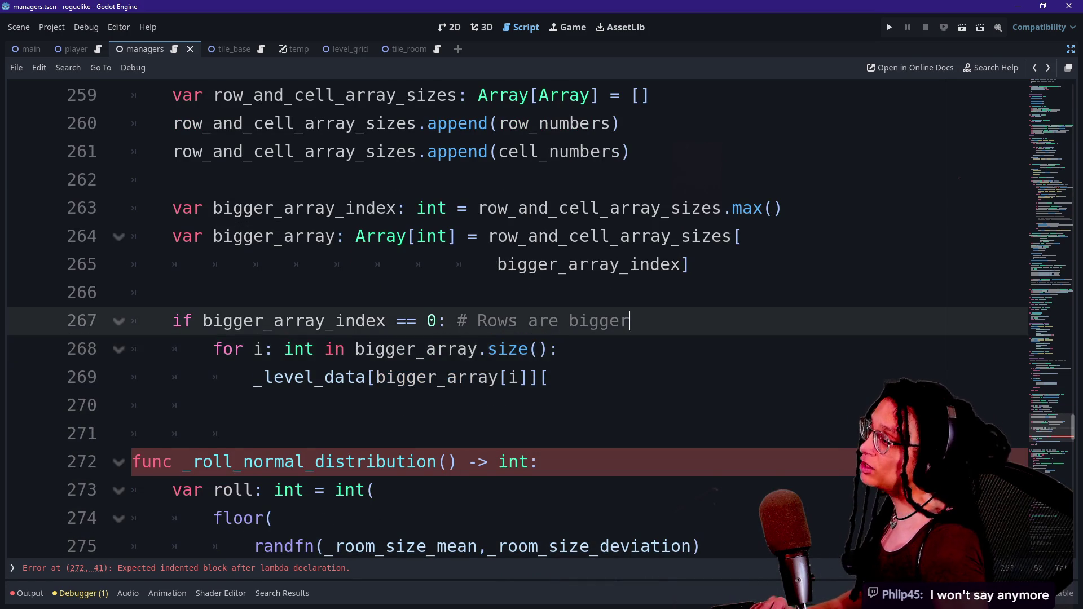
key(Return)
text(var)
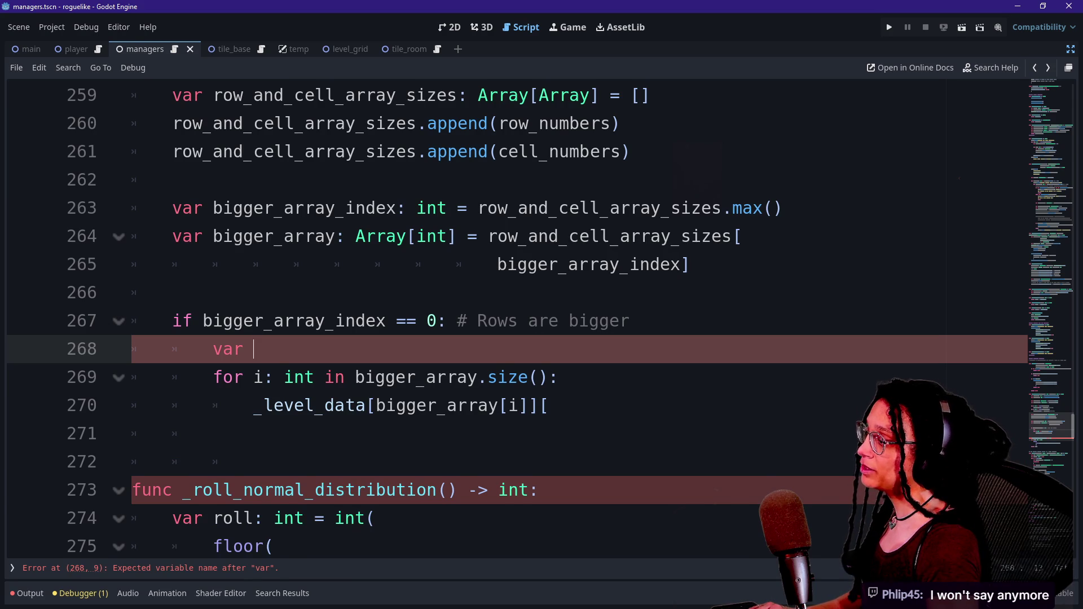
text( rows_array)
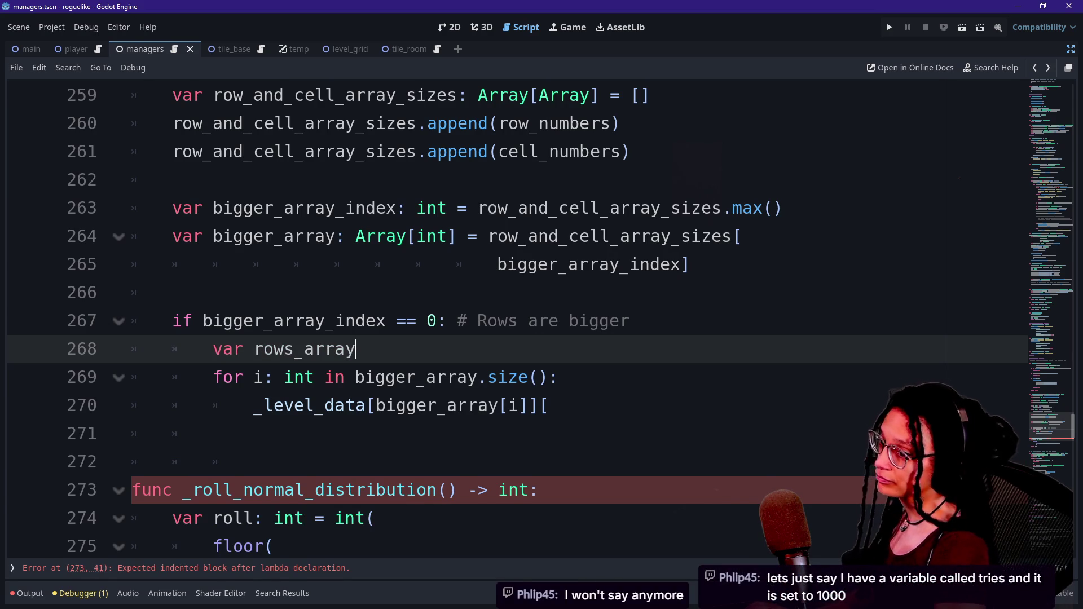
Step: Give the rows_array declaration the type annotation ': Array[int]'
scroll(507, 315, up, 1)
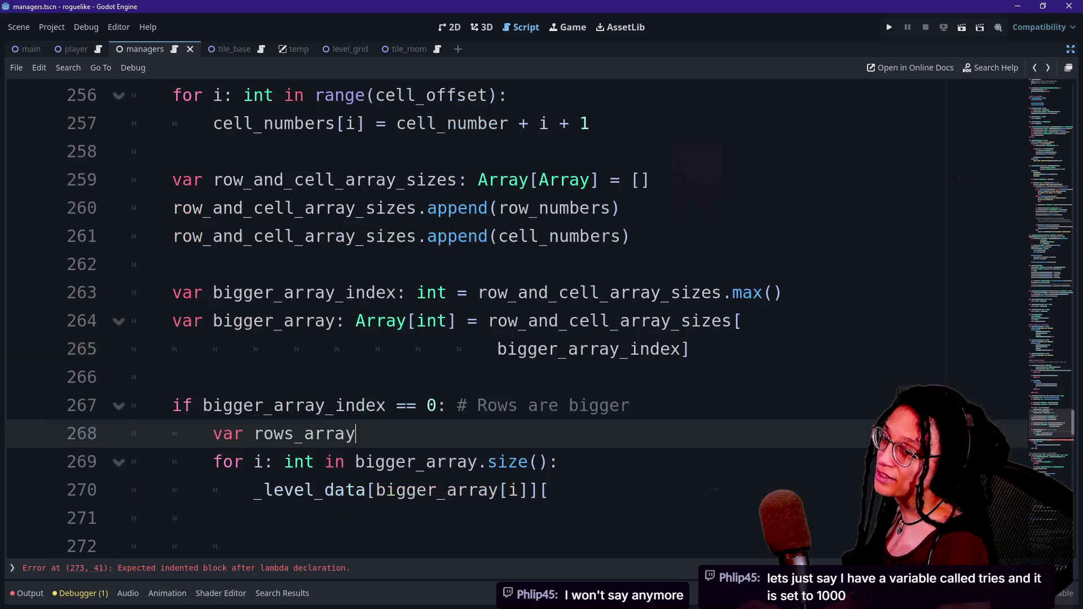
click(173, 264)
click(357, 433)
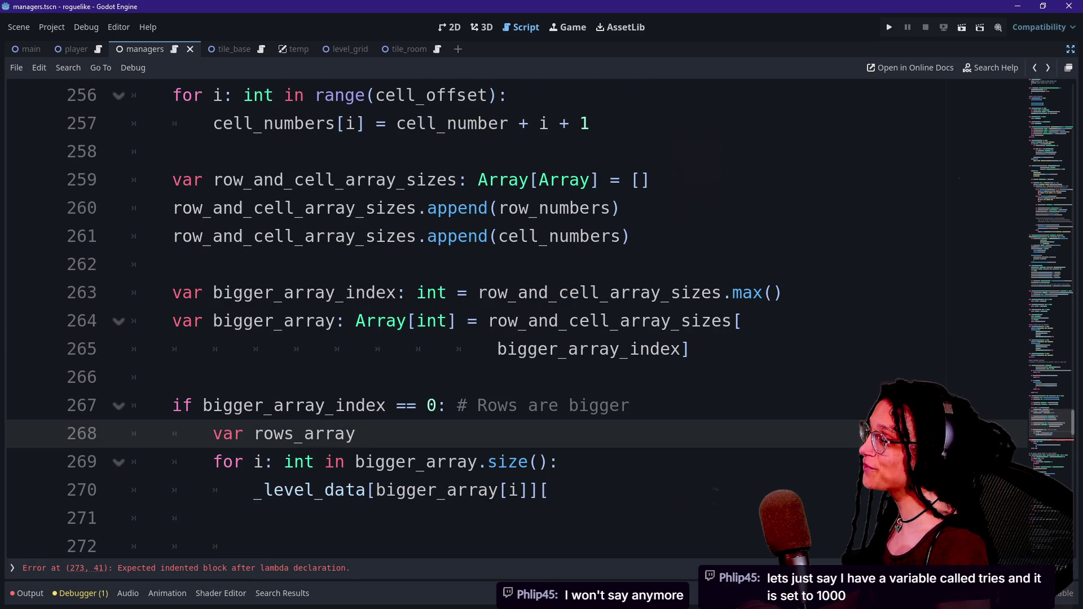
key(Up)
key(Up)
key(Up)
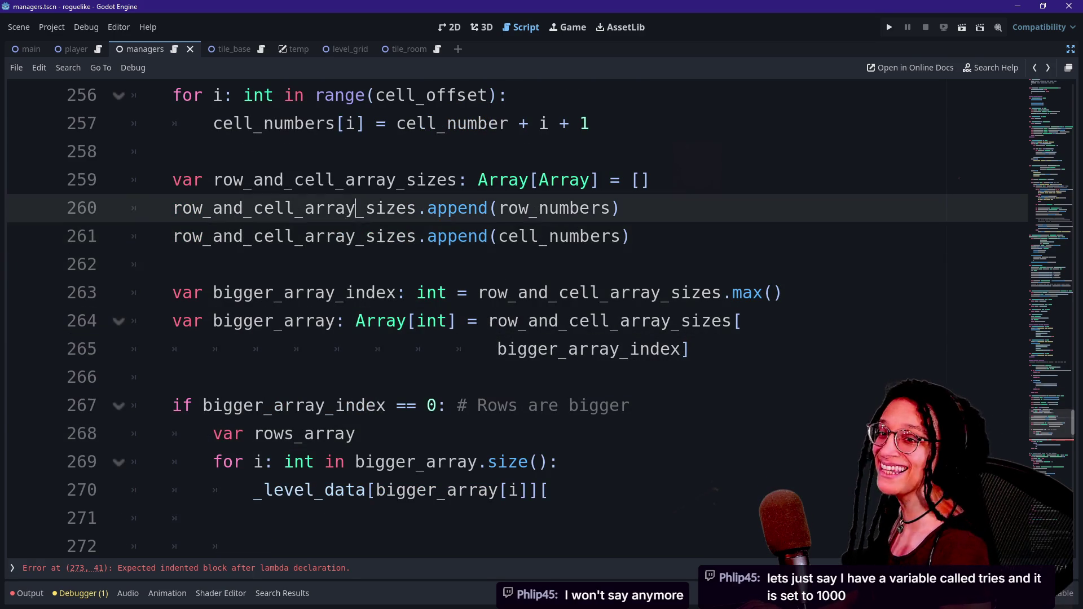
key(Up)
key(Up)
key(Up)
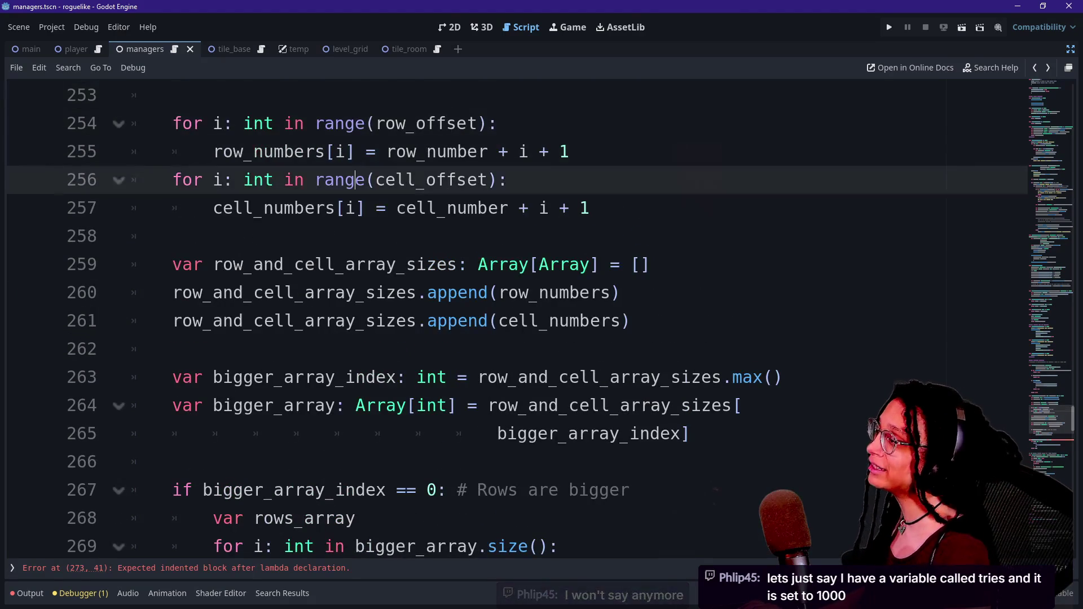
key(Down)
key(Down)
key(Down)
key(Up)
key(Up)
key(Up)
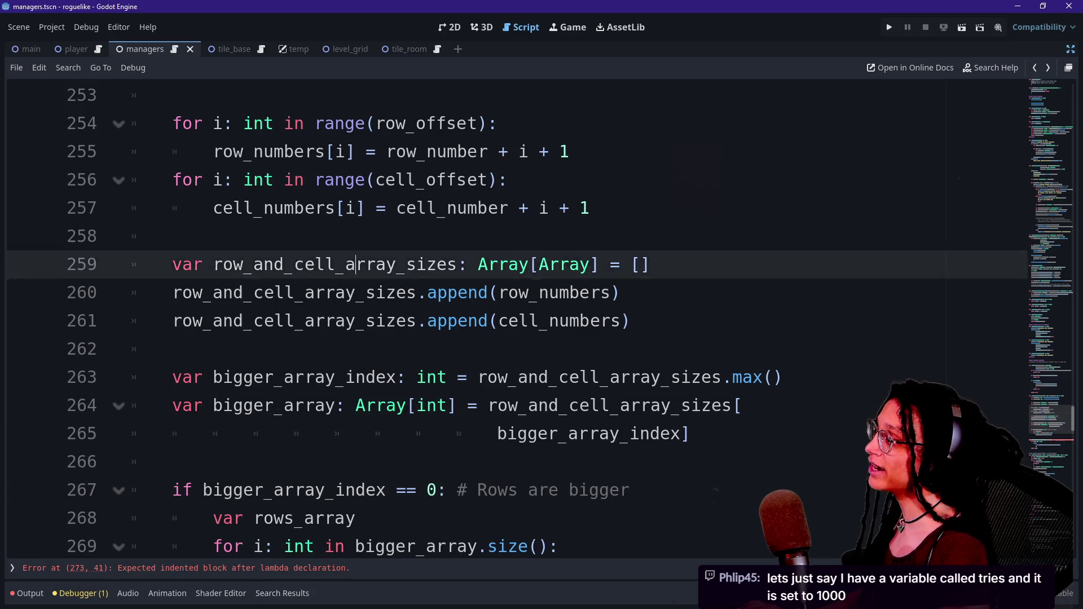
key(Up)
key(Up)
key(Up)
key(Down)
key(Down)
key(Down)
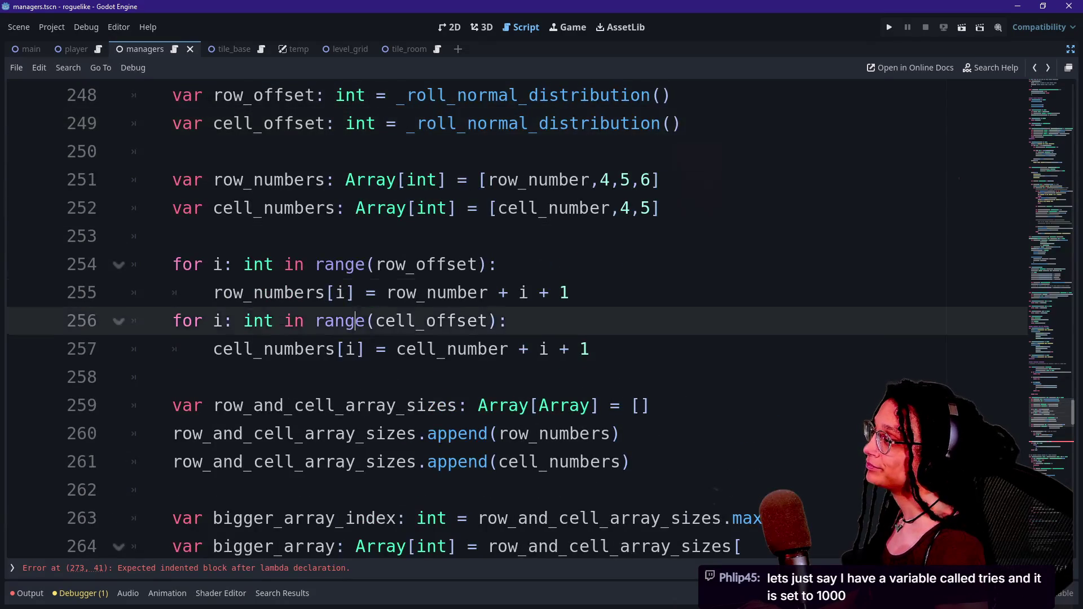
key(Down)
key(Down)
key(Down)
key(Up)
key(Up)
key(Up)
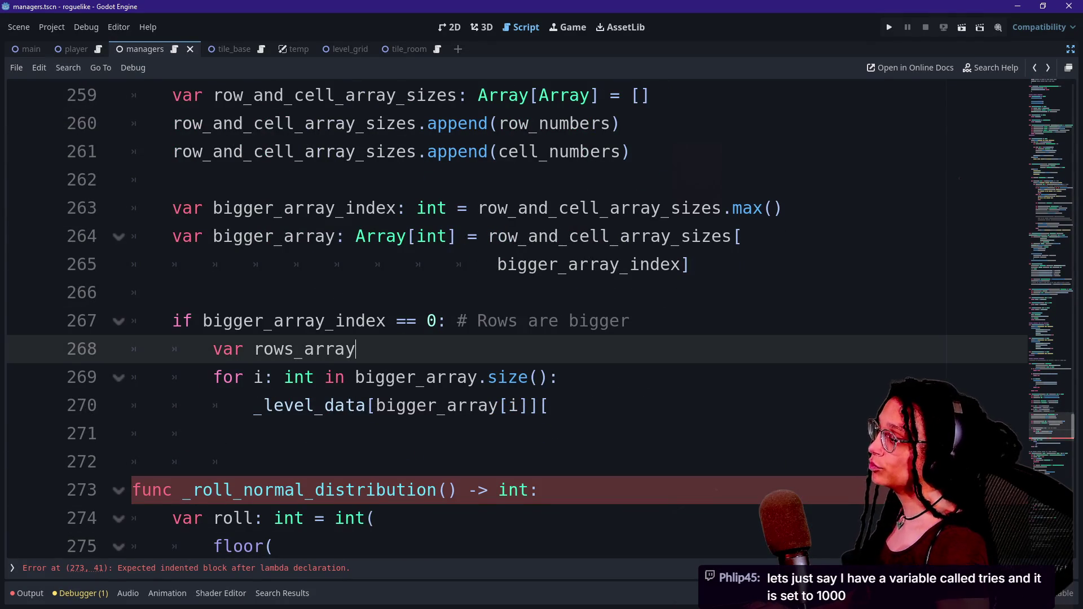
text(: )
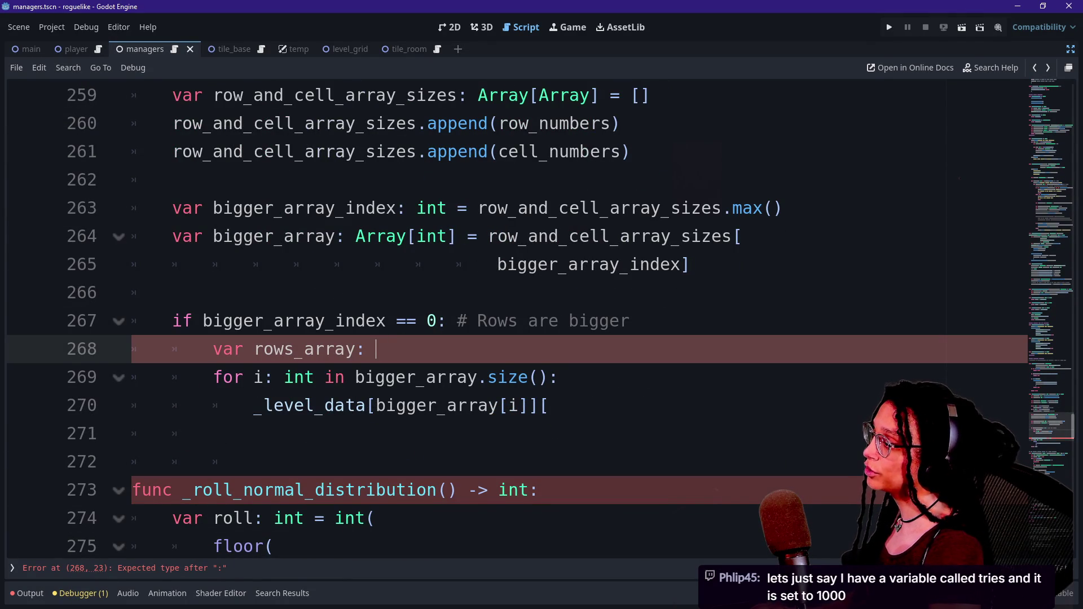
text(Array[int)
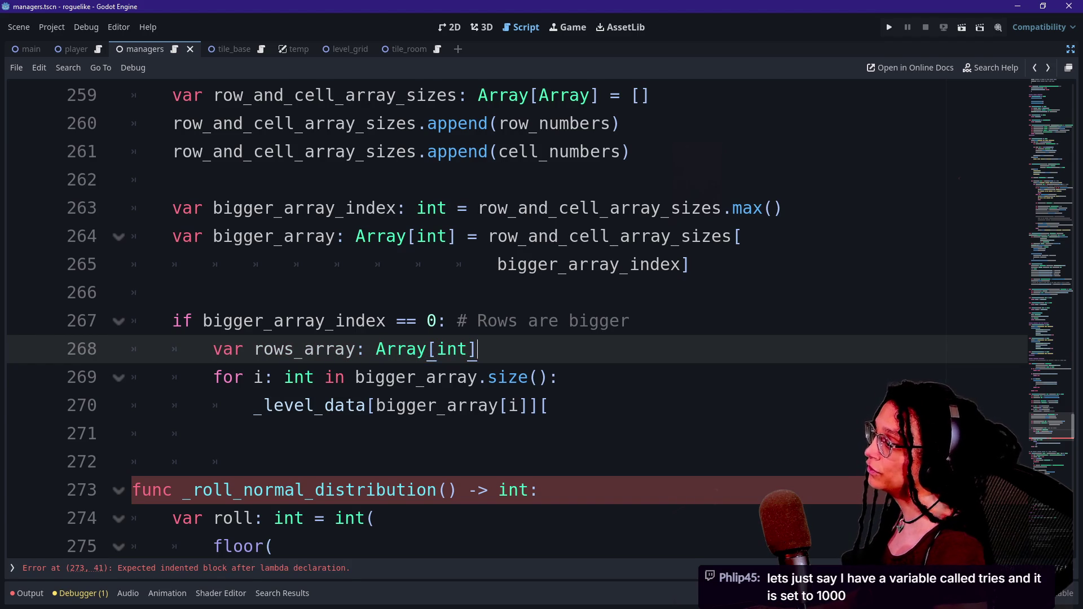
Step: Delete the leftover indentation on the blank line below the loop
key(Down)
key(Down)
key(Up)
key(Down)
key(Down)
key(Down)
key(Down)
key(Up)
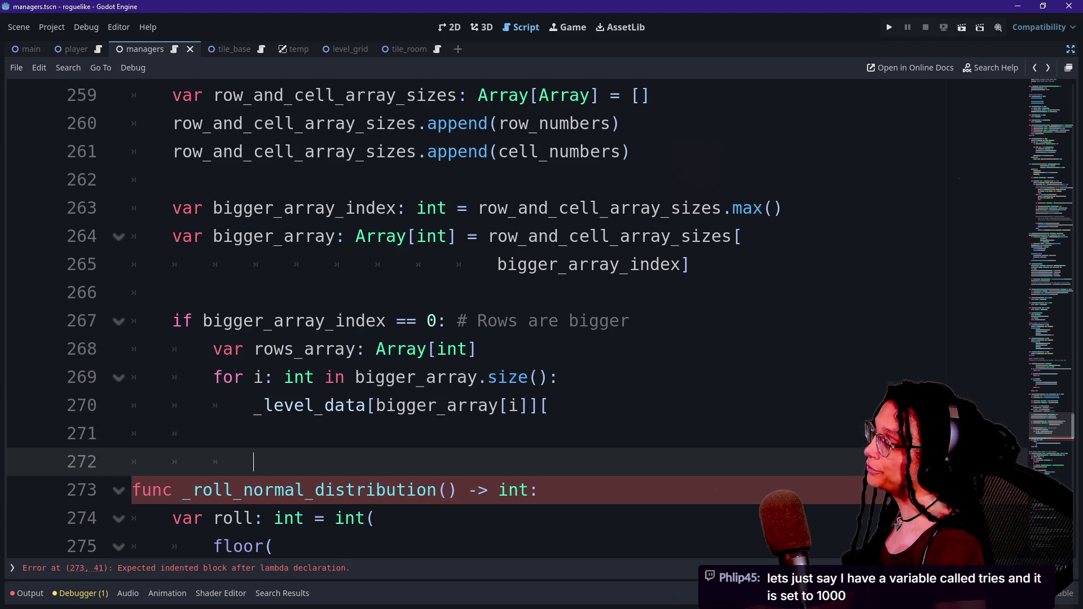
key(Up)
key(Up)
key(Down)
key(Down)
key(Down)
key(Up)
key(Up)
key(Down)
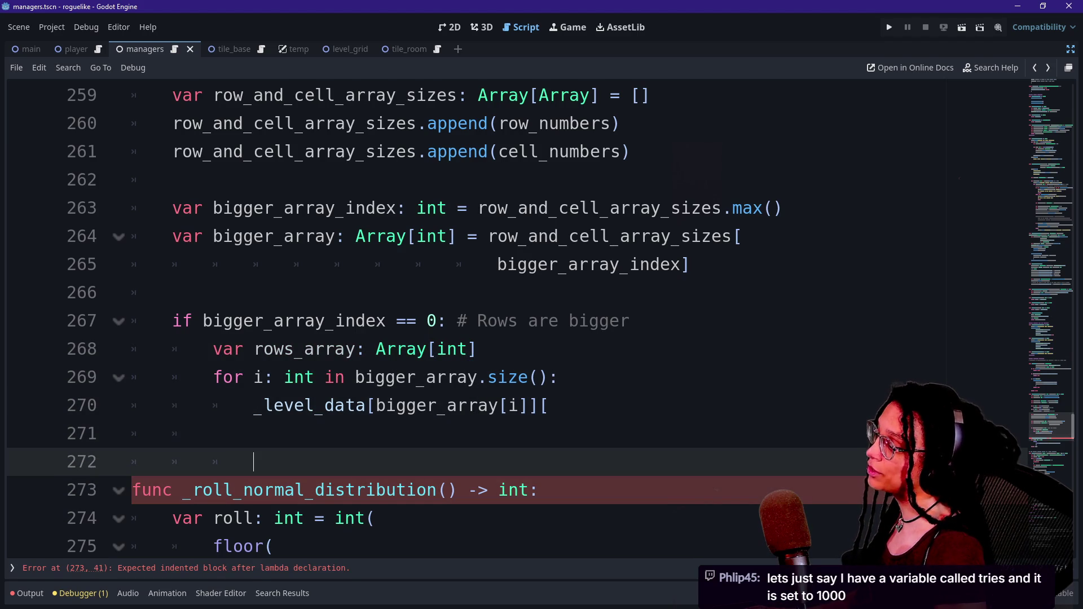
key(Up)
key(Right)
key(Right)
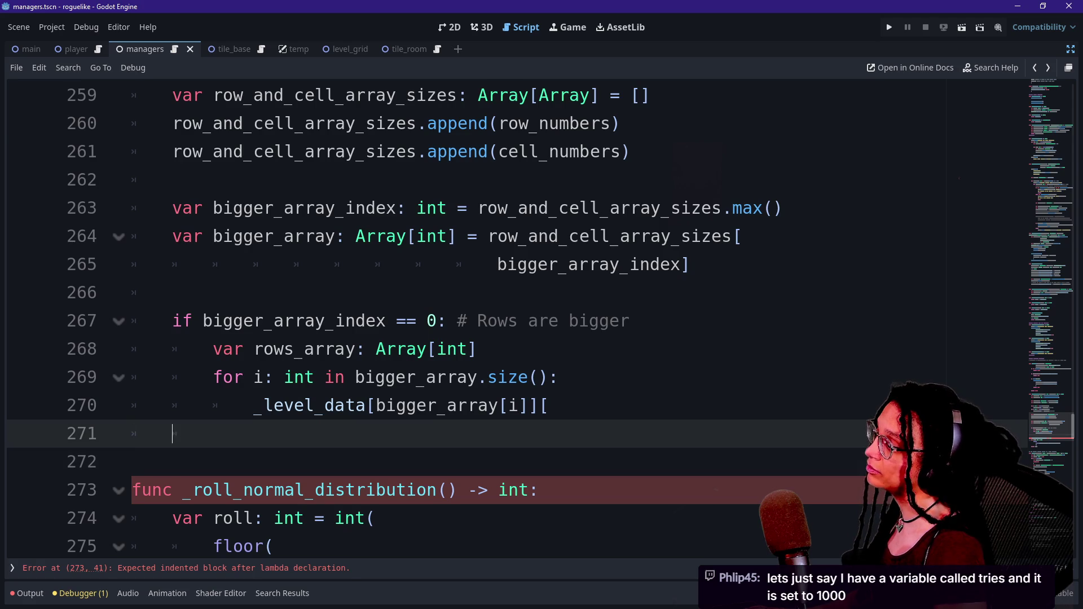
key(BackSpace)
key(BackSpace)
key(Down)
key(Down)
Step: Check the lines near the loop and return to the end of the rows_array declaration
key(Up)
key(Up)
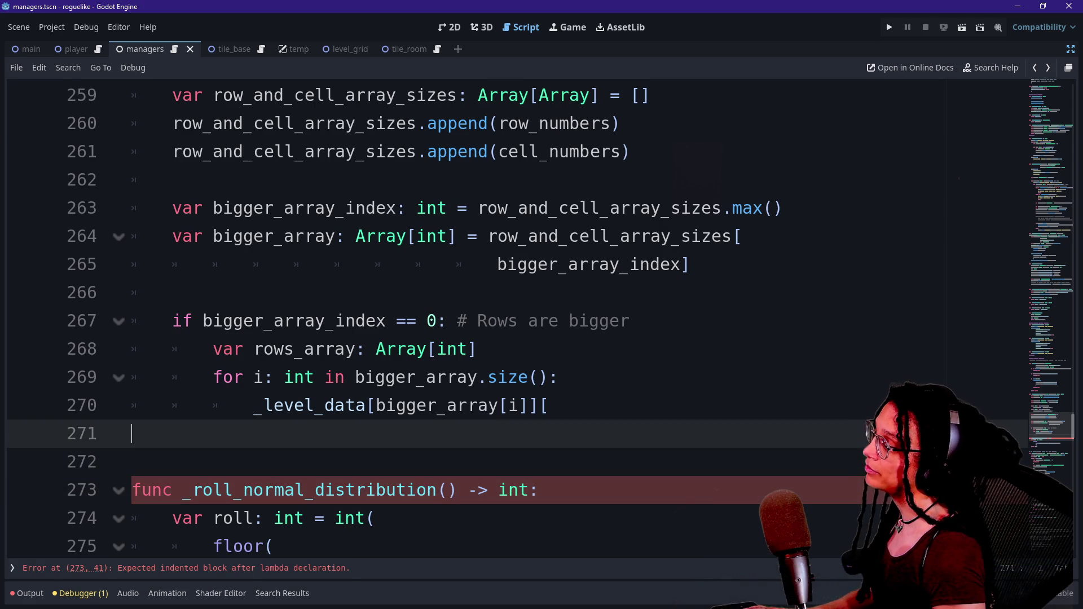
key(Up)
key(Up)
key(Up)
key(Down)
key(Down)
key(Down)
key(Down)
key(Down)
key(Down)
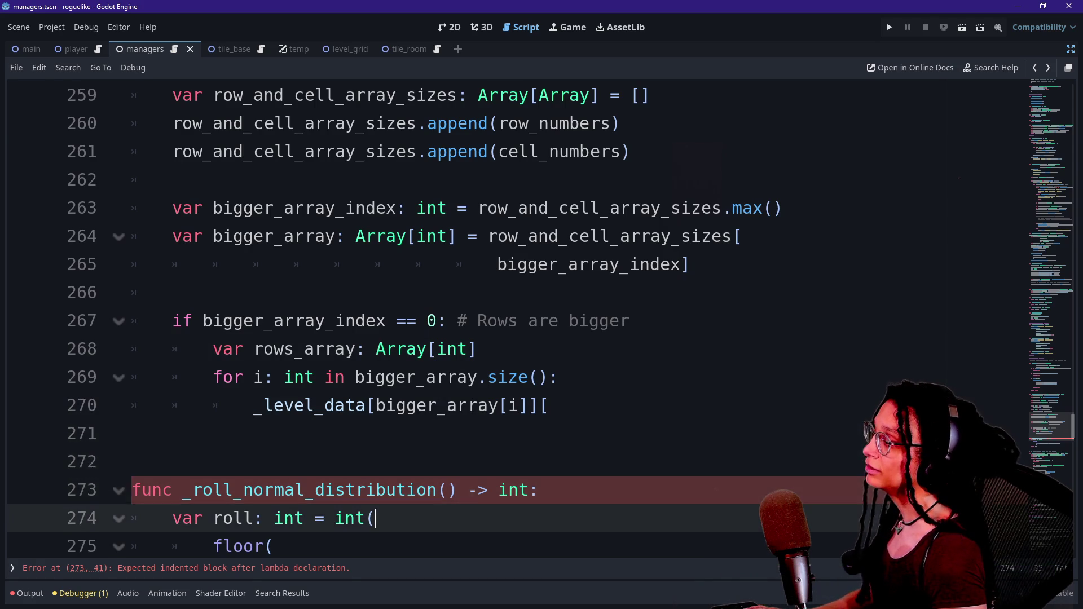
key(Up)
key(Up)
key(Down)
key(Up)
key(Up)
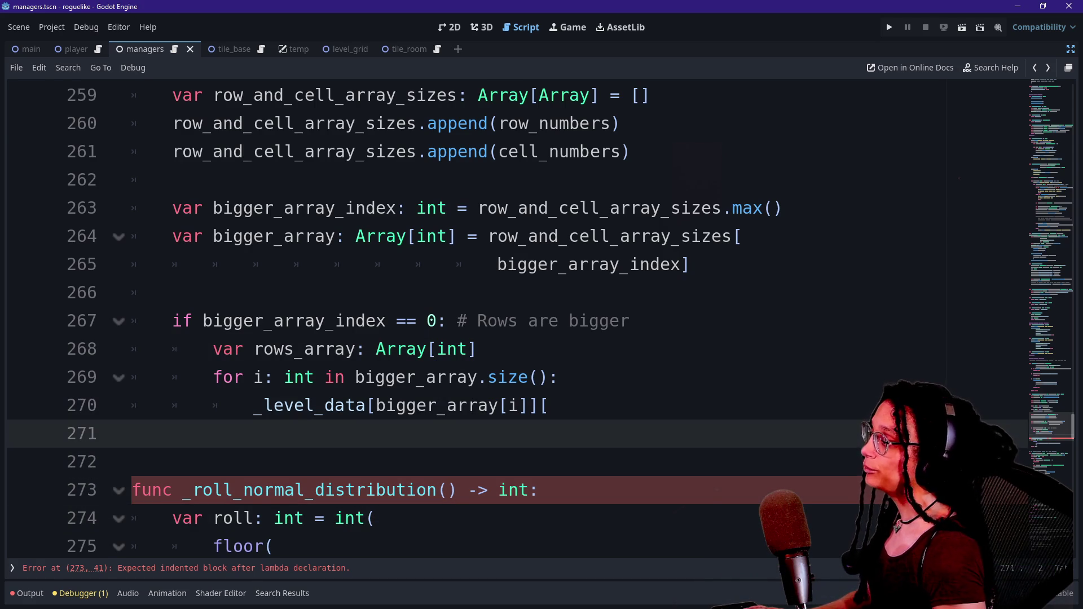
click(478, 349)
text(=)
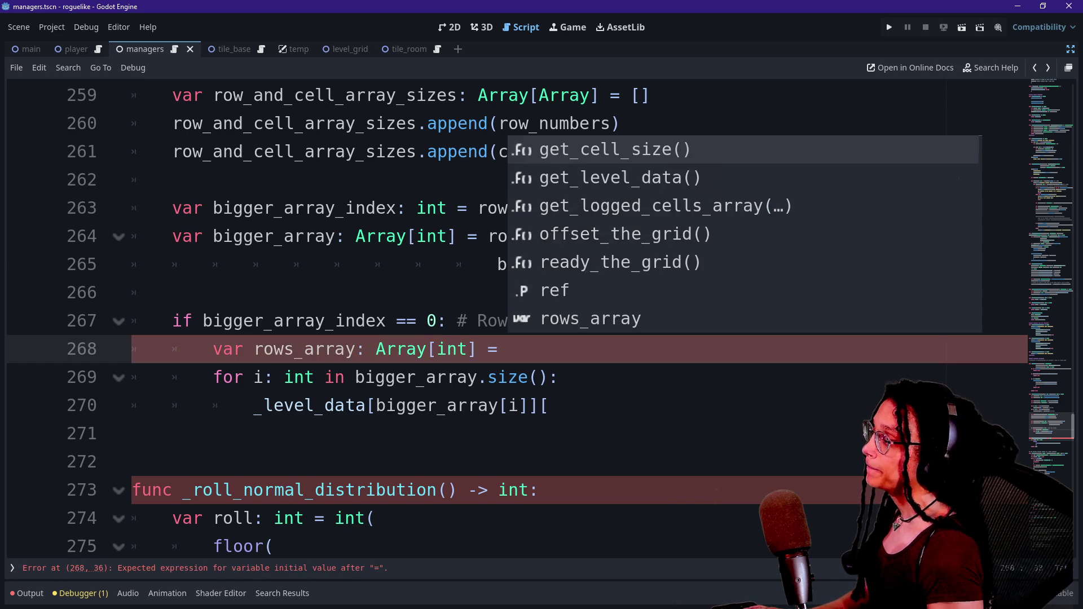
Step: Assign rows_array the value bigger_array.duplicate()
key(Escape)
key(Down)
key(Down)
key(Down)
key(Up)
key(Up)
key(Up)
key(Down)
key(Down)
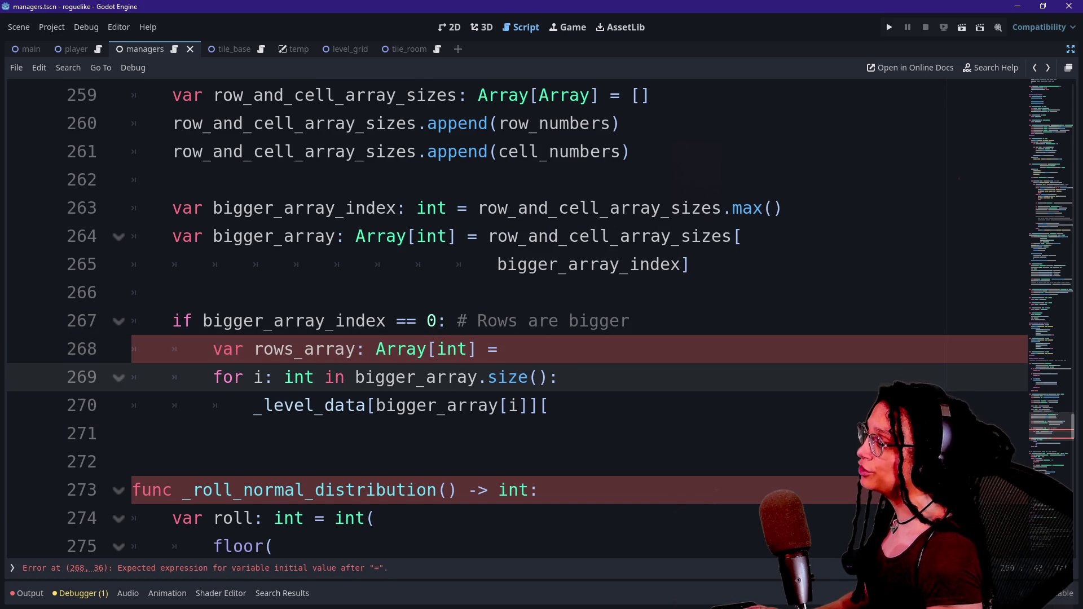
key(Up)
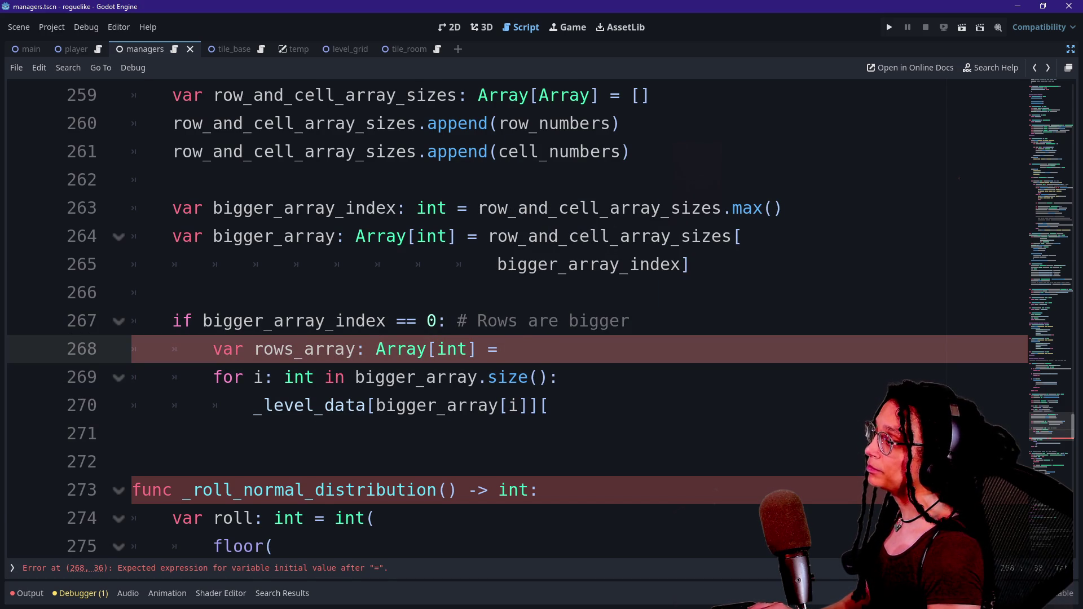
text(bi)
key(Down)
key(Up)
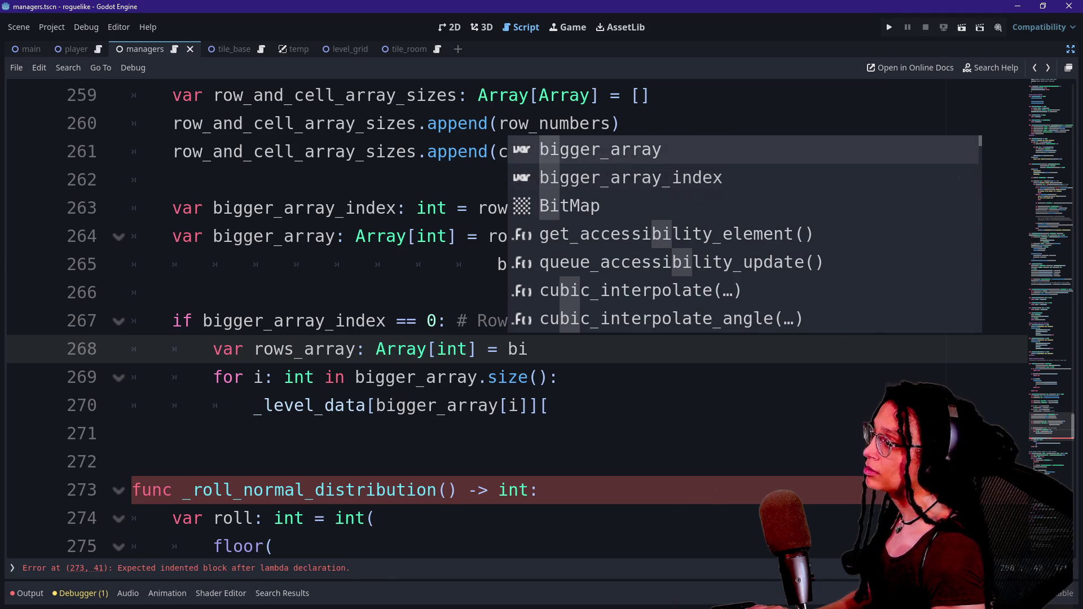
key(Return)
text(.dup)
key(Return)
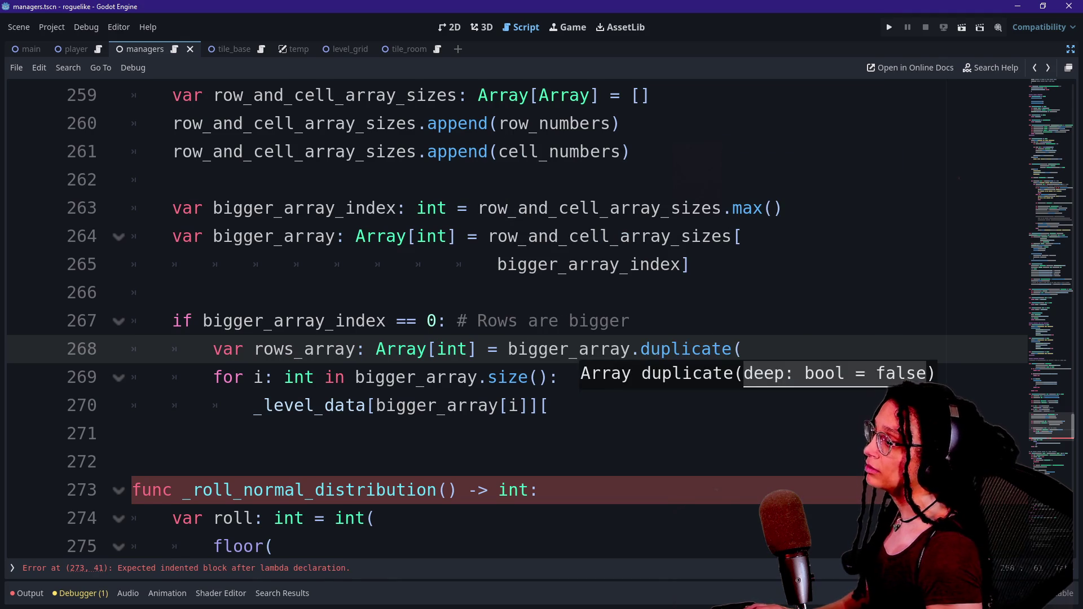
text())
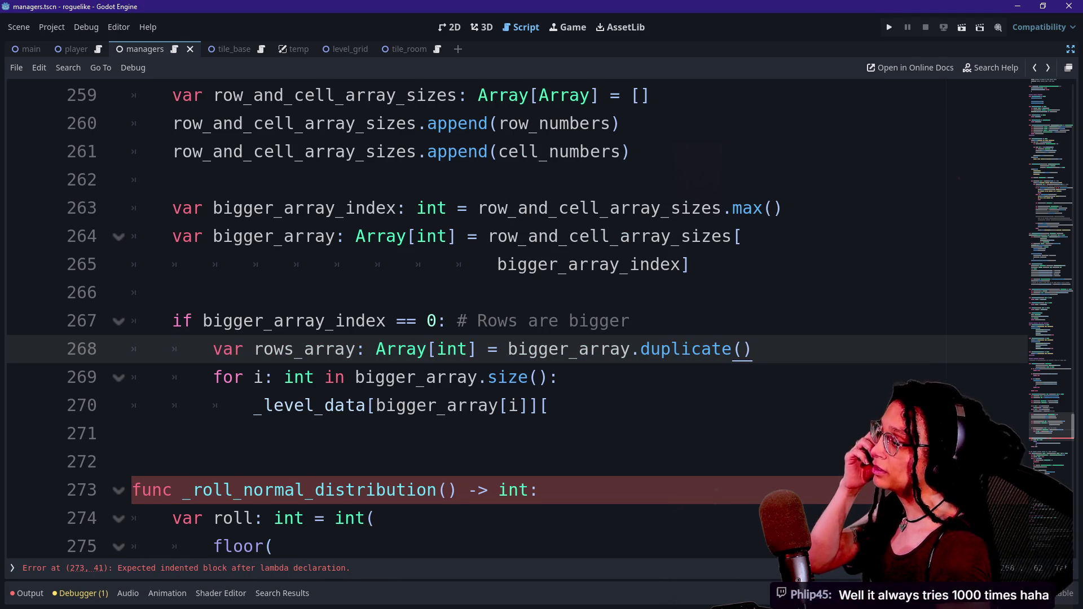
Step: Rename bigger_array to rows_array in the for loop and the _level_data line
mouse_move(355, 376)
mouse_down()
mouse_move(467, 377)
mouse_move(365, 377)
mouse_up()
double_click(365, 376)
key(ctrl+d)
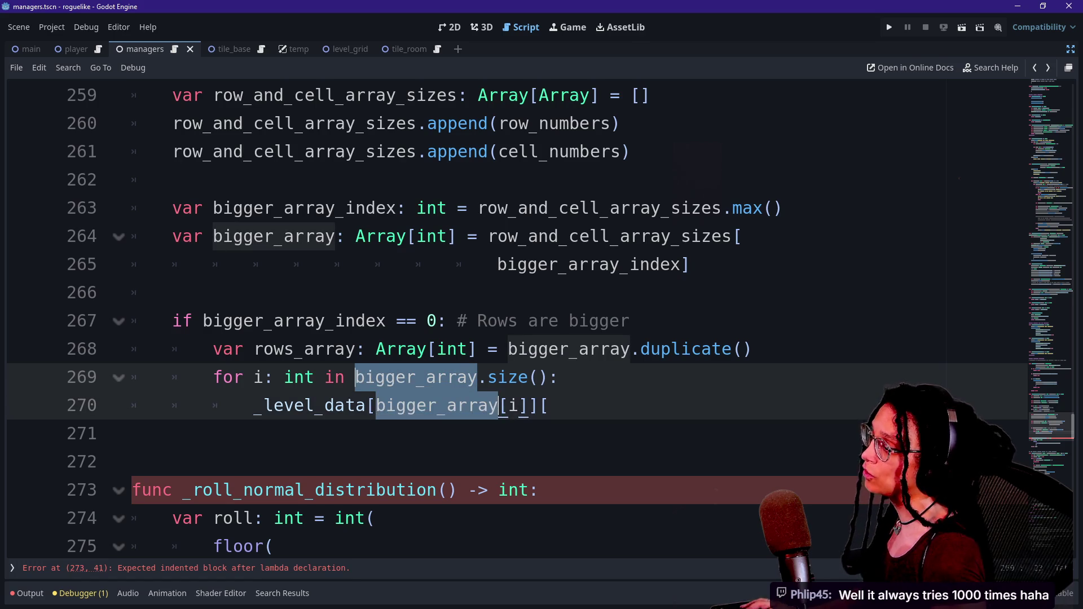
text(rows_array)
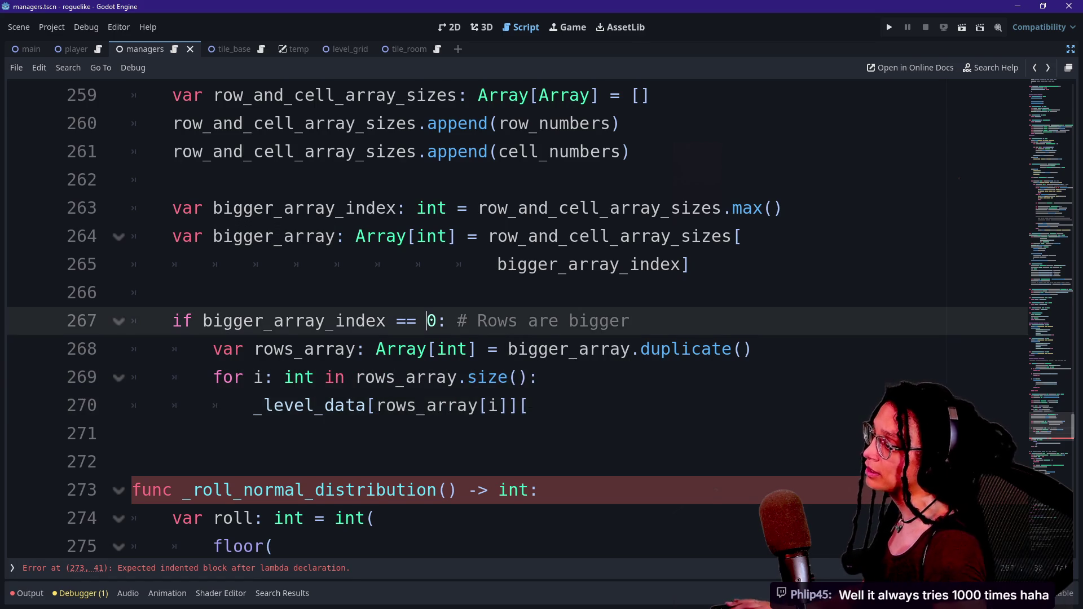
click(529, 405)
key(Down)
key(Down)
key(Down)
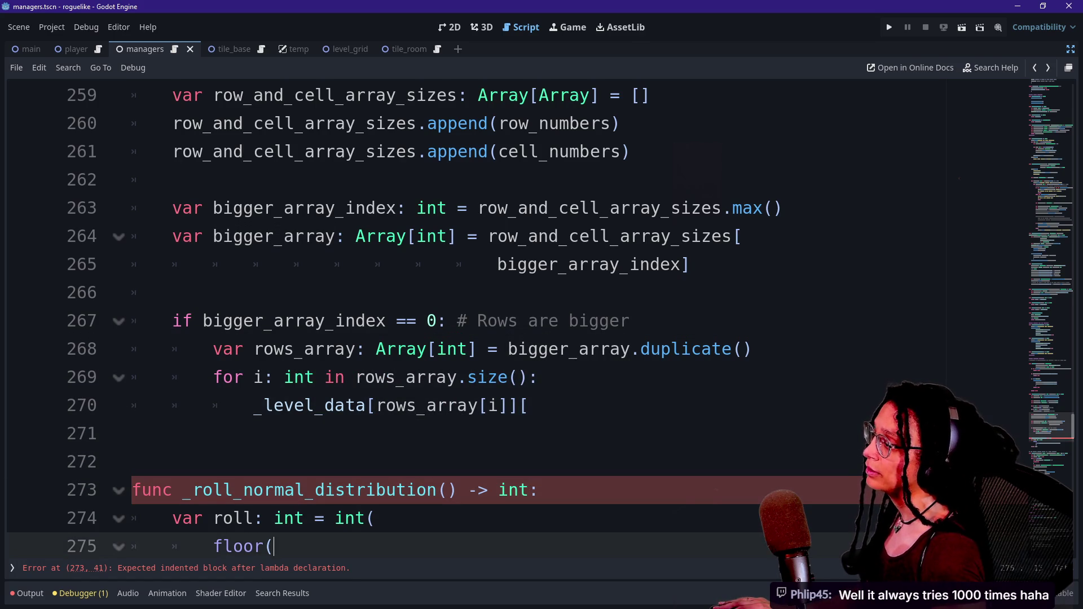
mouse_move(528, 405)
mouse_down()
mouse_move(212, 377)
mouse_move(172, 320)
mouse_up()
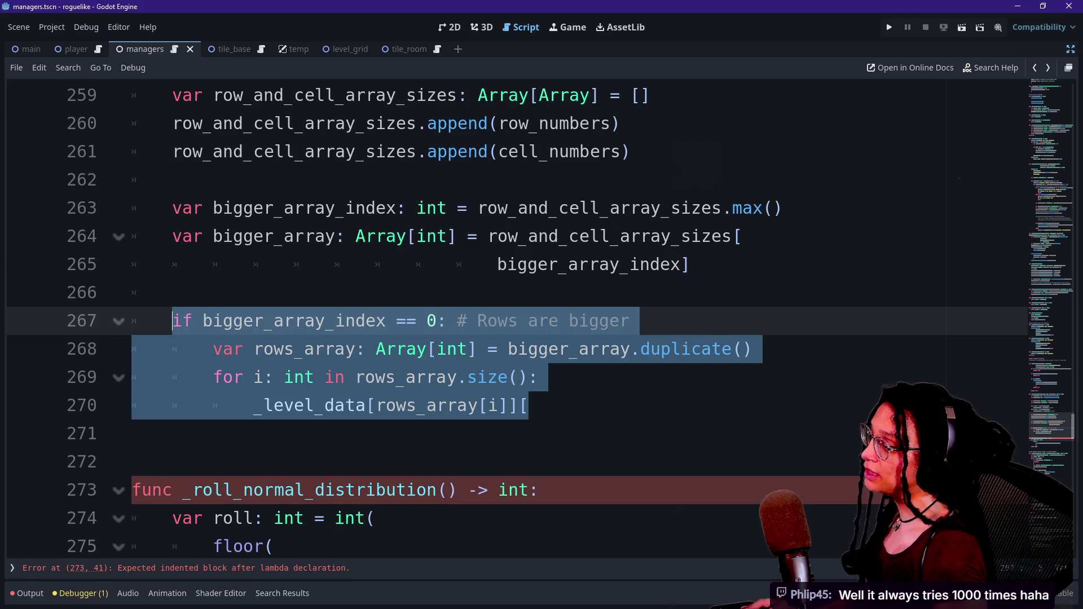
click(529, 405)
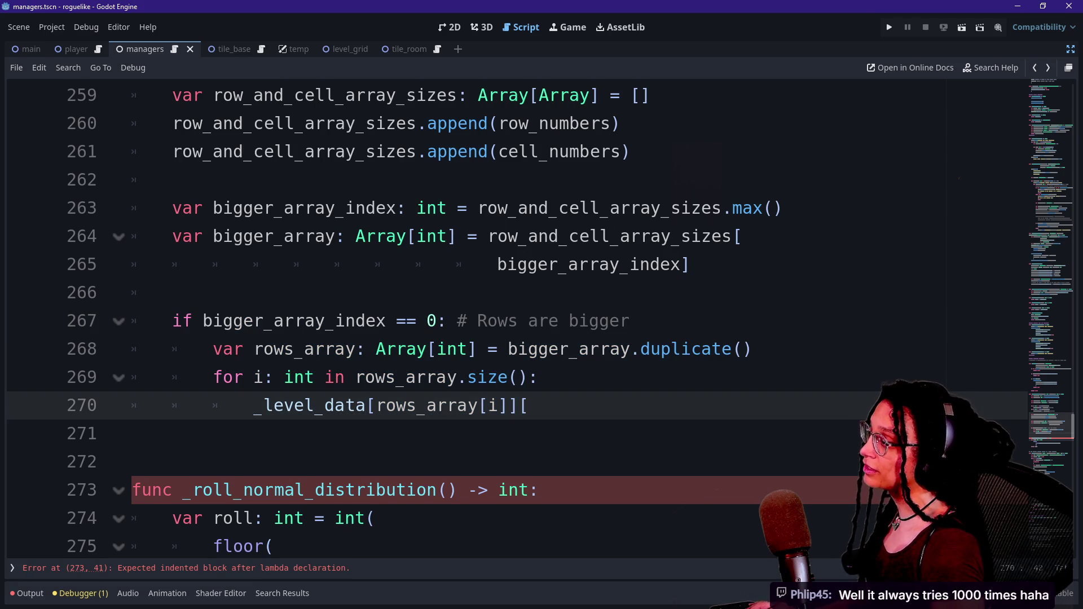
Step: Add an else: branch and reword comments to 'longer than cells' and 'wider than rows are long'
key(Return)
text(else: # Cells ar)
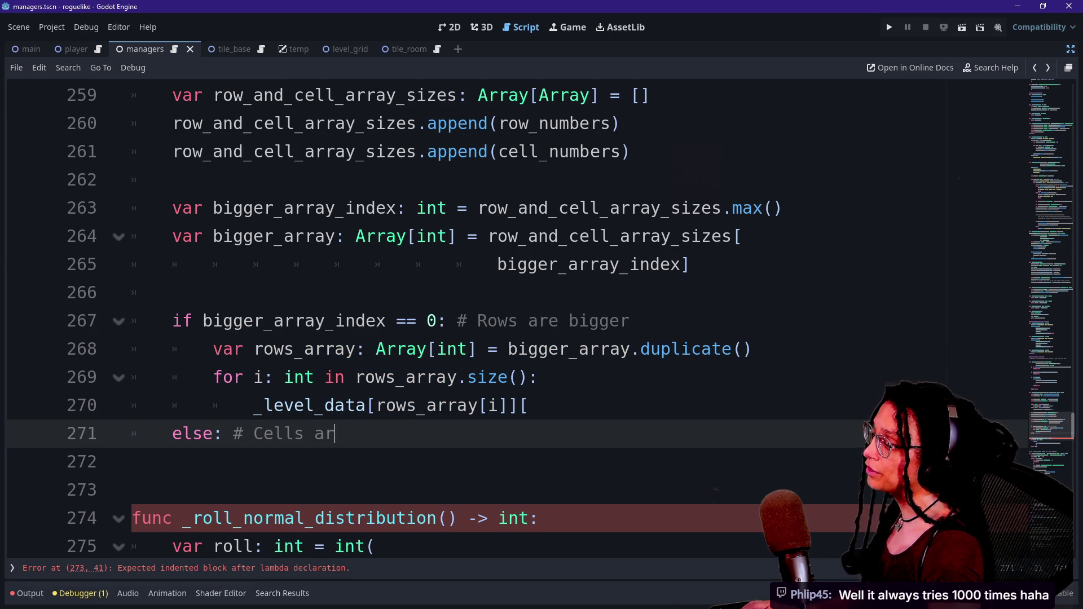
text(e bigger)
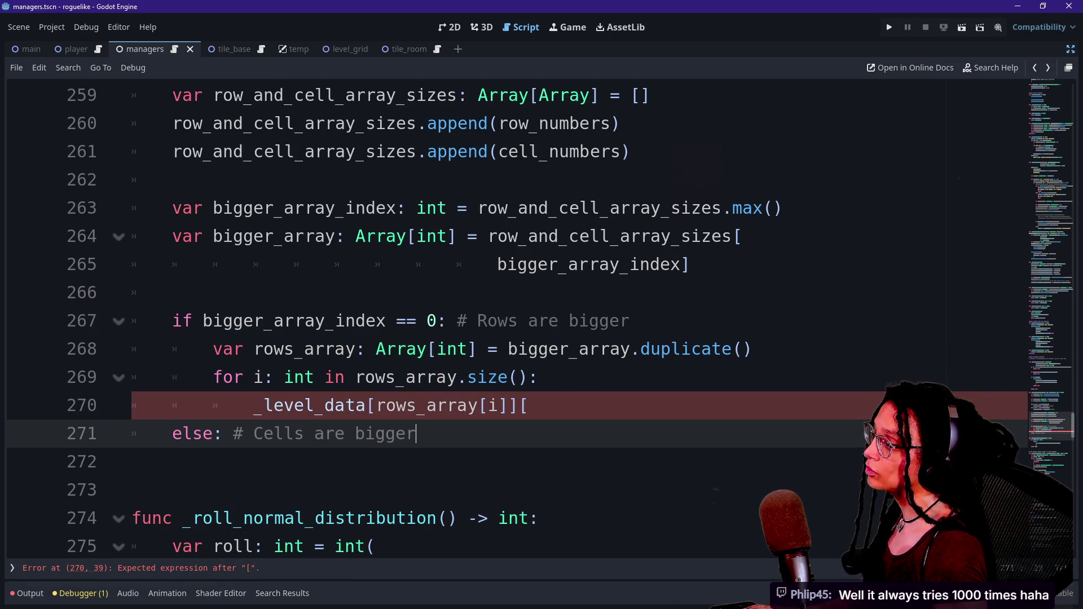
drag(569, 320, 631, 321)
text(longer)
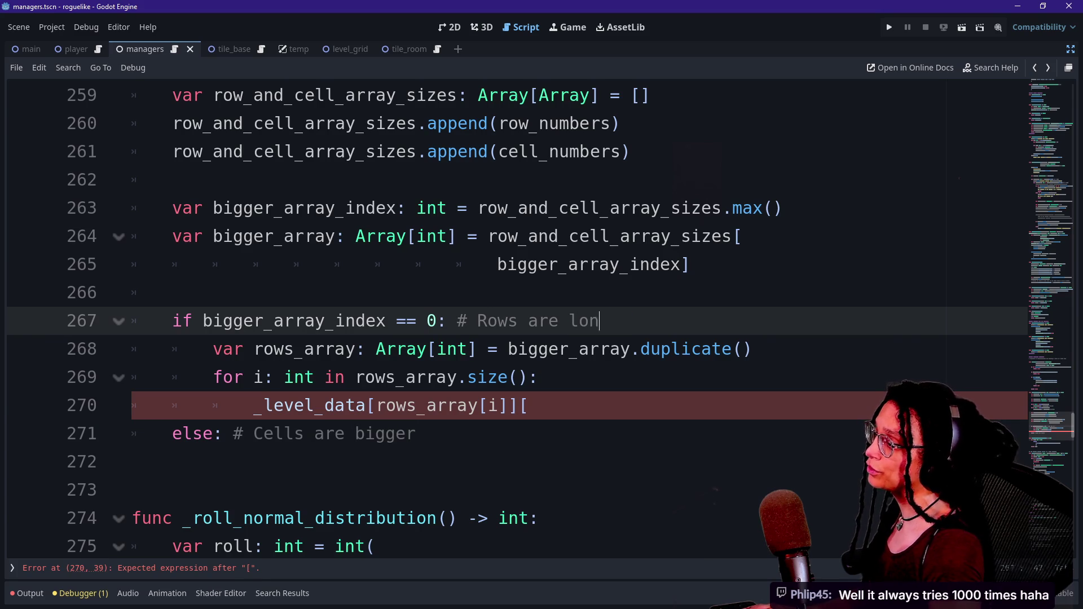
double_click(386, 434)
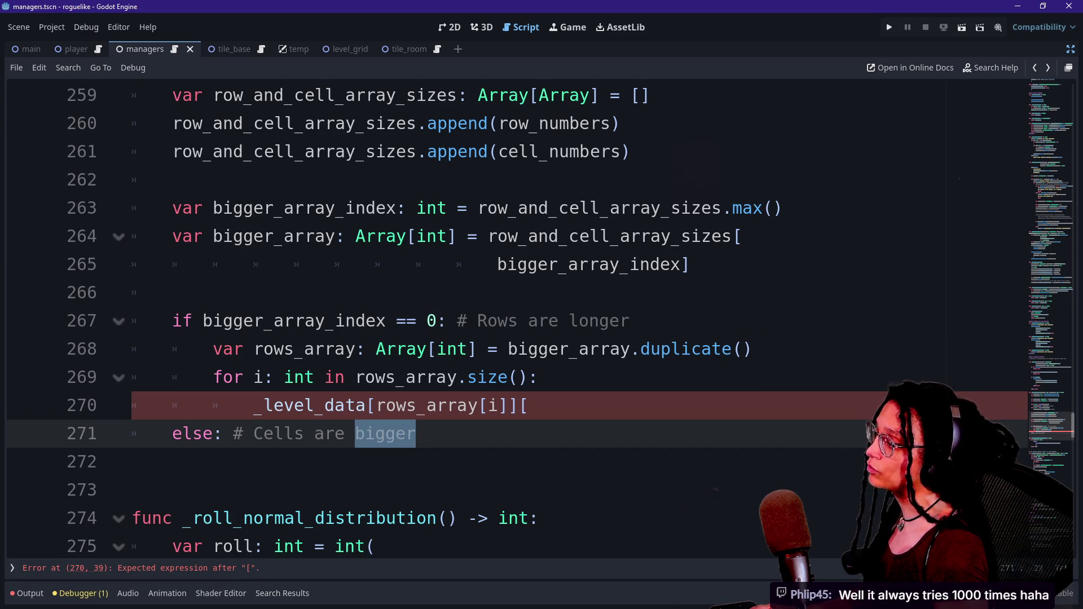
click(621, 321)
text(thatn)
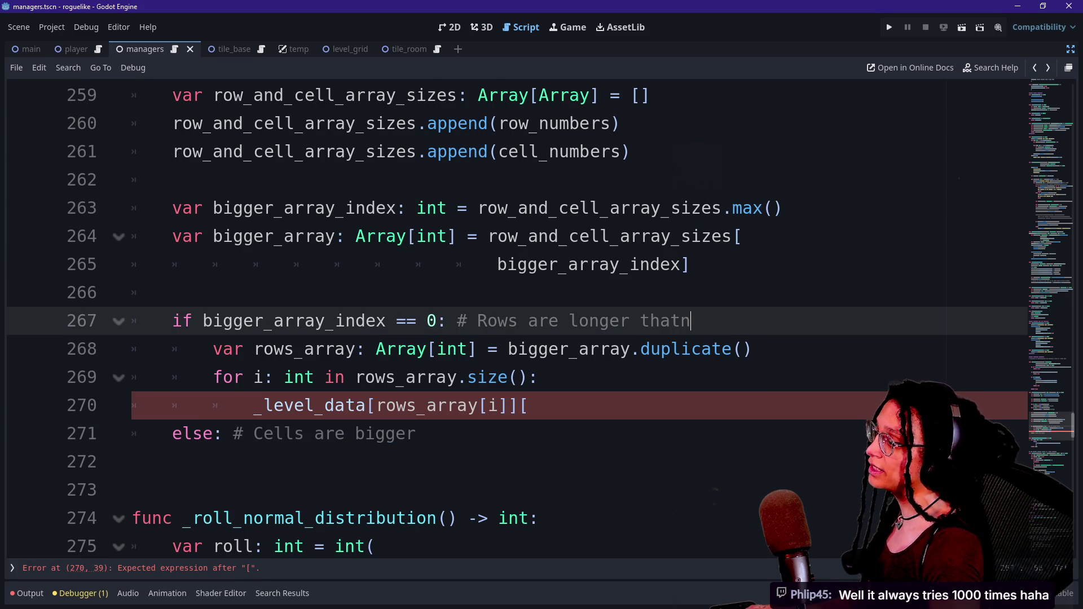
key(BackSpace)
key(BackSpace)
text(n cells are wide)
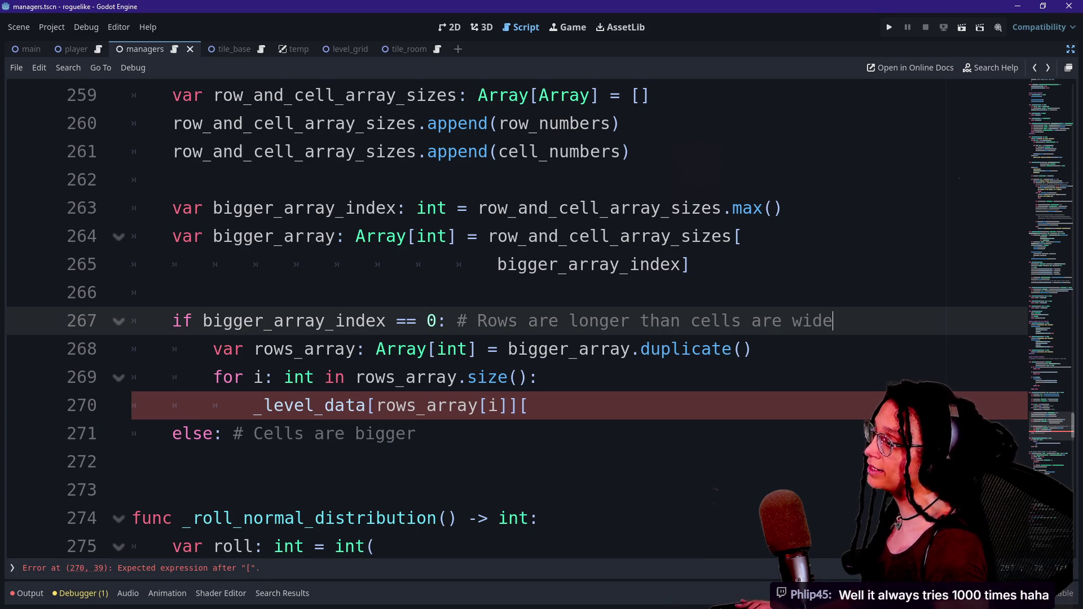
click(416, 434)
key(BackSpace)
key(BackSpace)
key(BackSpace)
text(w)
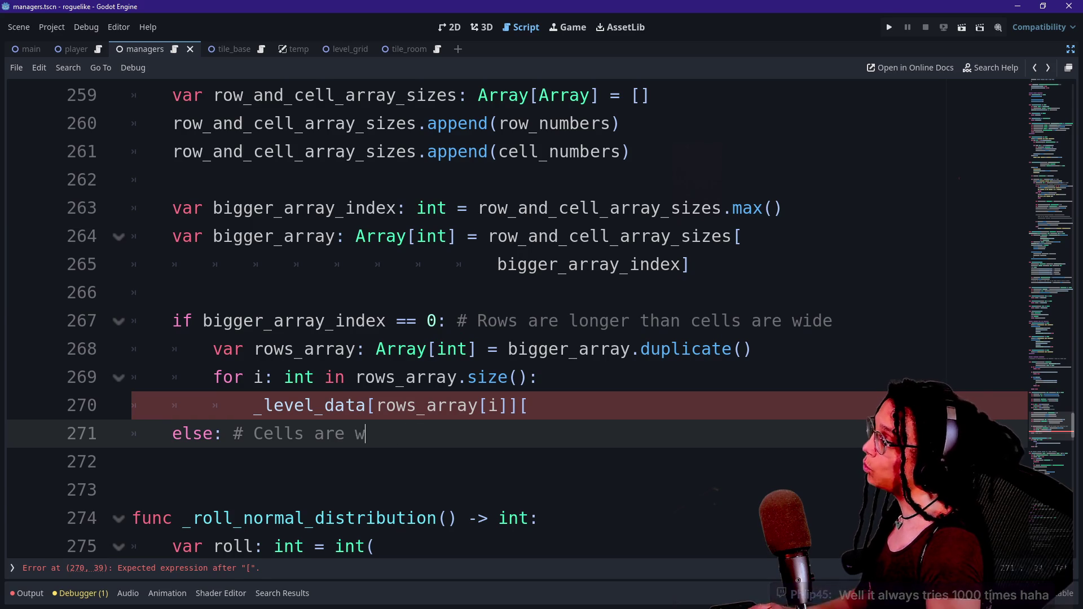
text(ider than rows are)
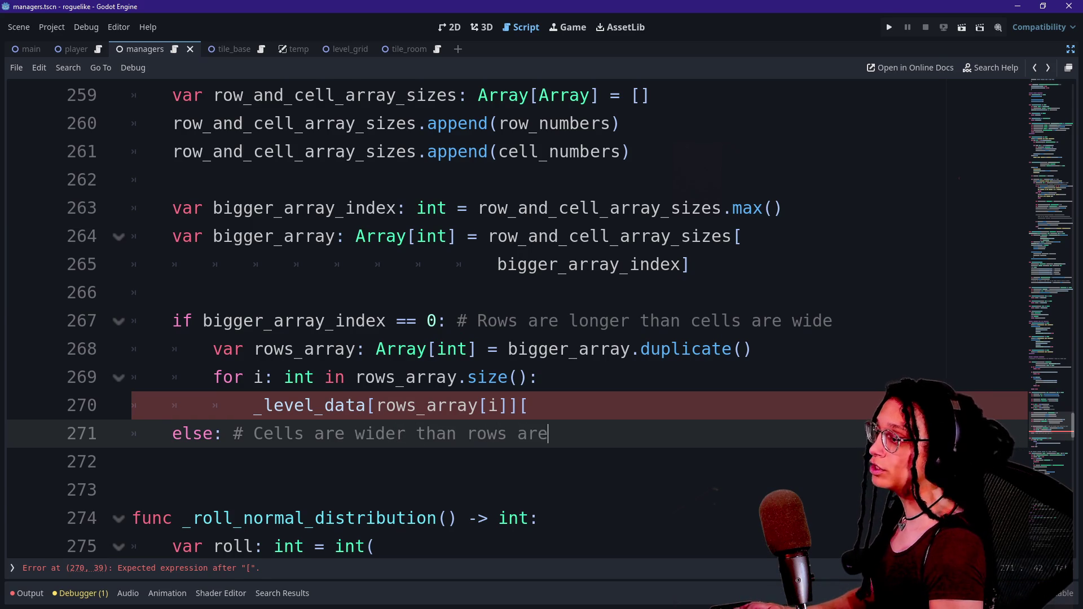
text( long)
Step: Copy the rows_array declaration and loop and paste them under else
key(Return)
scroll(282, 322, down, 1)
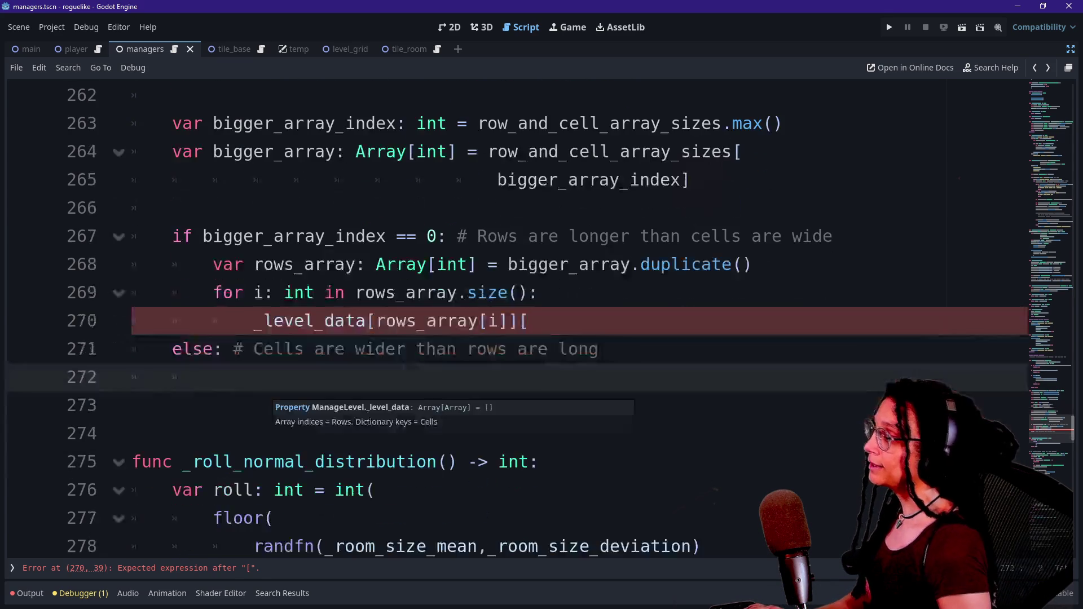
drag(533, 320, 835, 236)
key(ctrl+c)
click(213, 377)
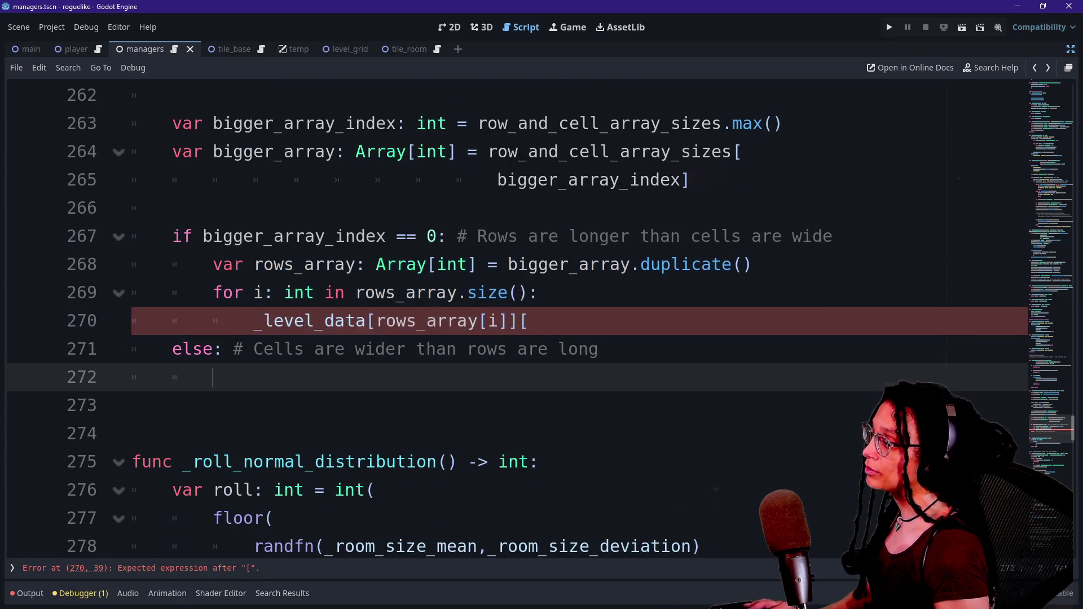
key(ctrl+v)
Step: Remove the blank line and rename the pasted declaration to cells_array
click(212, 376)
key(BackSpace)
key(BackSpace)
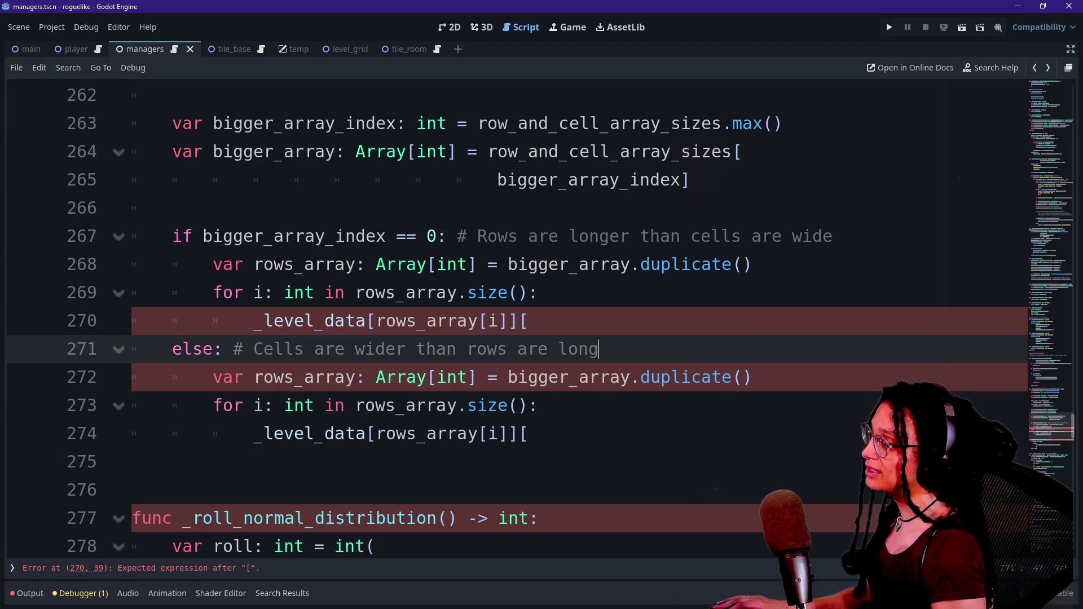
click(294, 377)
key(BackSpace)
key(BackSpace)
key(BackSpace)
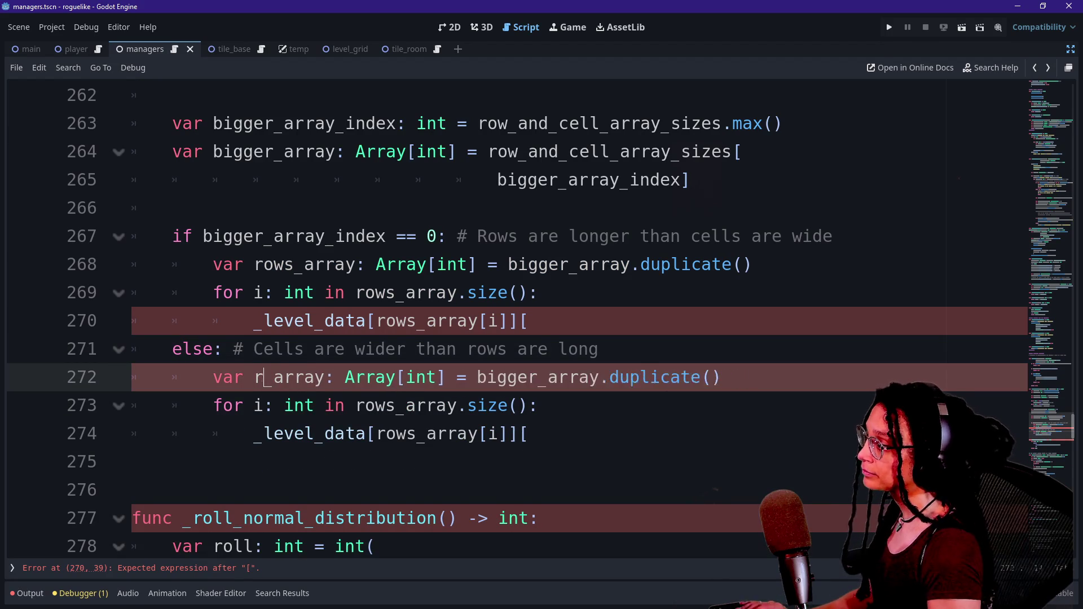
text(cells)
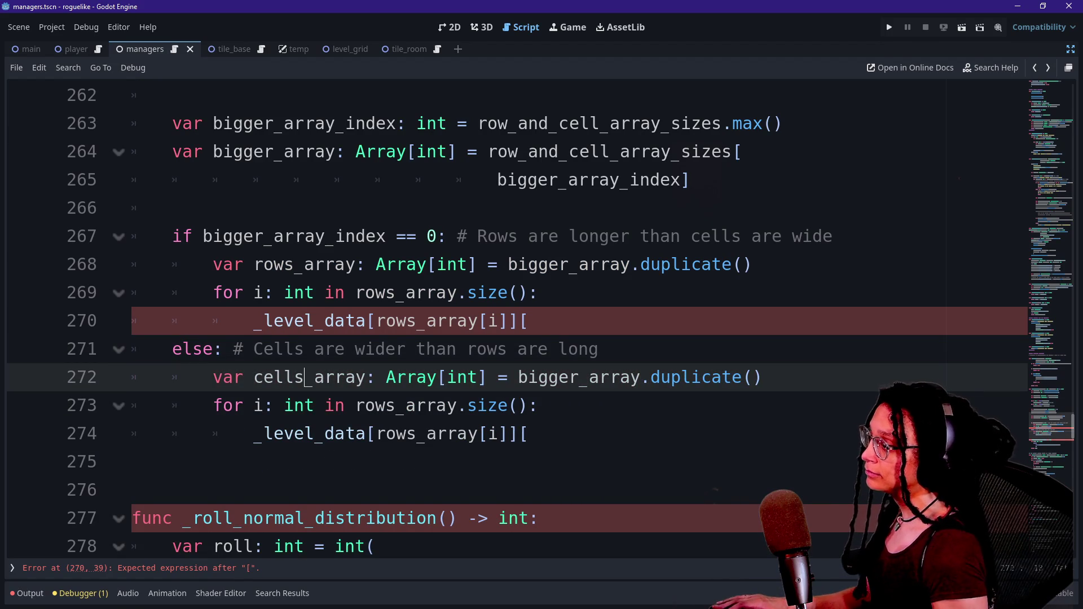
Step: Loop over cells_array.size() while keeping rows_array in the _level_data index
drag(356, 405, 396, 405)
key(ctrl+d)
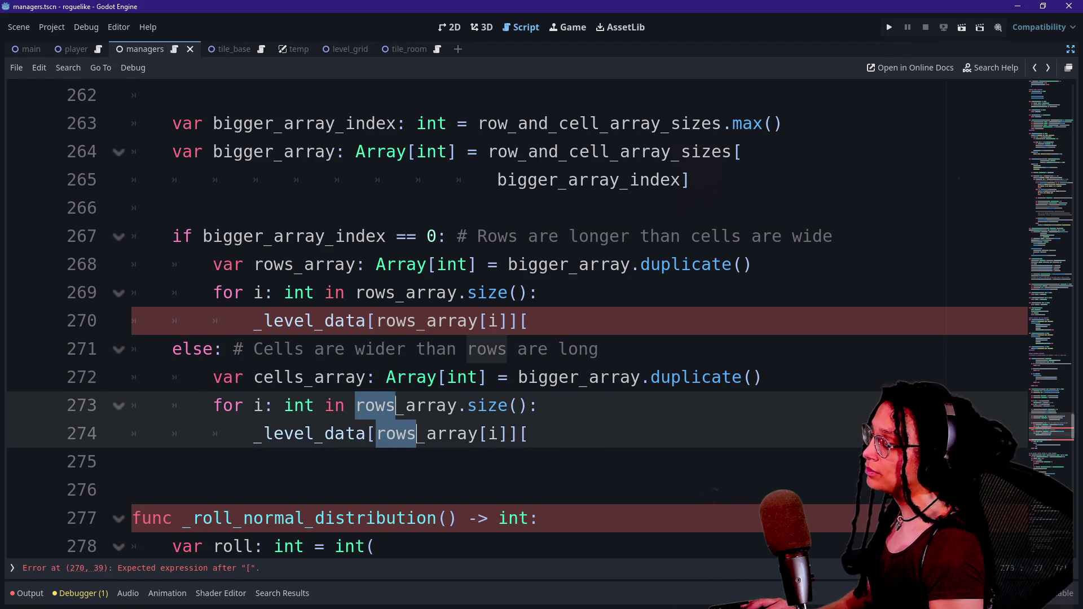
text(cells)
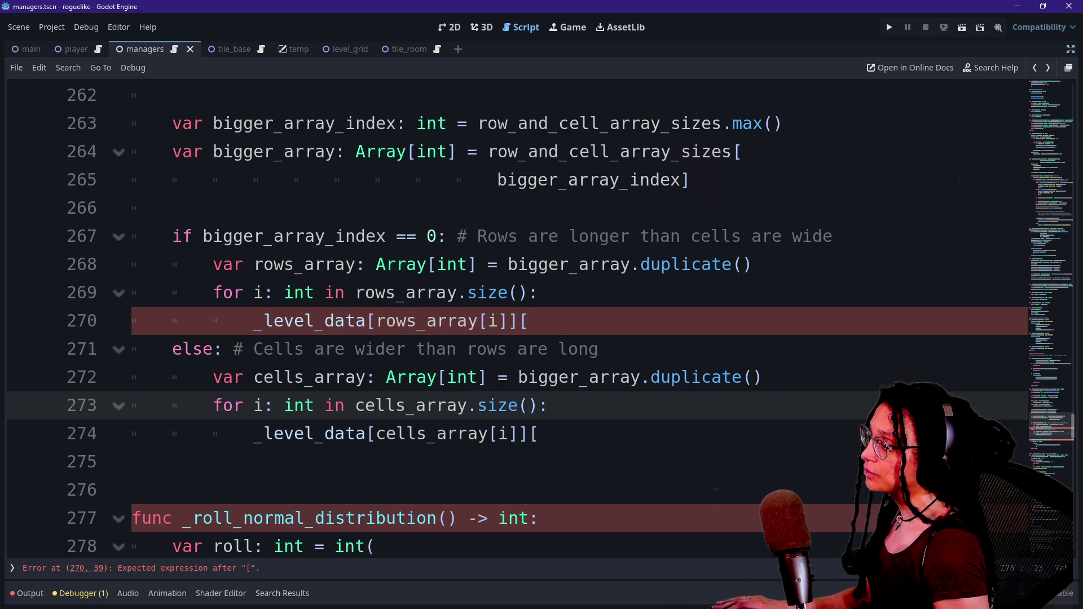
drag(377, 433, 489, 433)
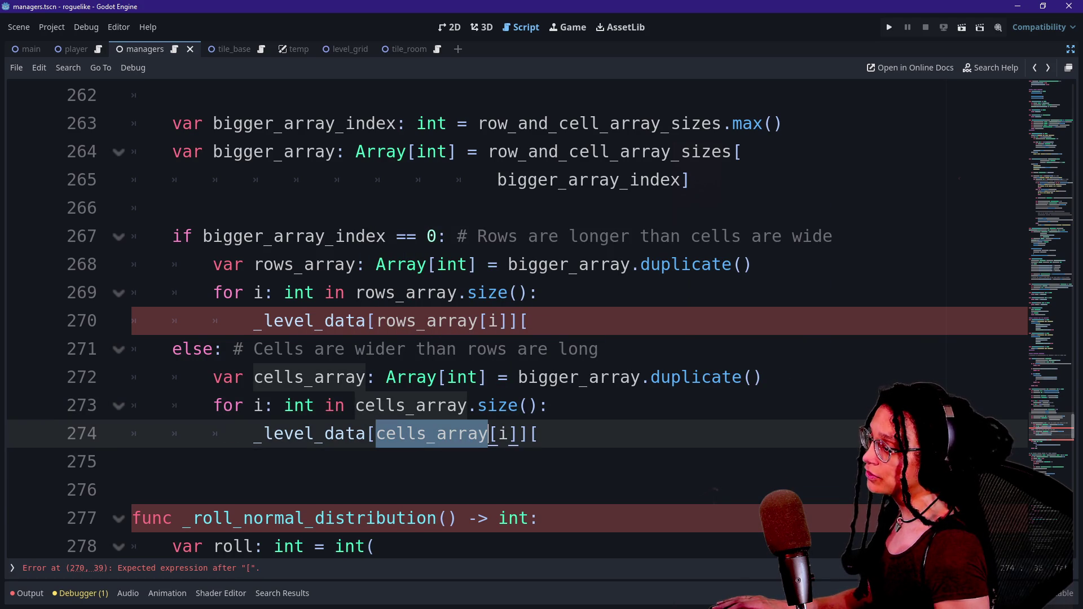
click(407, 433)
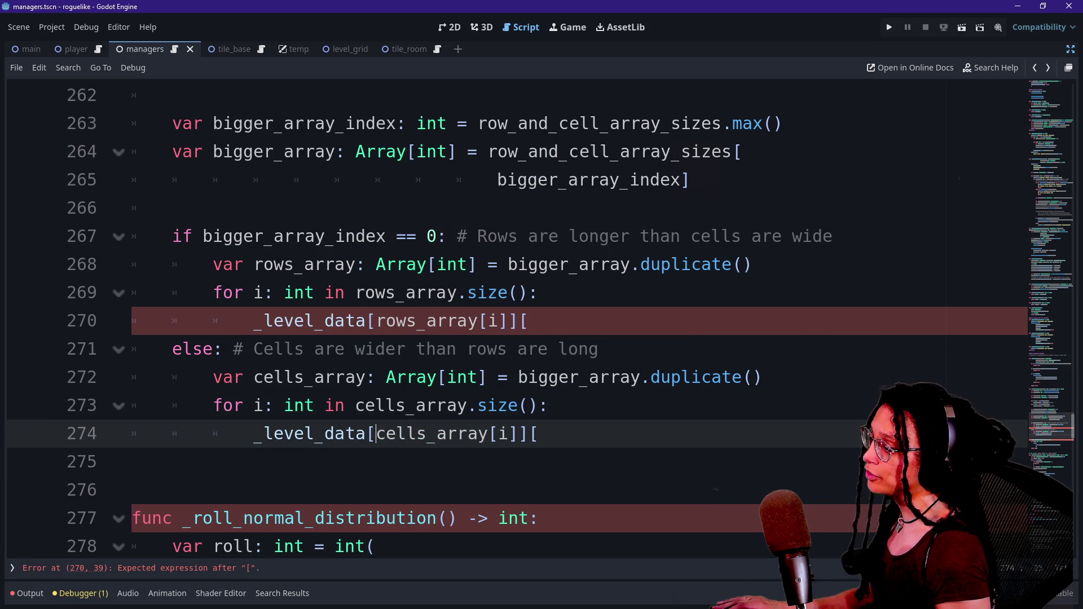
drag(377, 433, 428, 433)
text(rows)
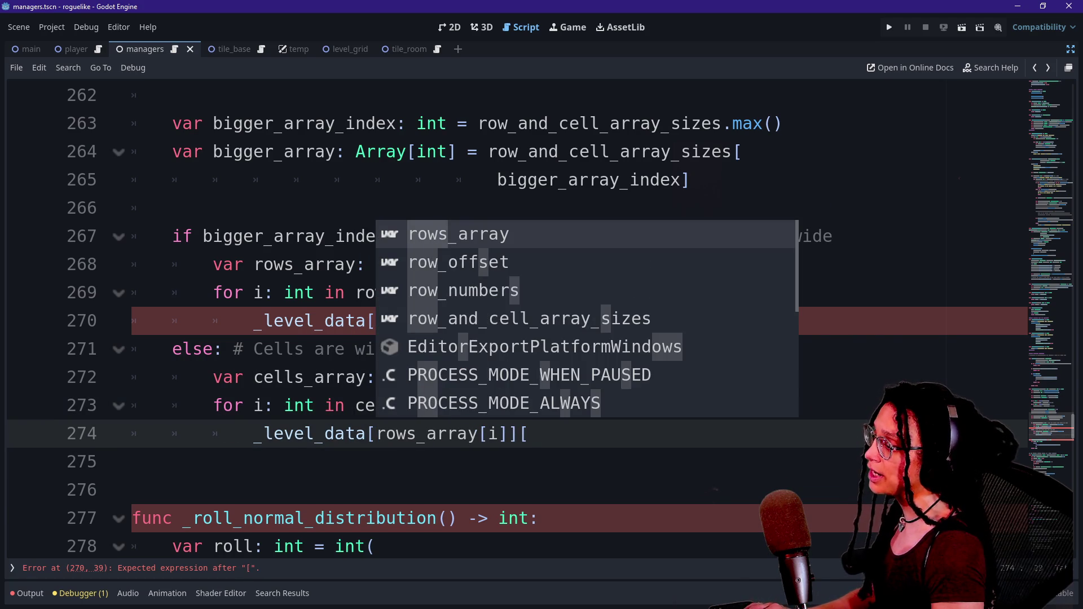
Step: Scroll through _find_offsets to review the rows and cells branches
click(263, 405)
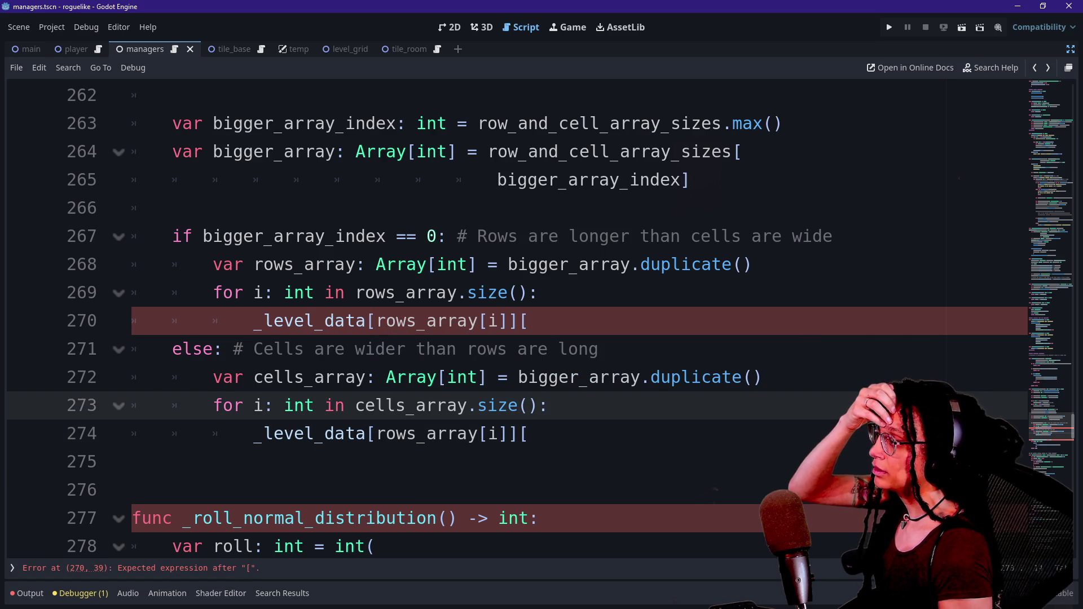
scroll(263, 405, up, 1)
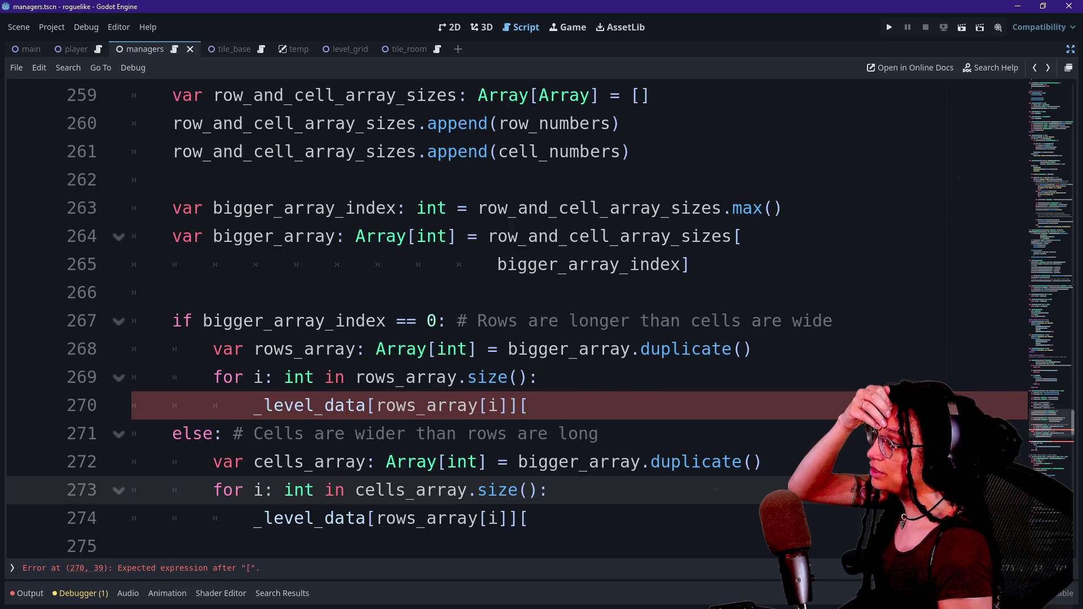
scroll(263, 405, up, 2)
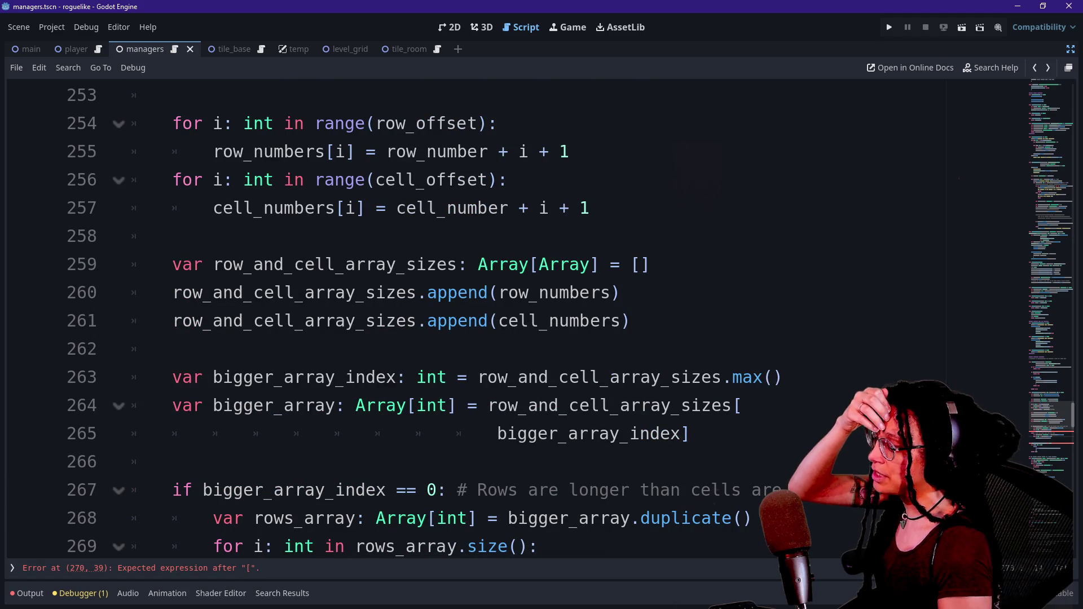
mouse_move(542, 317)
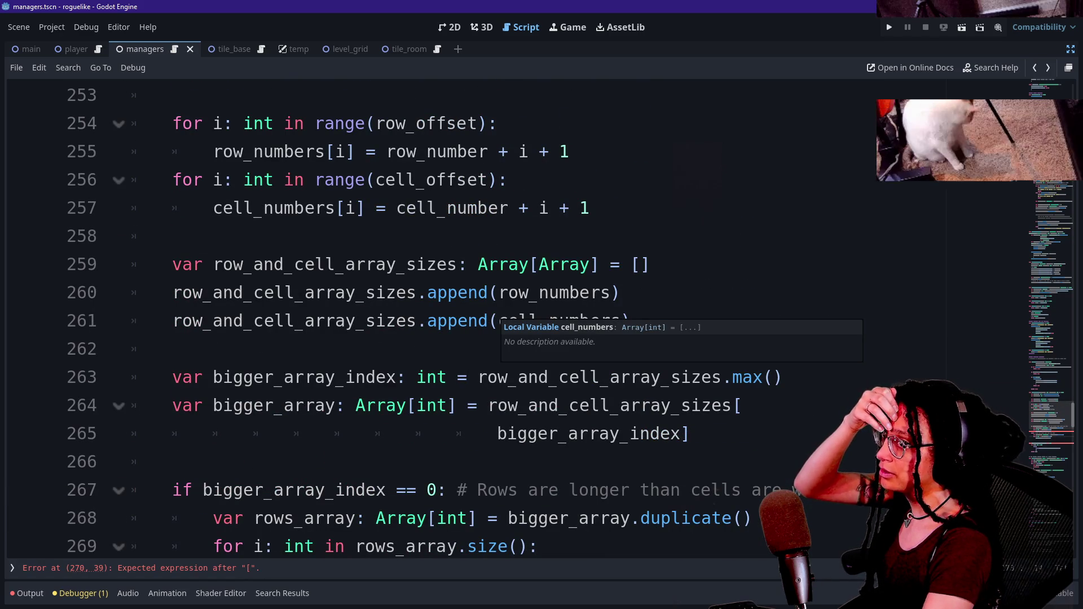
scroll(564, 423, down, 1)
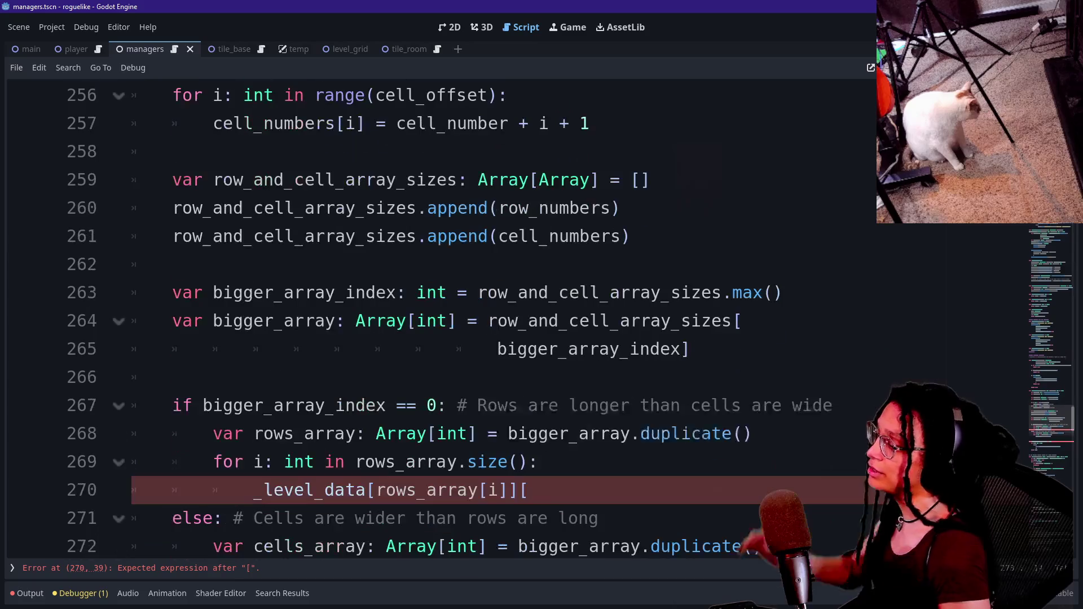
click(564, 376)
scroll(564, 394, down, 1)
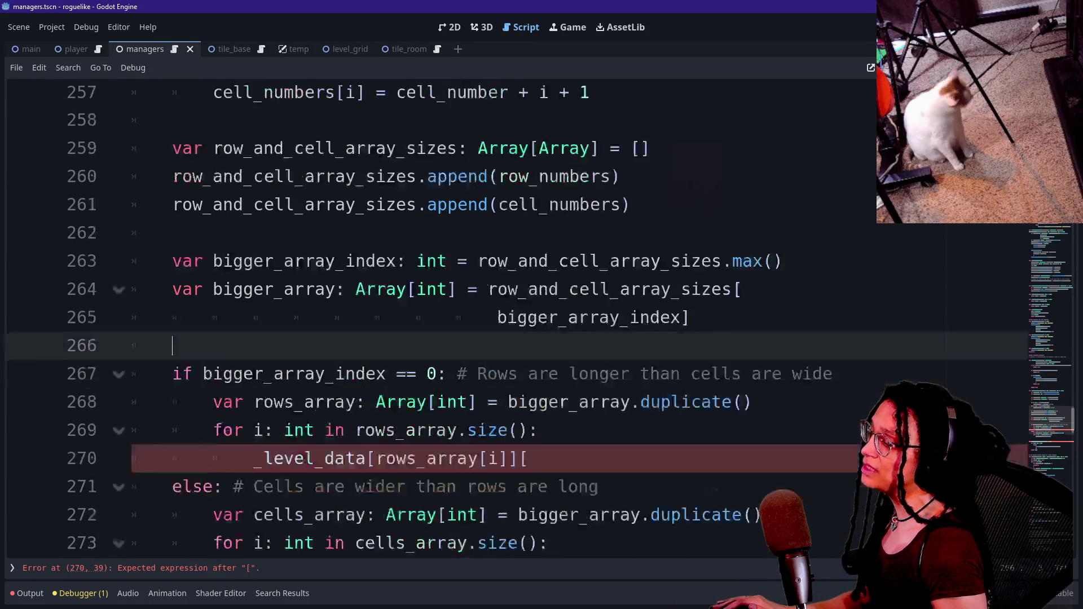
click(457, 377)
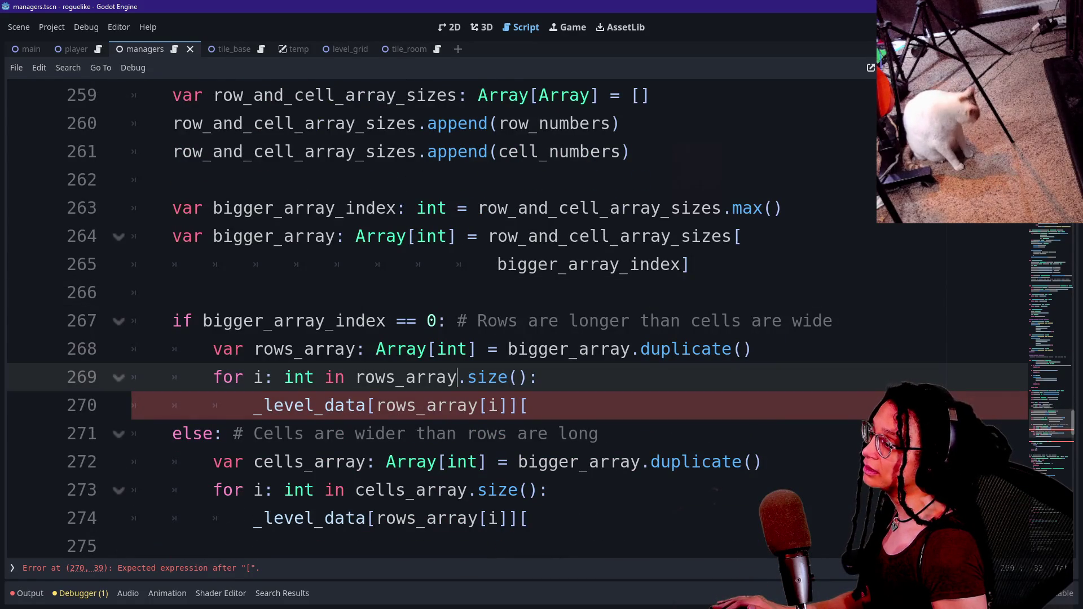
scroll(488, 377, down, 1)
click(488, 349)
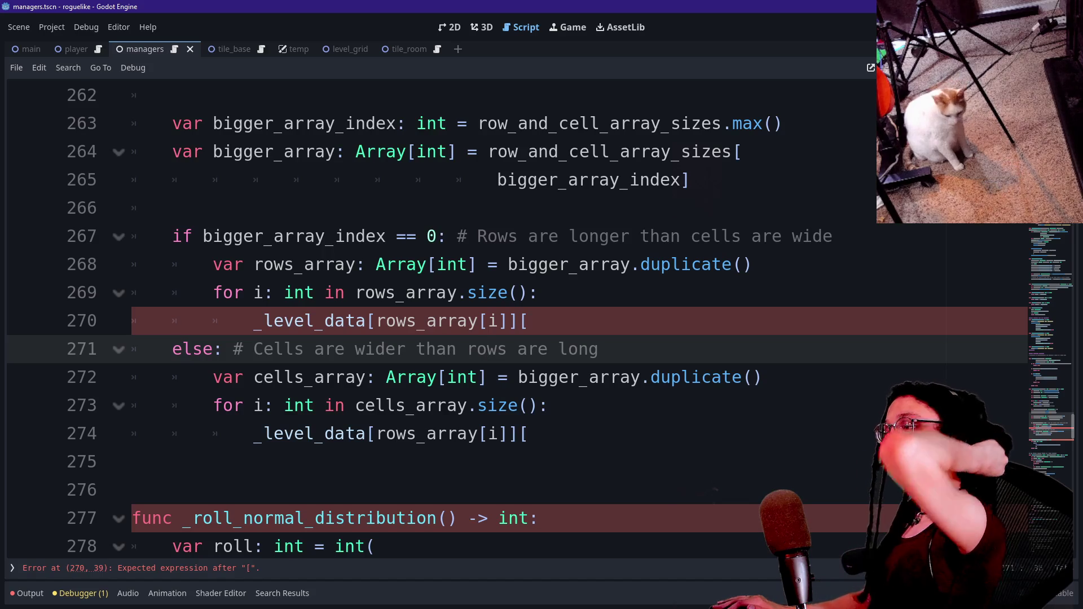
click(488, 264)
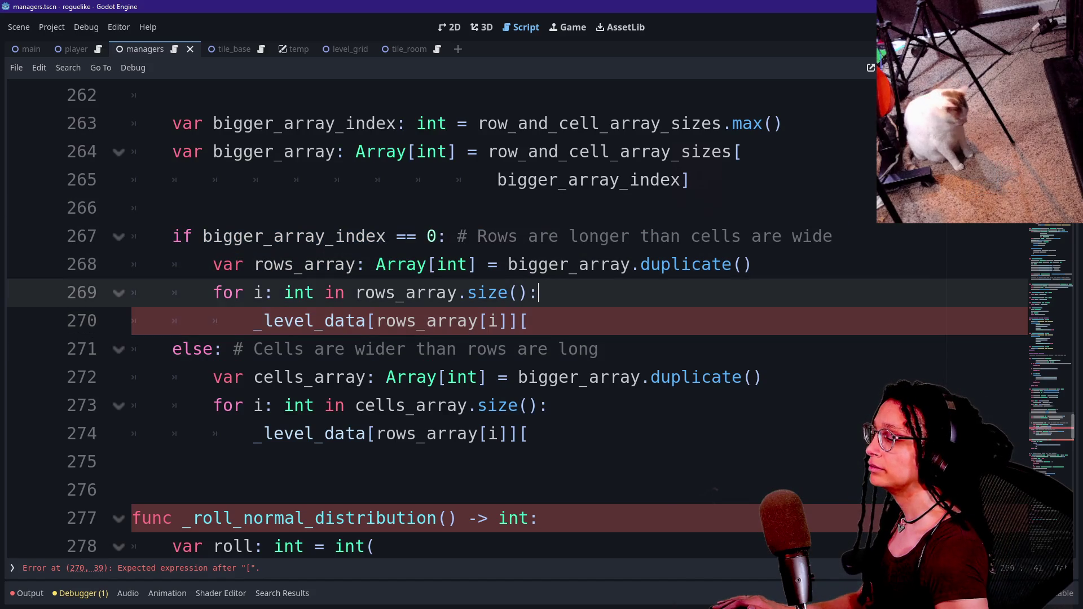
click(538, 377)
key(Up)
key(Up)
key(Up)
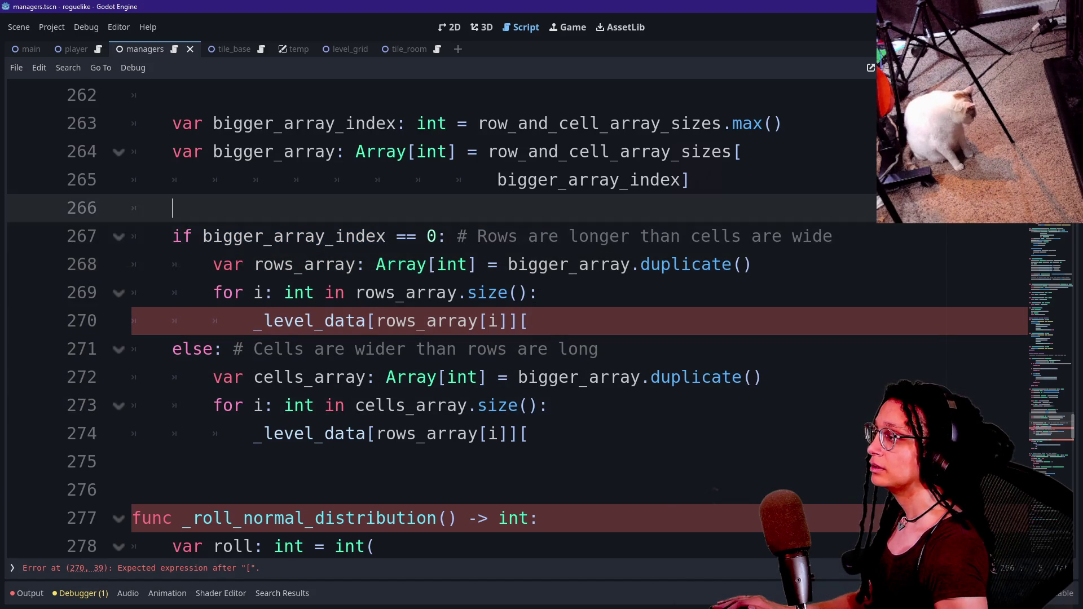
key(Down)
key(Down)
key(Down)
key(Down)
key(Down)
key(Down)
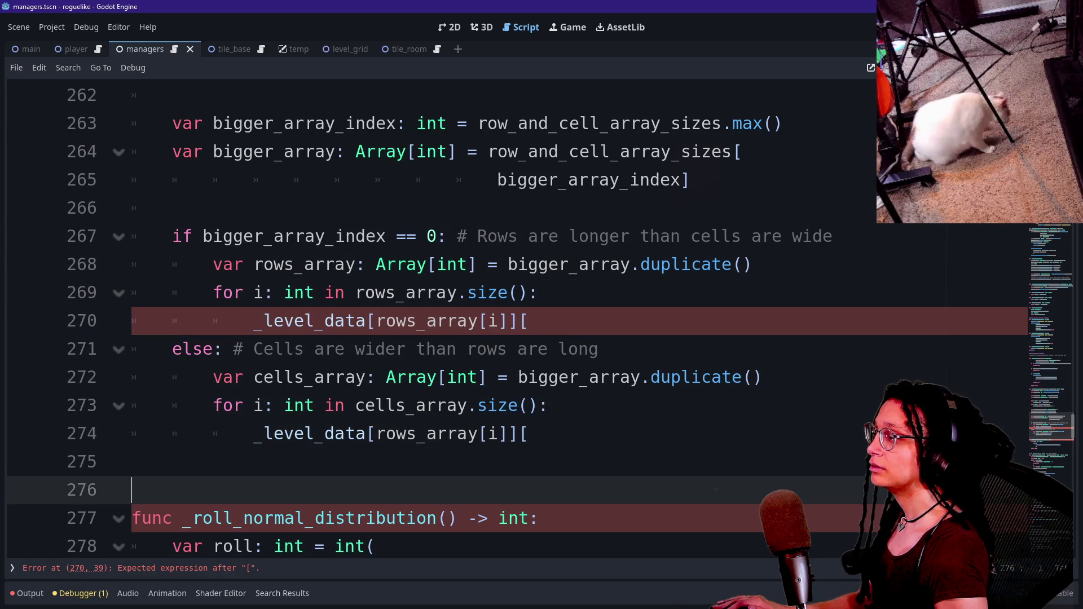
key(Up)
key(Up)
key(Up)
key(Down)
key(Down)
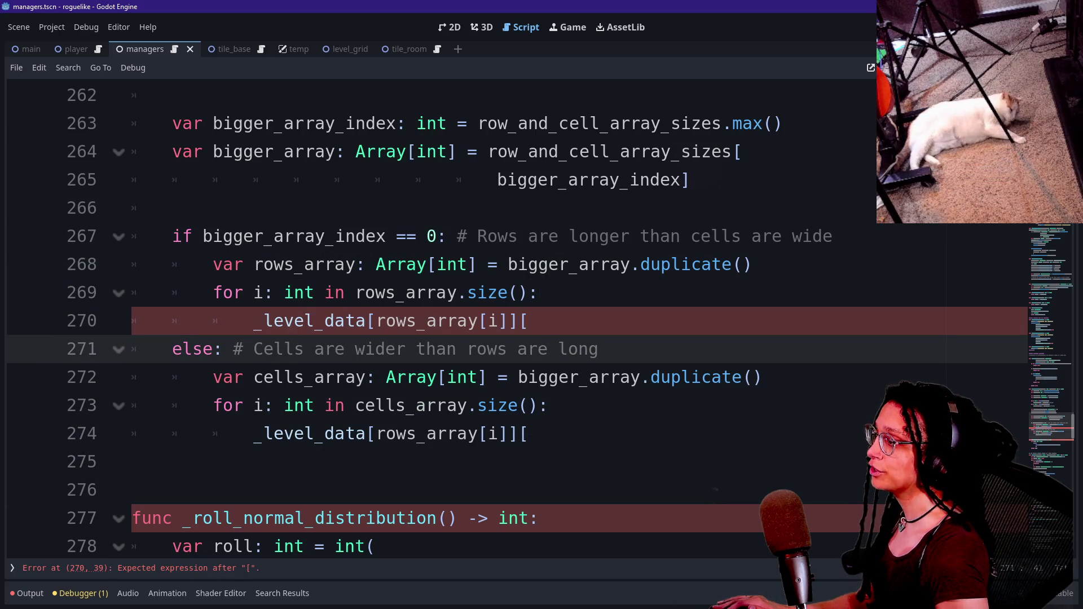
key(Down)
key(Down)
key(Up)
key(Up)
key(Up)
Step: Replace rows_array with row_numbers in the _level_data index on line 274
click(141, 461)
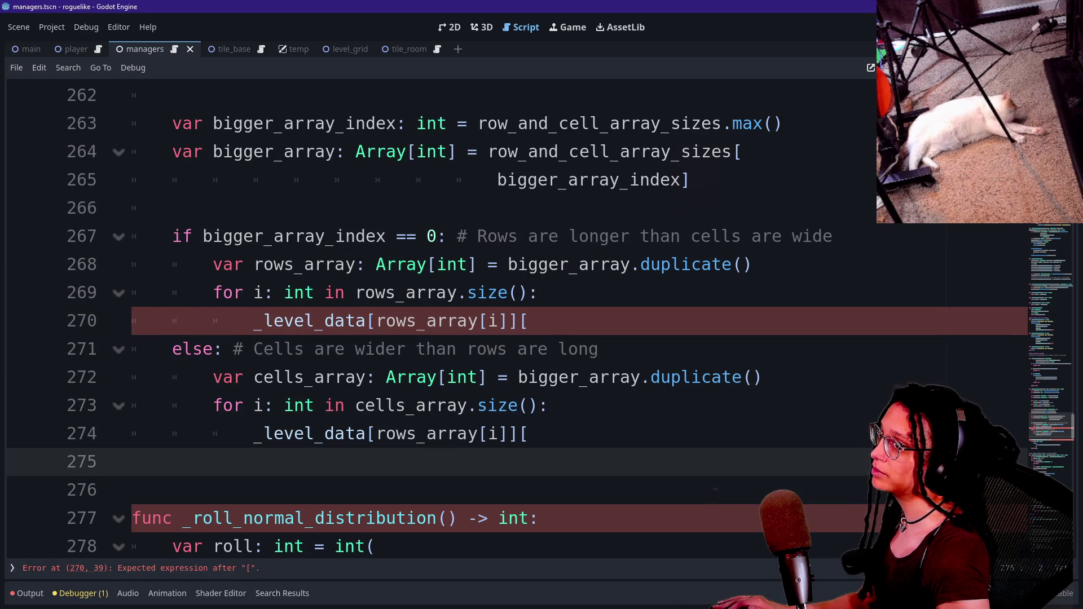
key(Left)
key(Up)
key(Down)
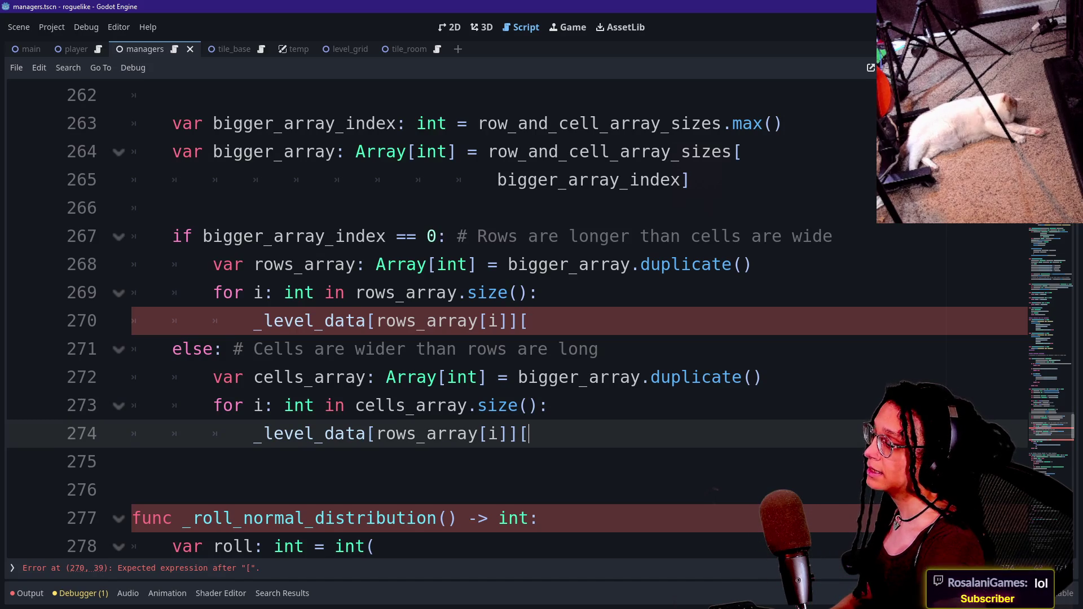
click(550, 405)
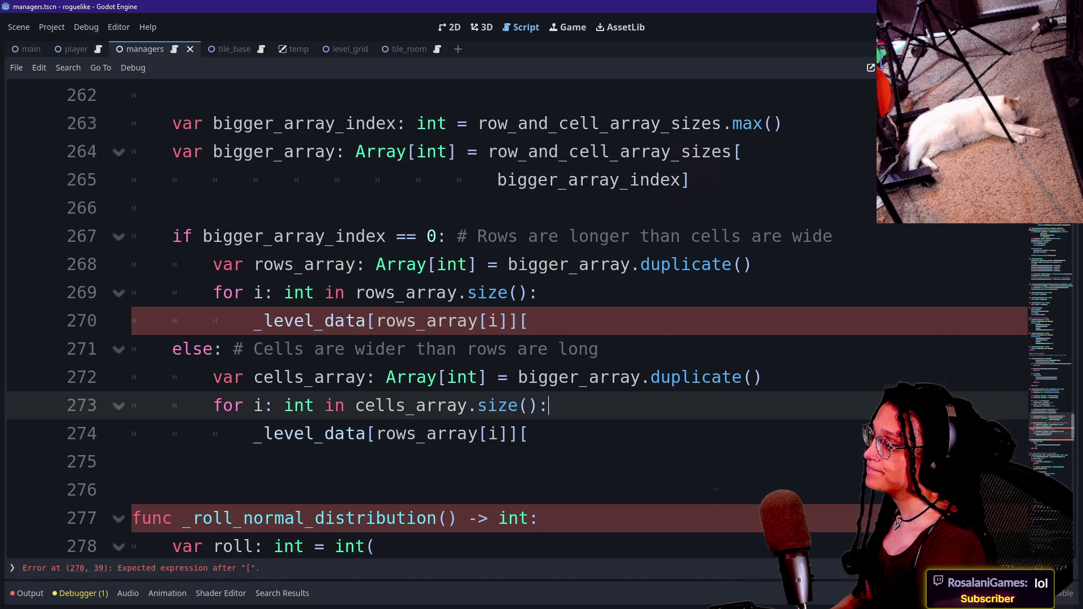
click(407, 433)
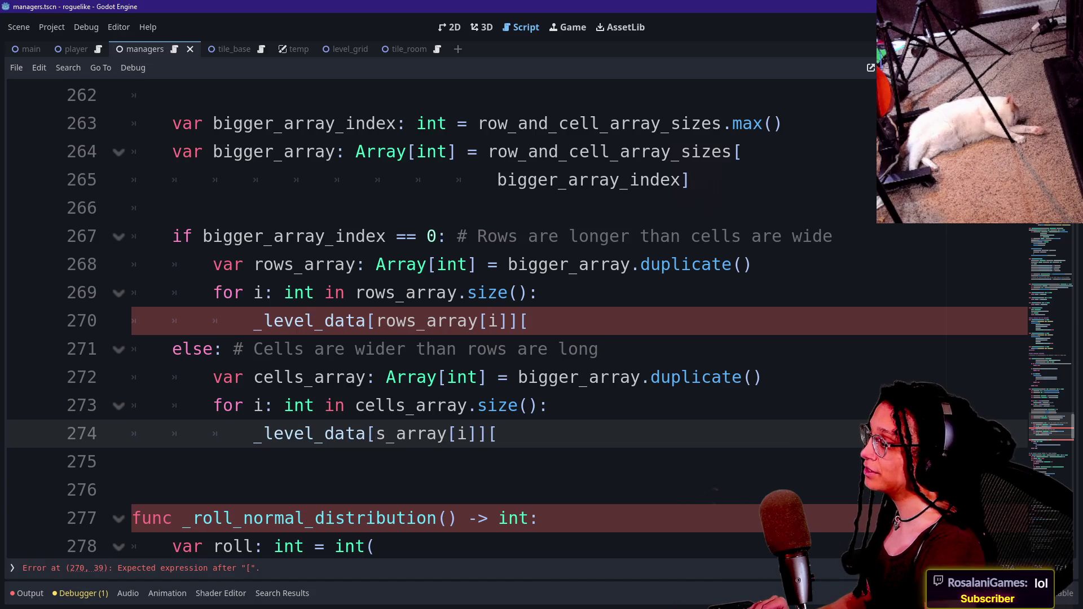
text(ow)
key(BackSpace)
key(BackSpace)
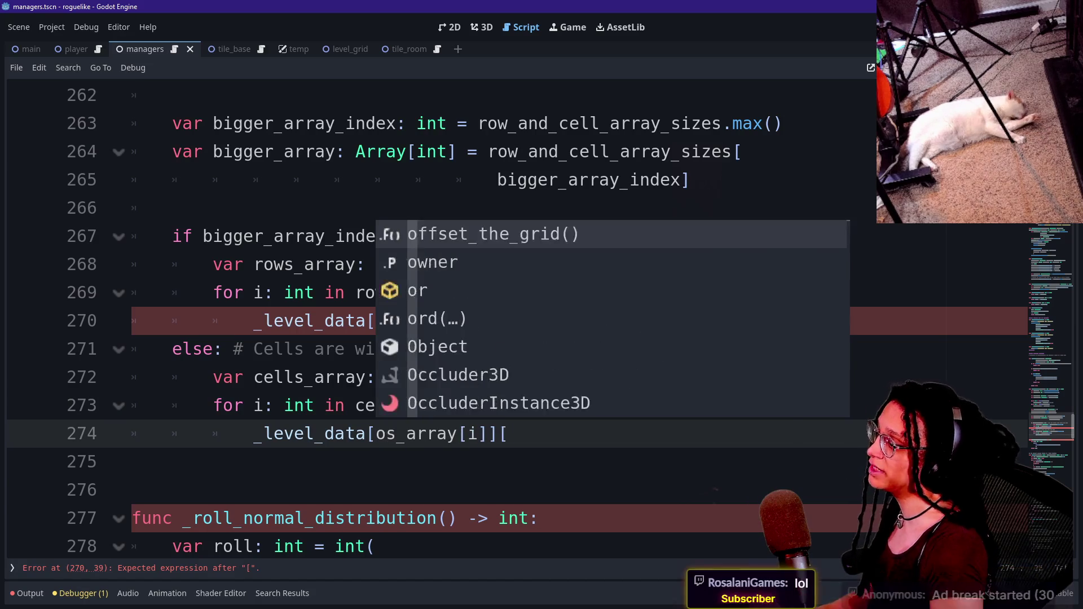
text(r)
key(Tab)
key(Down)
key(Down)
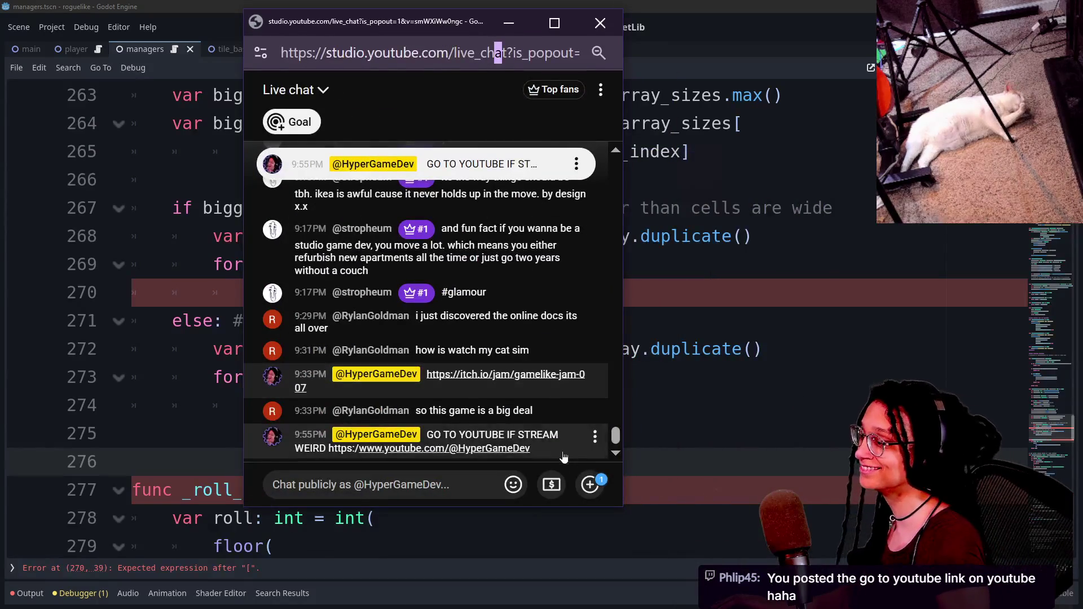
Step: Copy the last chat message, unpin 'GO TO YOUTUBE IF STREAM WEIRD', and leave the chat
drag(566, 441, 425, 433)
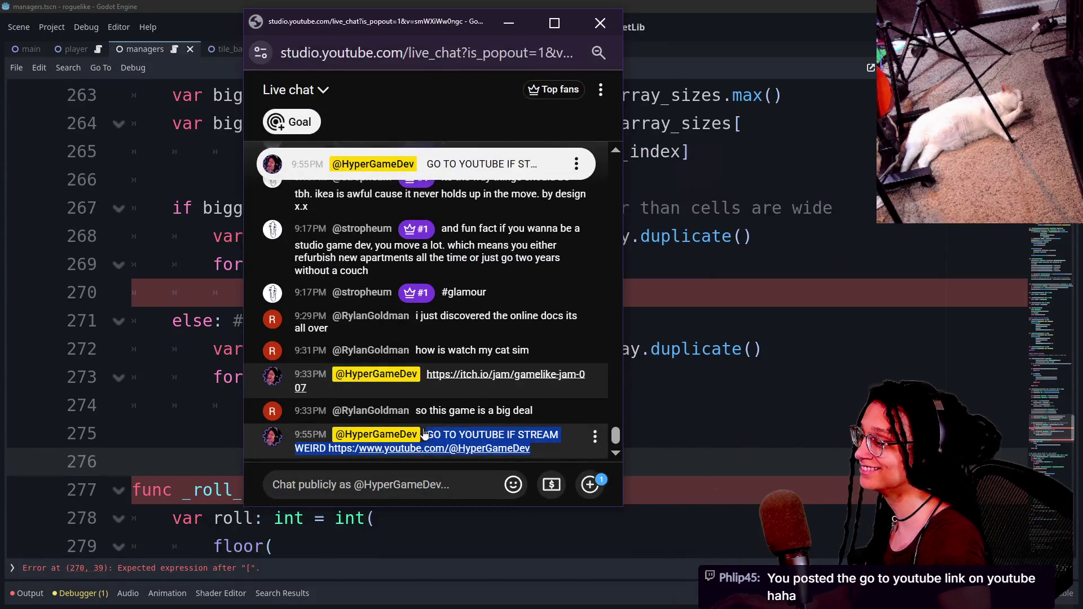
click(576, 164)
click(532, 231)
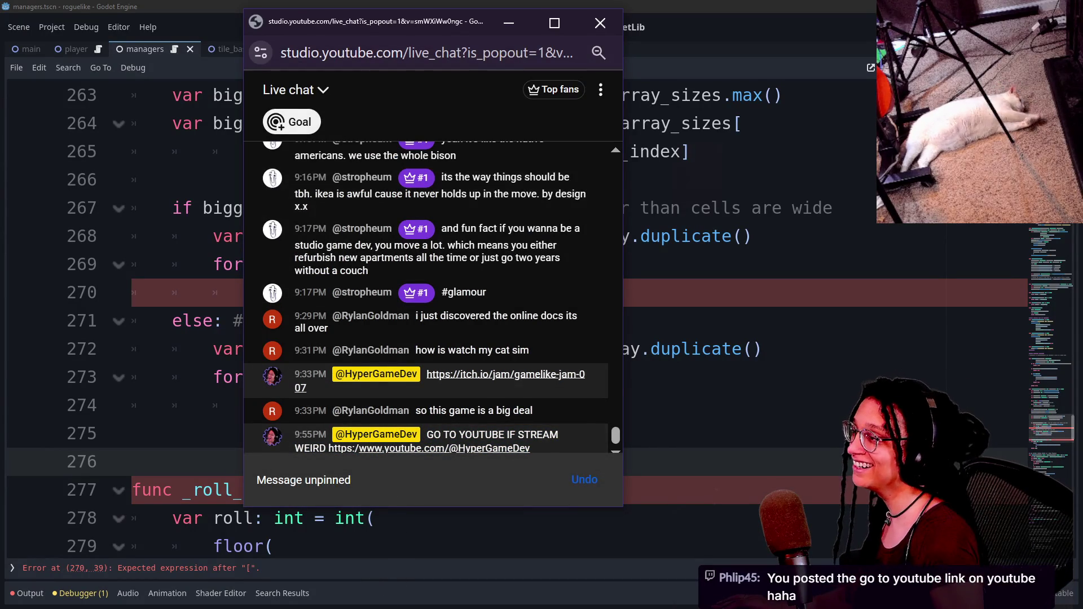
drag(446, 52, 573, 52)
key(alt+Tab)
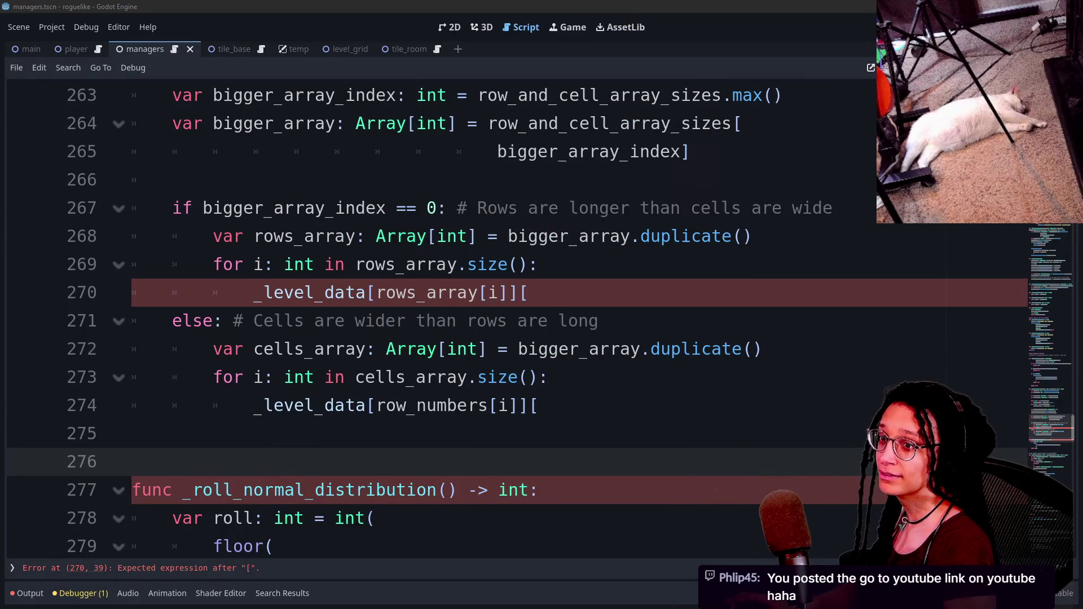
Step: Post the pasted GO TO YOUTUBE IF STREAM WEIRD message with the YouTube link in Twitch chat, then minimize the chat
key(alt+Tab)
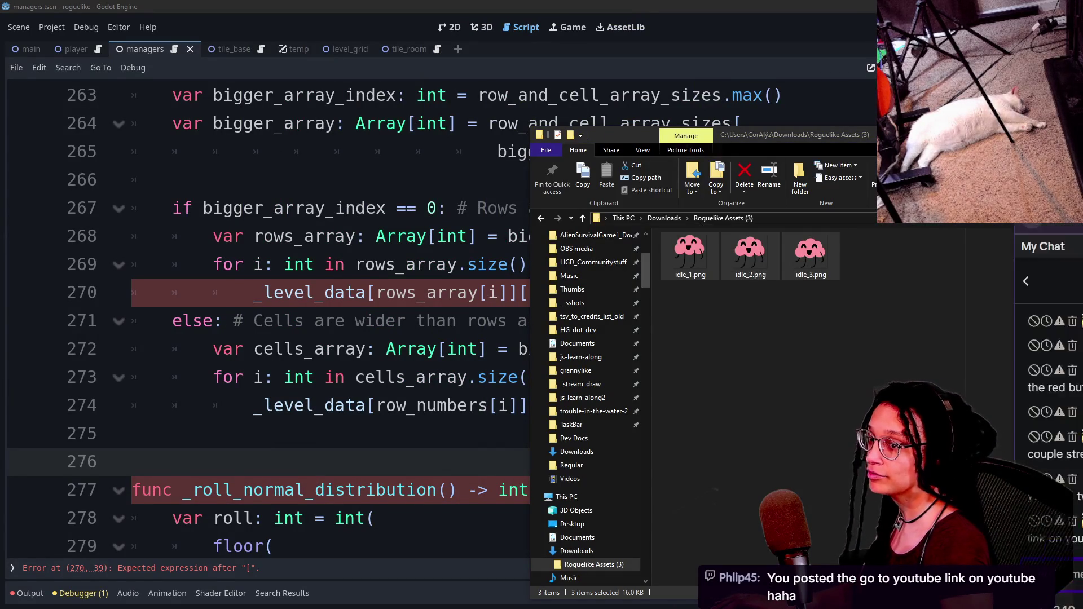
key(alt+Tab)
text(GO TO YOUTUBE IF STREAM WEIRD https:/www.youtube.com/@HyperGameDev)
key(Return)
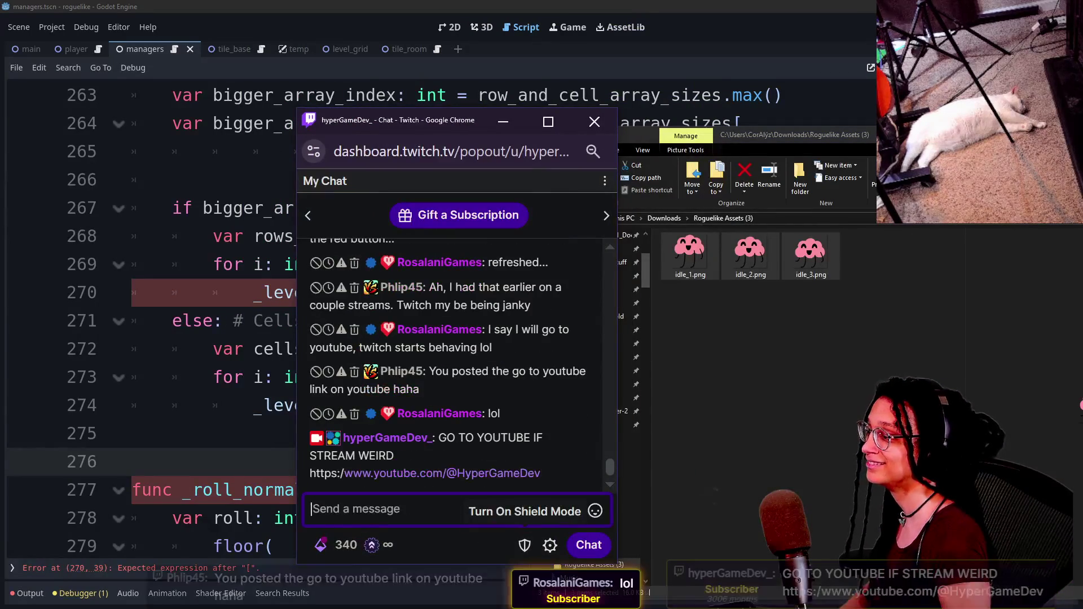
click(581, 433)
key(super+Down)
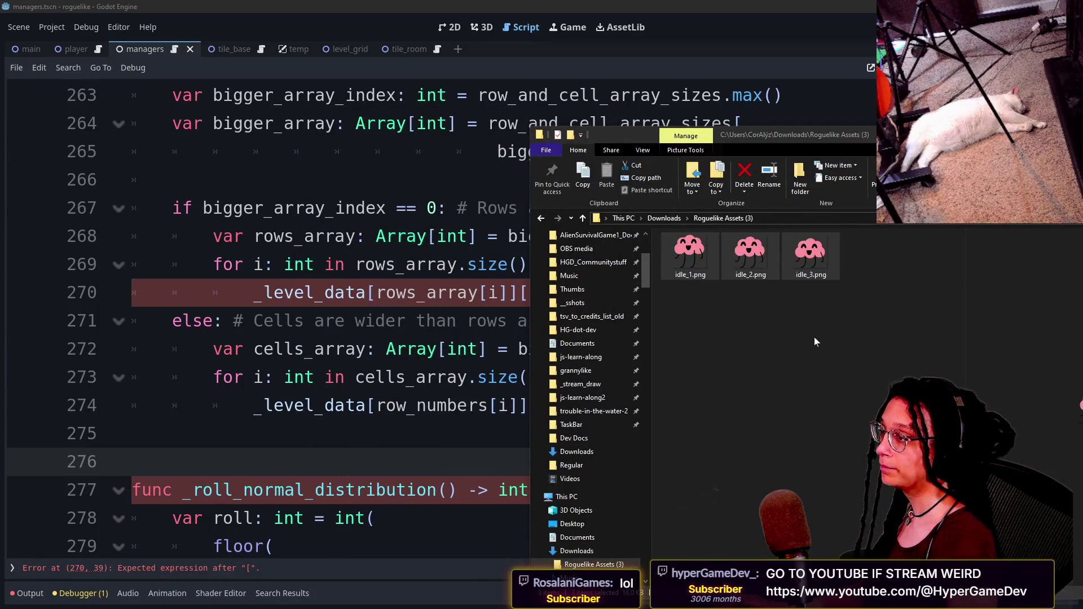
Step: Change the lookup on line 274 of the managers script to index cells_array[i]
key(super+Down)
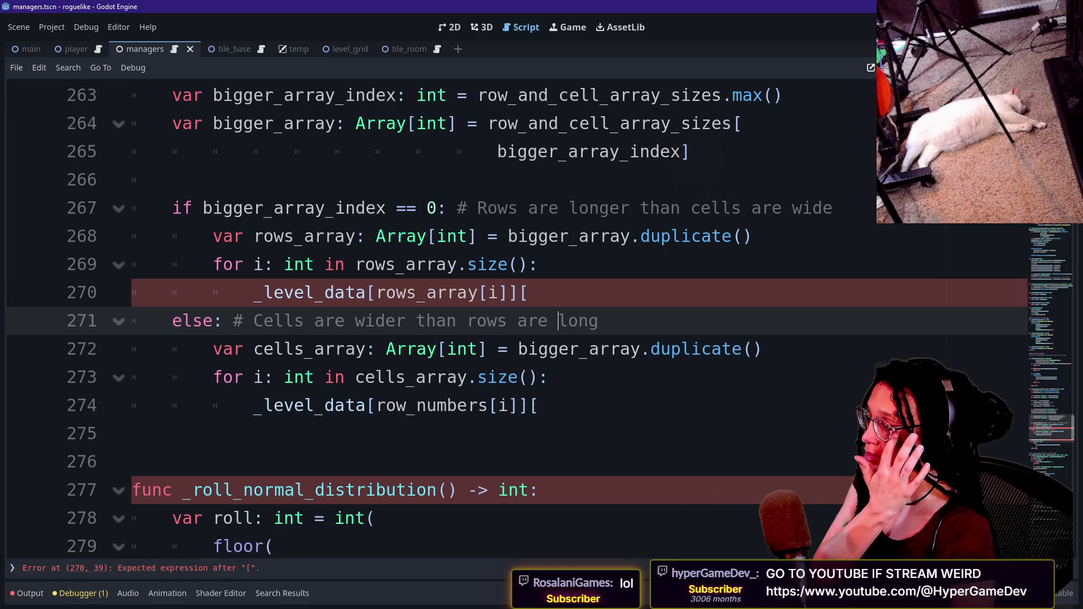
click(528, 293)
click(140, 434)
click(538, 405)
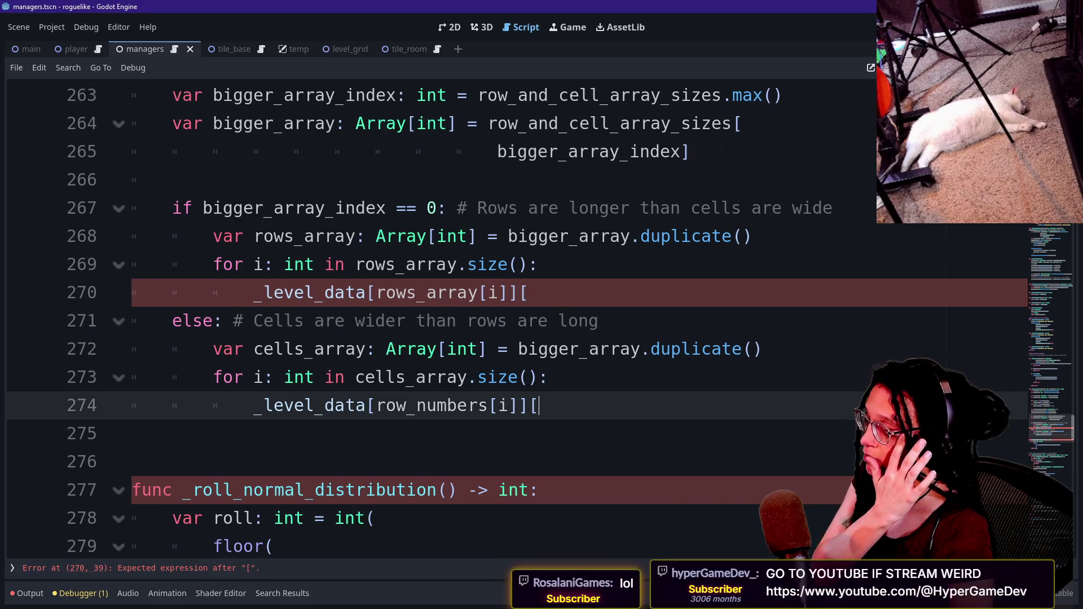
drag(376, 406, 479, 406)
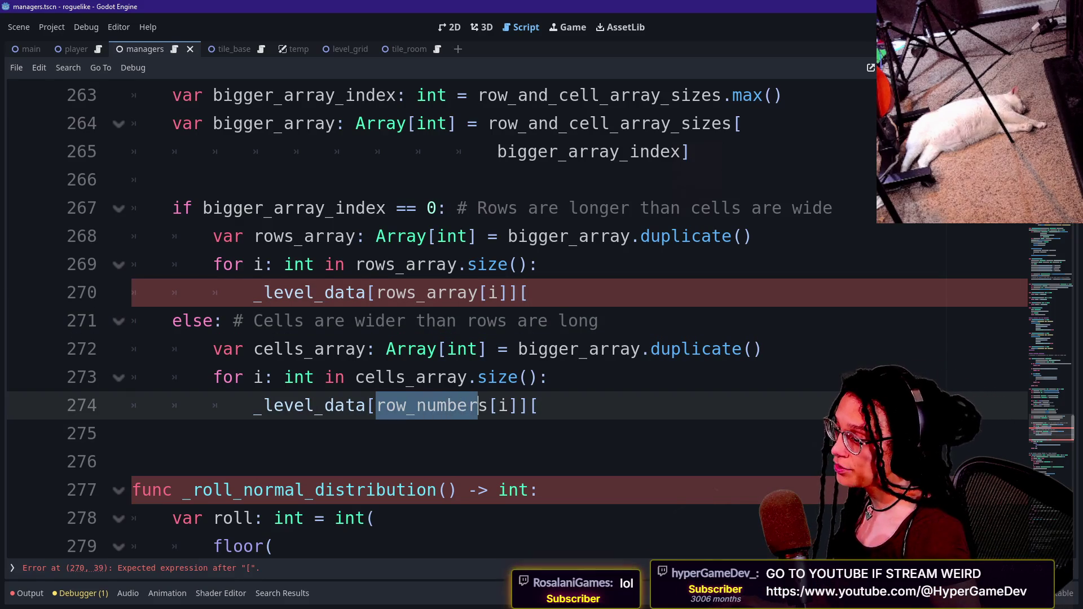
click(539, 406)
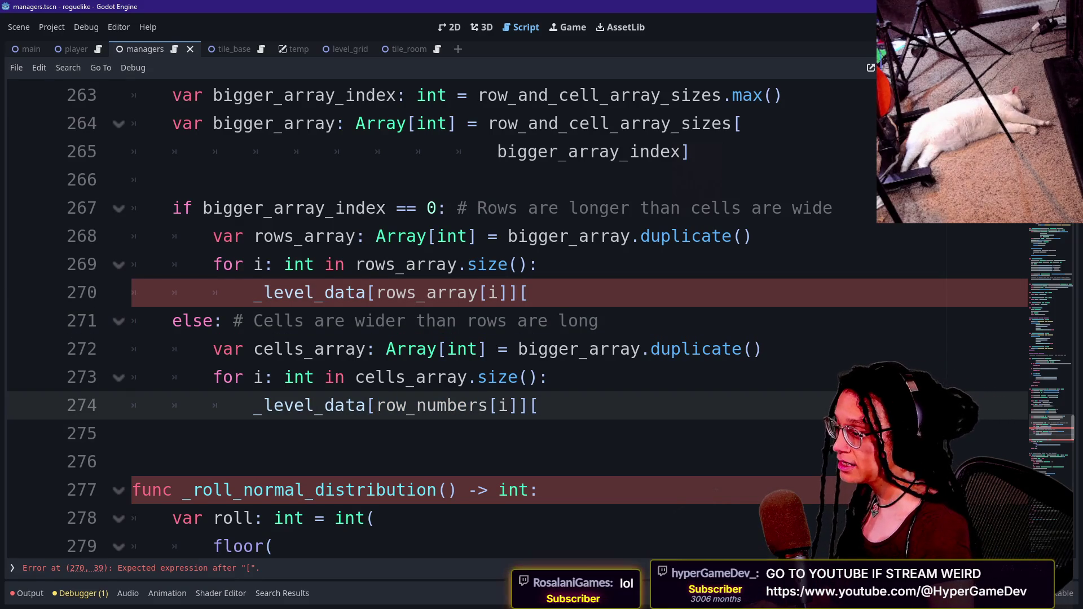
text(cell)
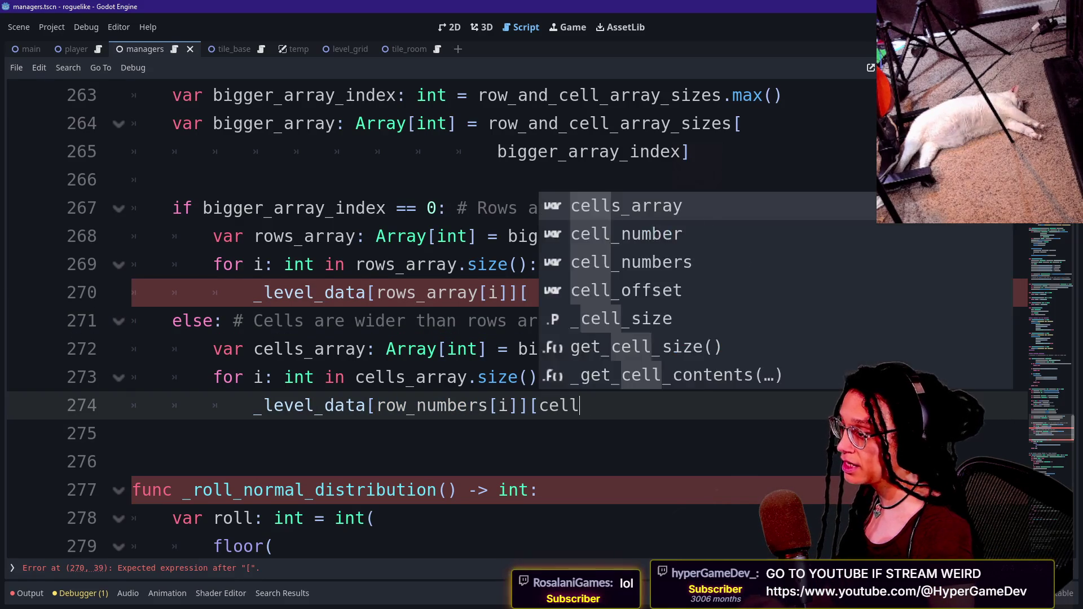
text(s_array)
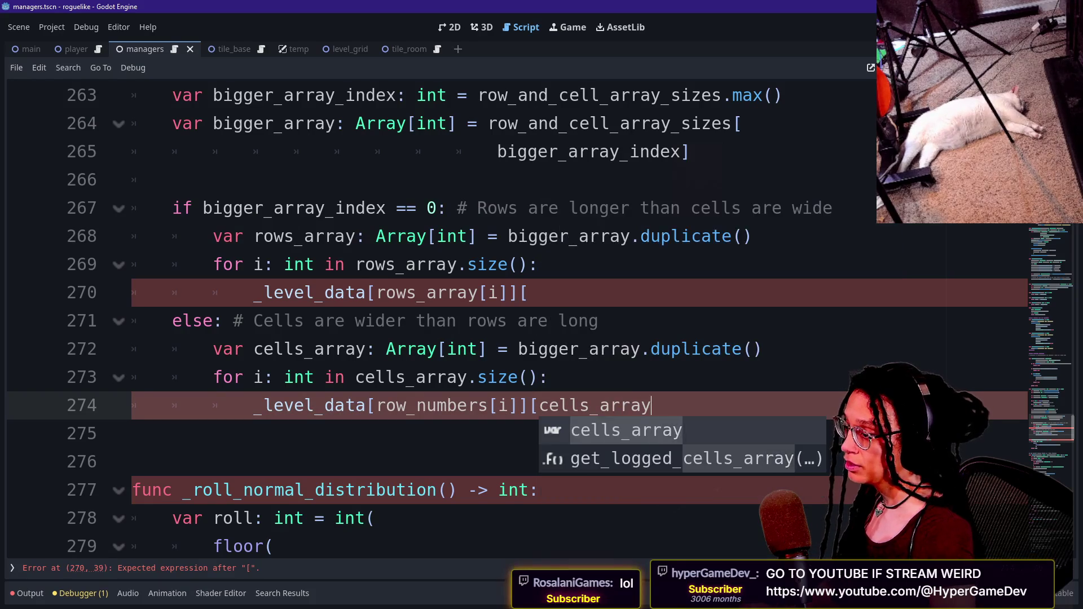
text([i])
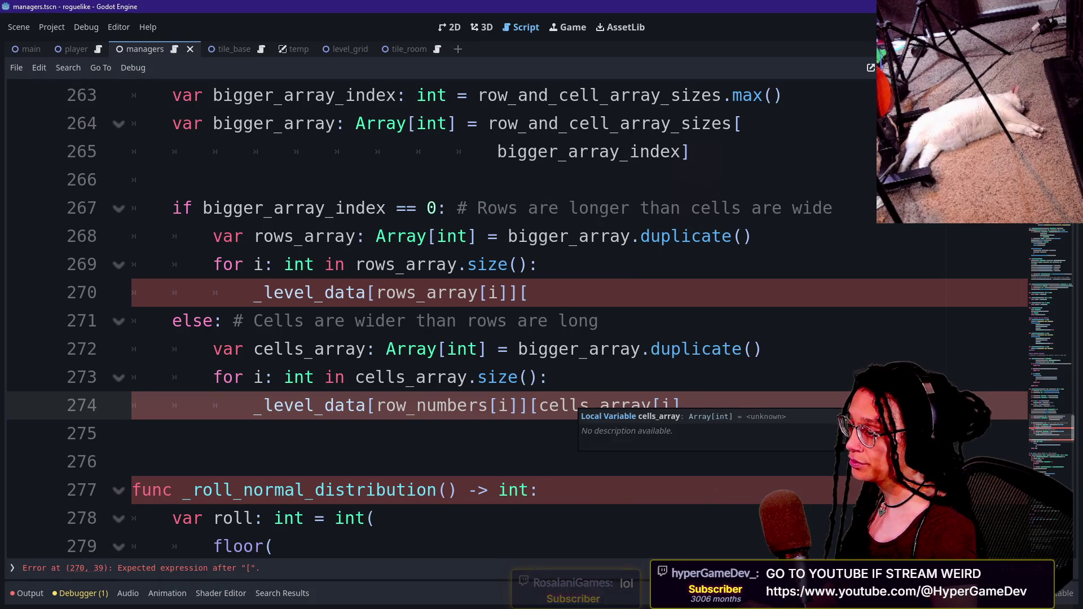
Step: Review the row_numbers[i] and cells_array[i] indexing on lines 273–274, highlighting every use of i
drag(377, 405, 510, 405)
click(517, 406)
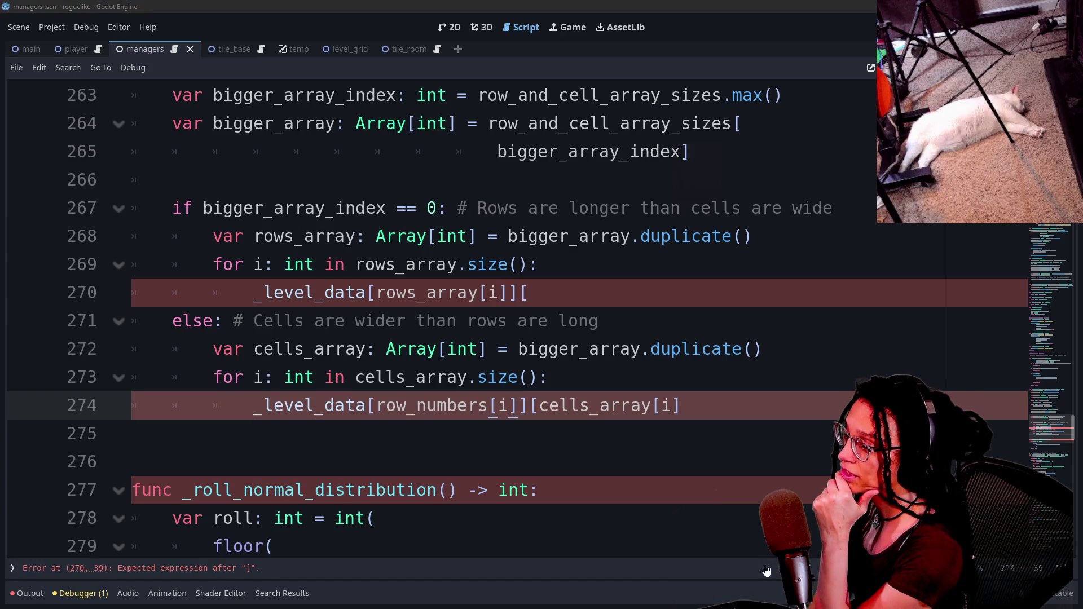
drag(285, 376, 498, 377)
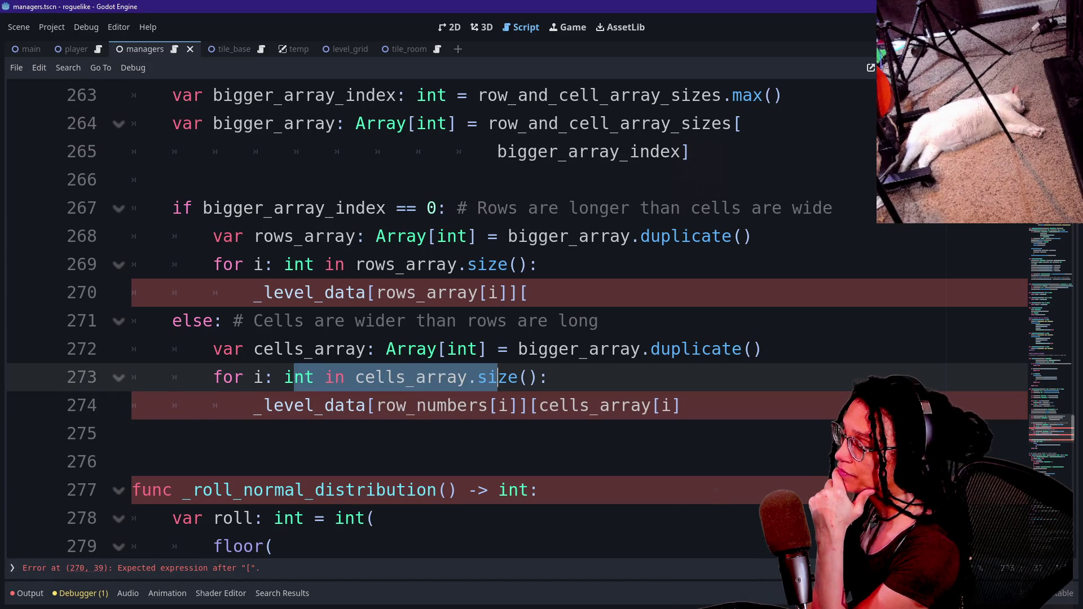
drag(376, 405, 571, 405)
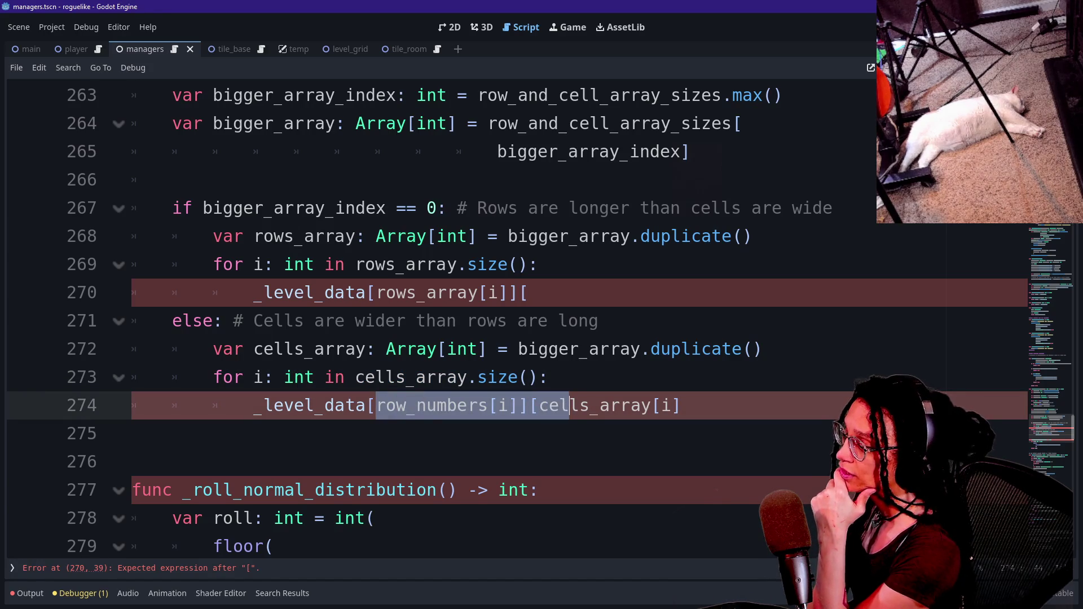
click(570, 405)
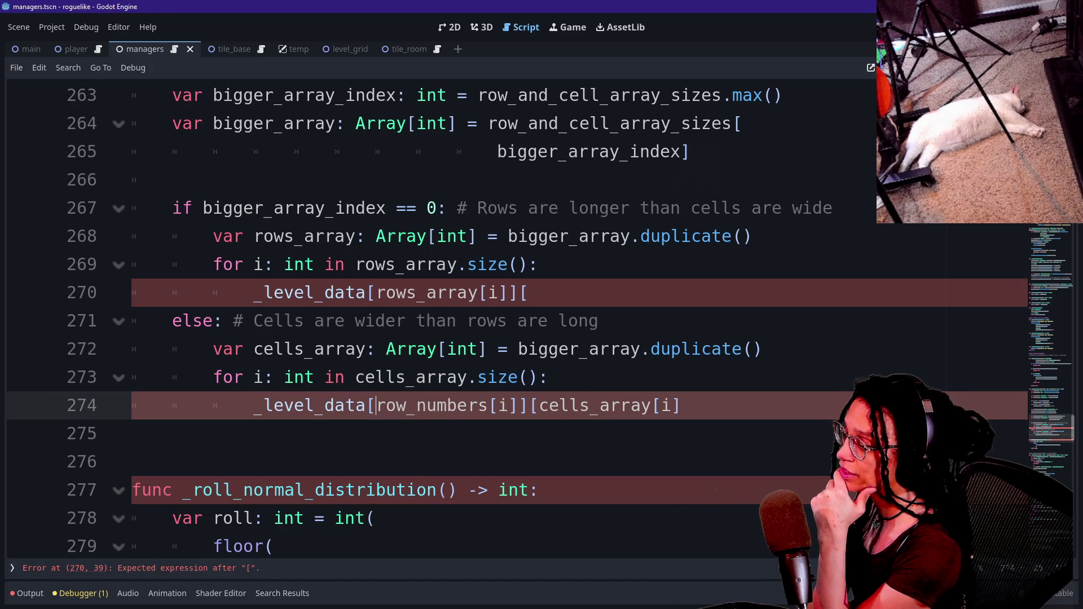
drag(375, 405, 510, 405)
click(569, 405)
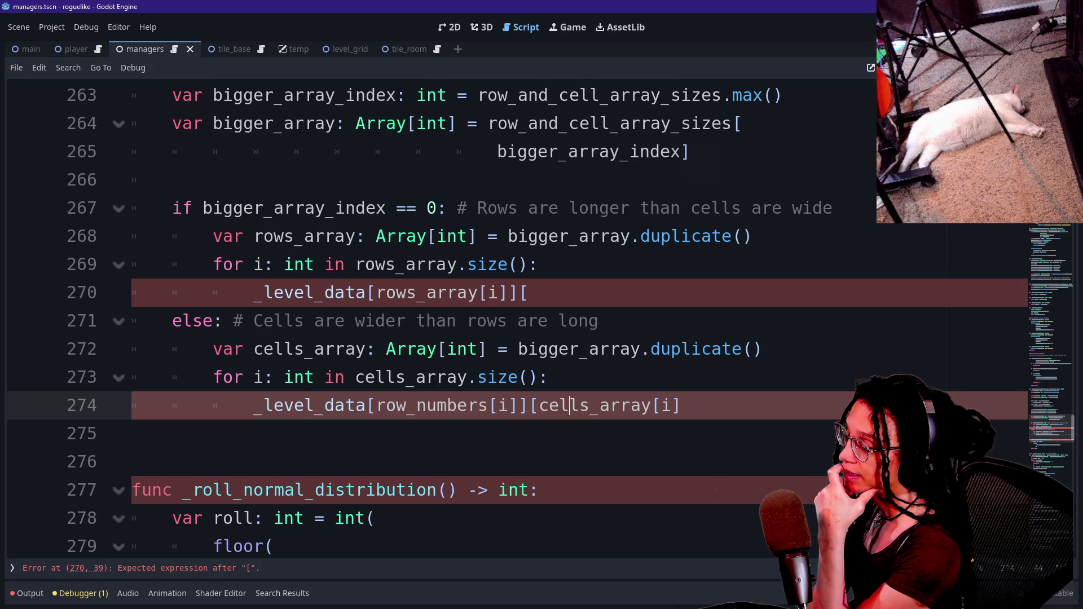
drag(376, 405, 519, 405)
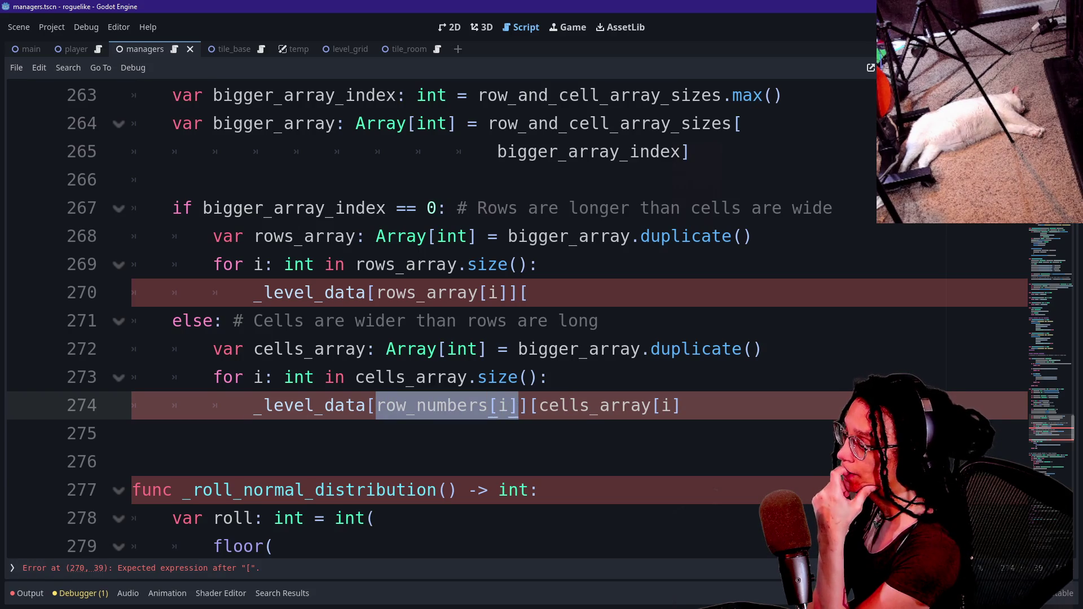
click(141, 433)
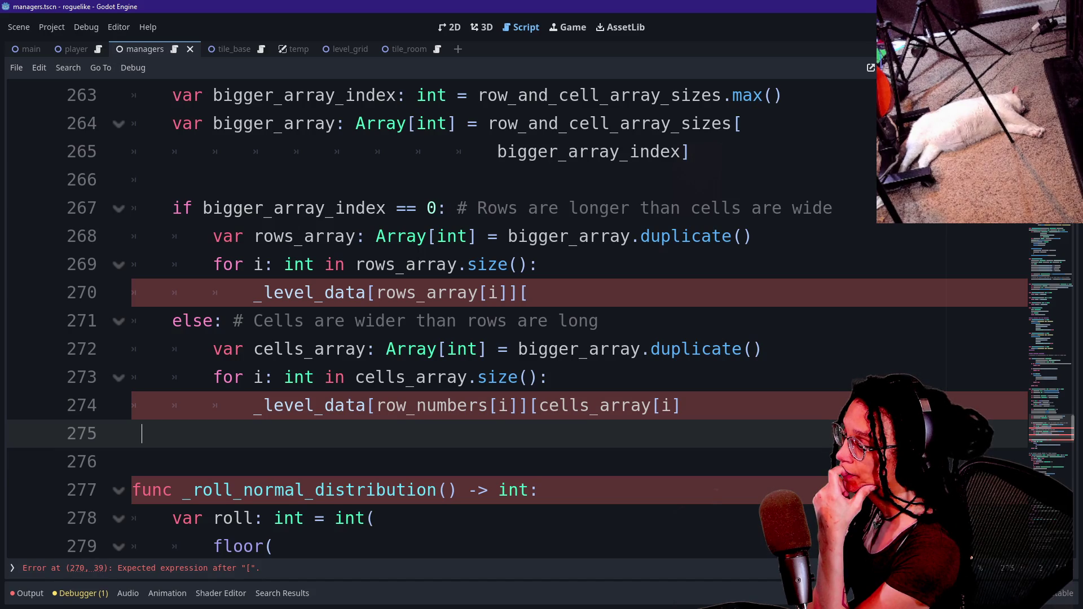
double_click(503, 405)
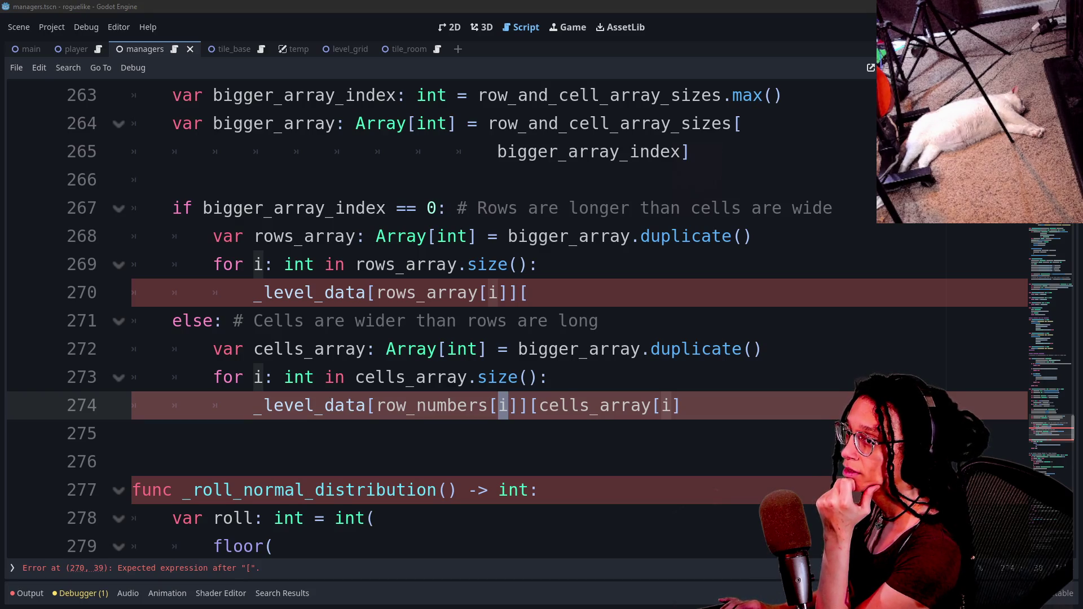
key(alt+Tab)
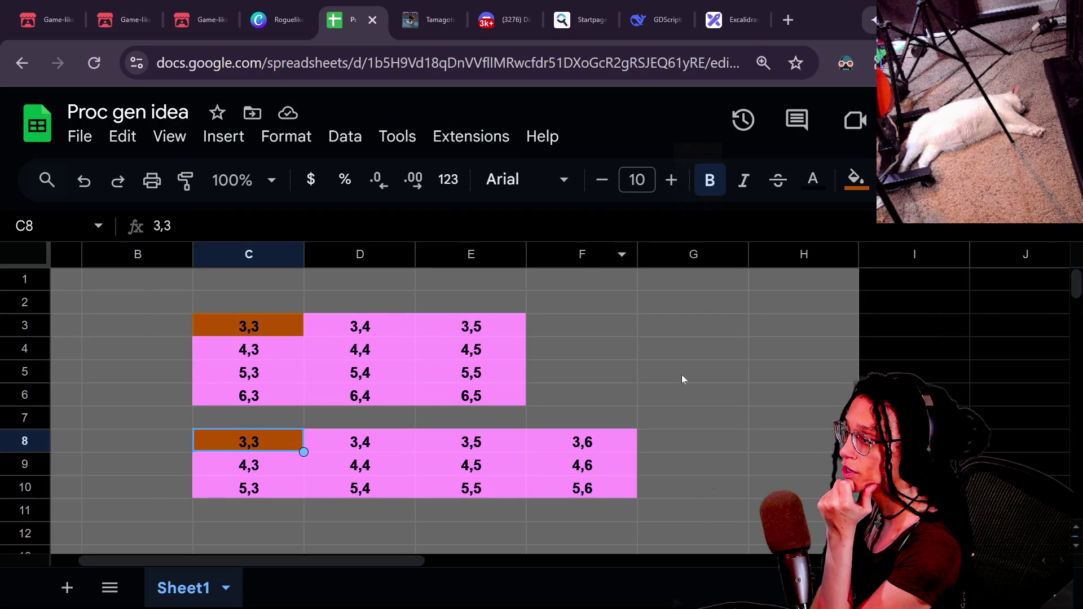
click(247, 350)
key(Up)
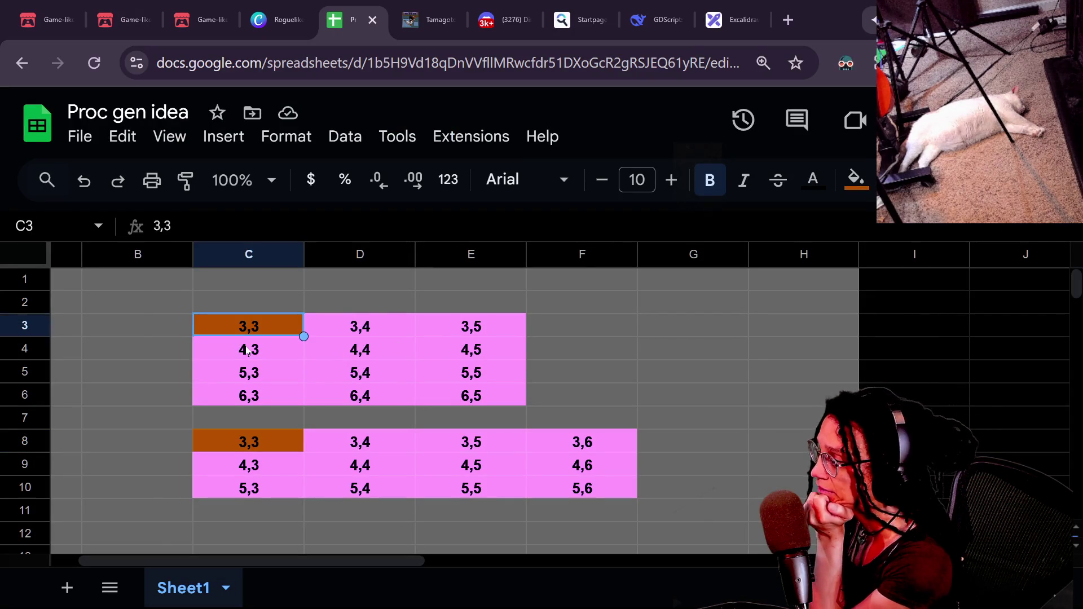
key(Down)
key(Down)
key(Down)
key(Up)
key(Up)
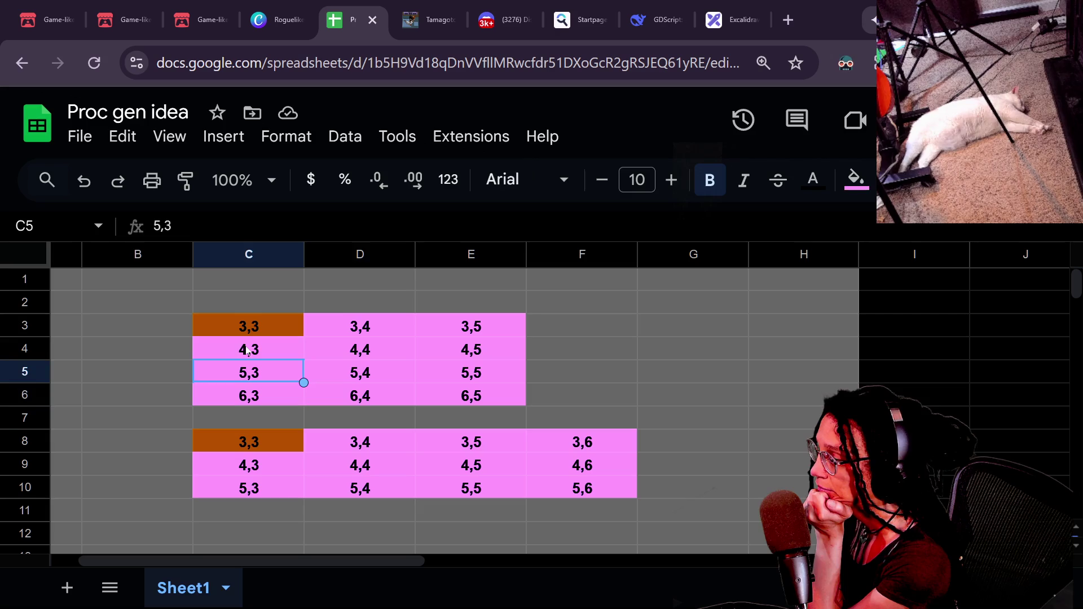
key(Down)
key(Up)
key(Up)
key(Up)
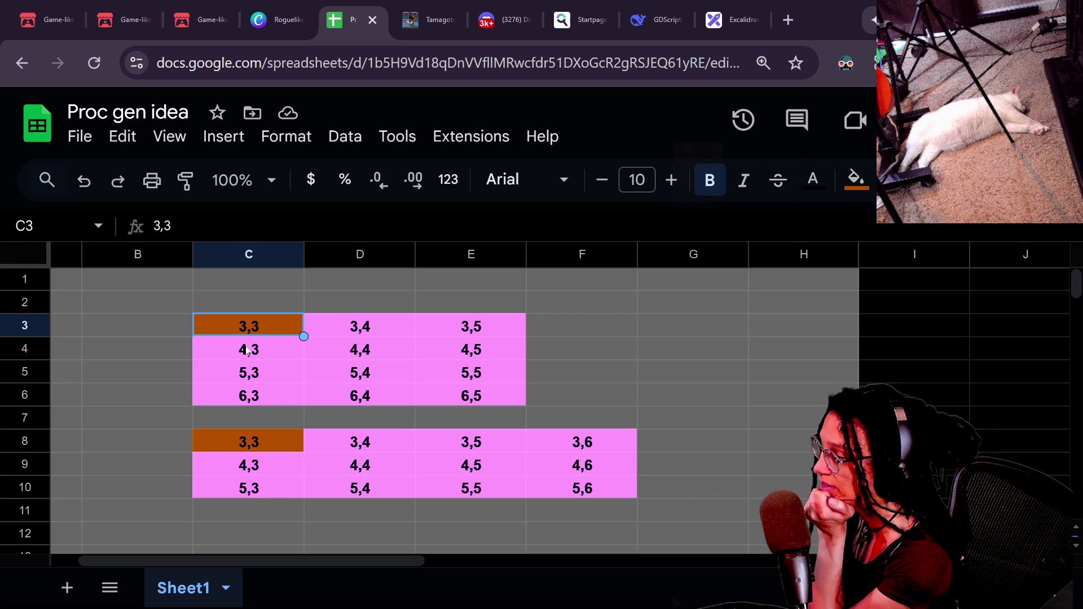
key(Right)
key(Right)
key(Left)
key(Left)
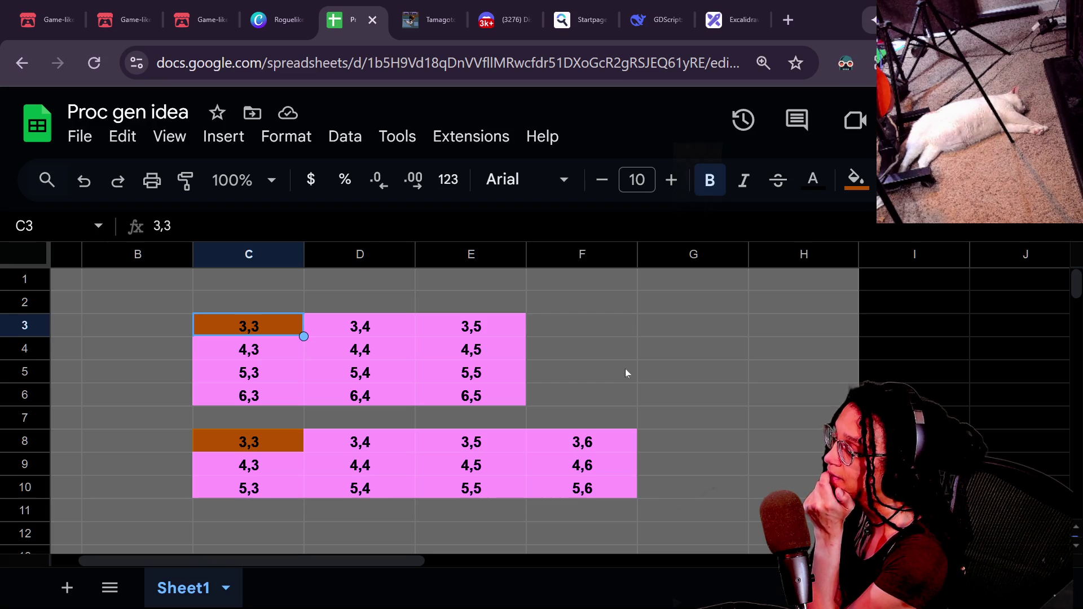
key(Down)
key(Down)
key(Up)
key(Down)
key(Down)
key(Up)
key(Up)
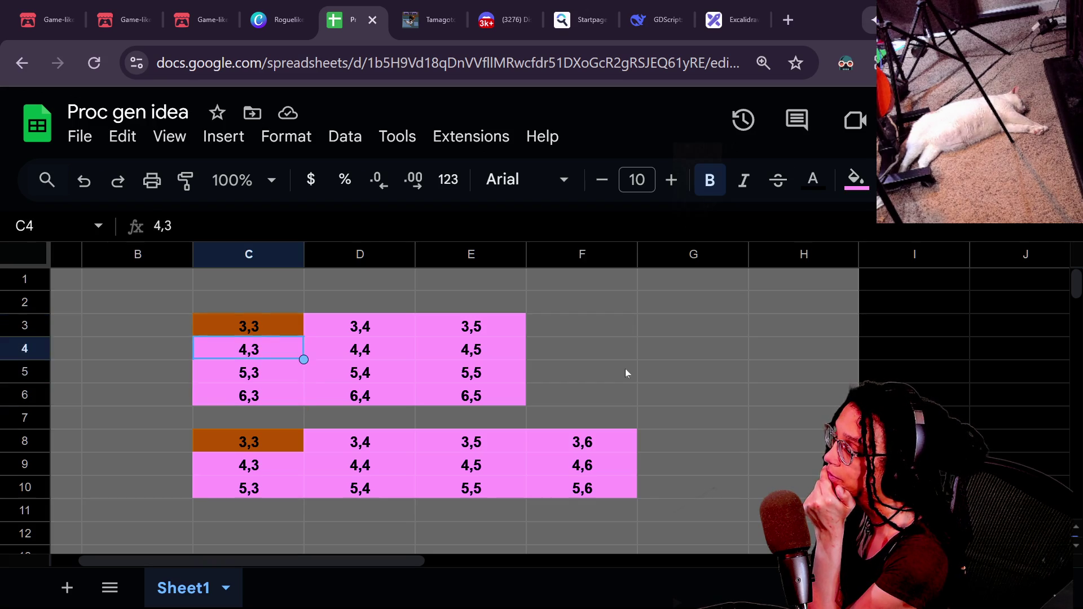
key(Up)
key(Down)
key(Down)
key(Down)
key(Up)
key(Up)
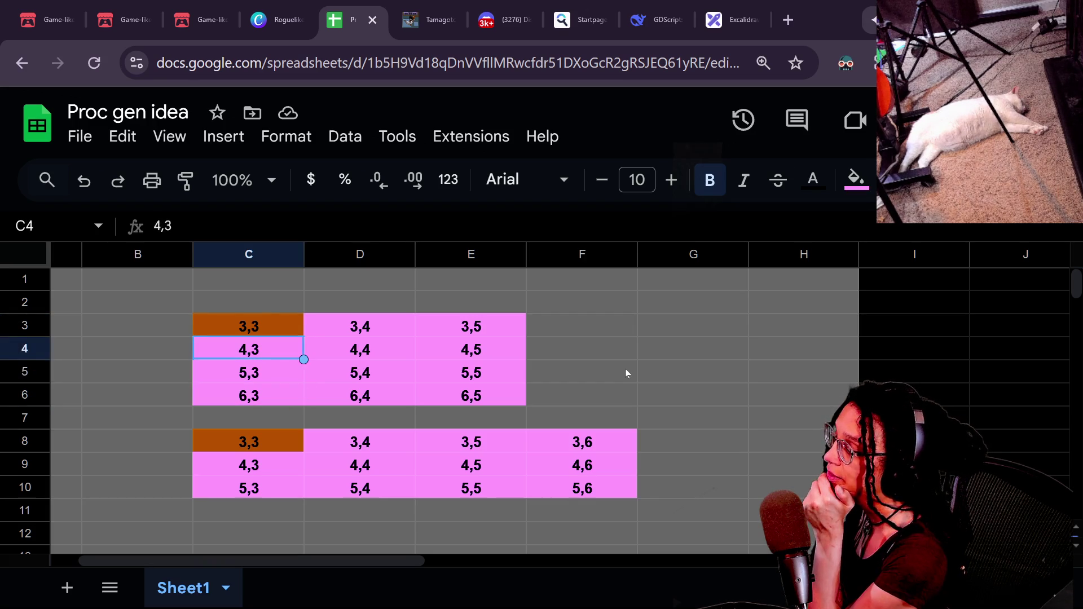
key(Down)
key(Down)
key(Up)
key(Up)
key(Up)
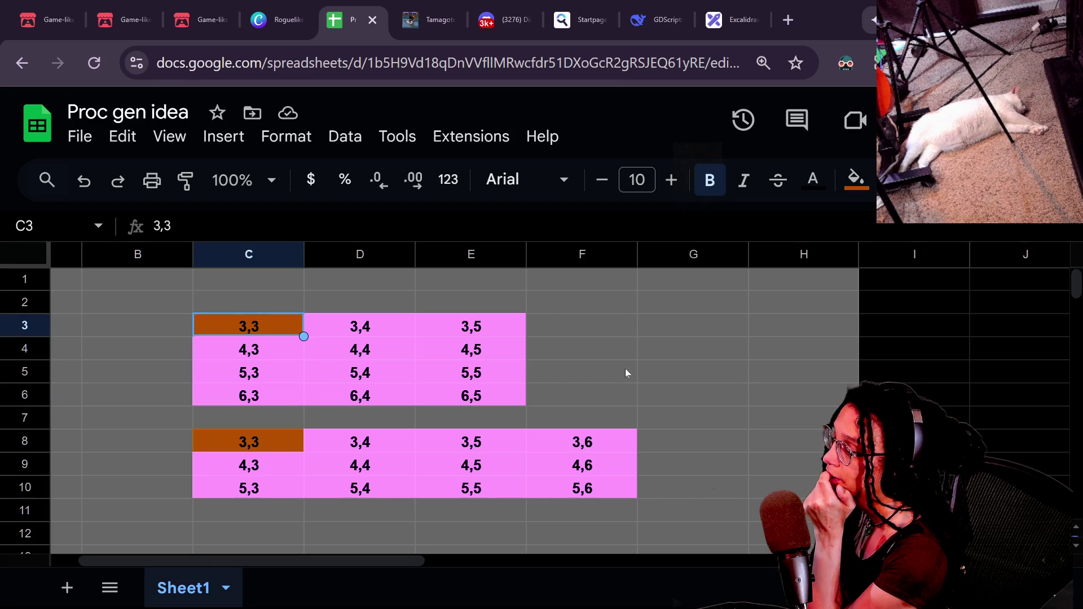
key(Down)
key(Up)
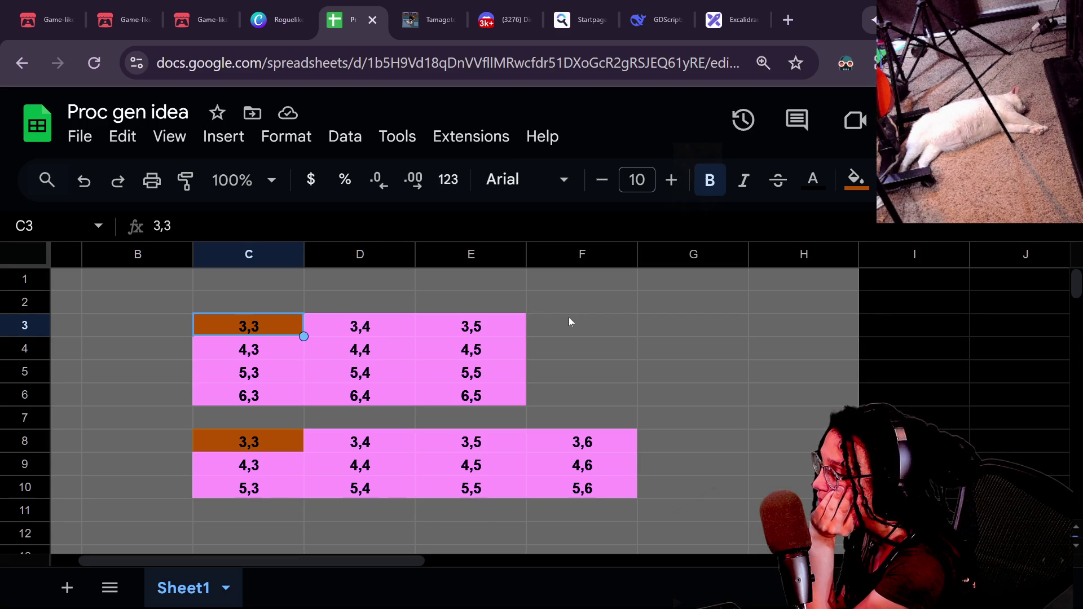
key(Right)
key(Right)
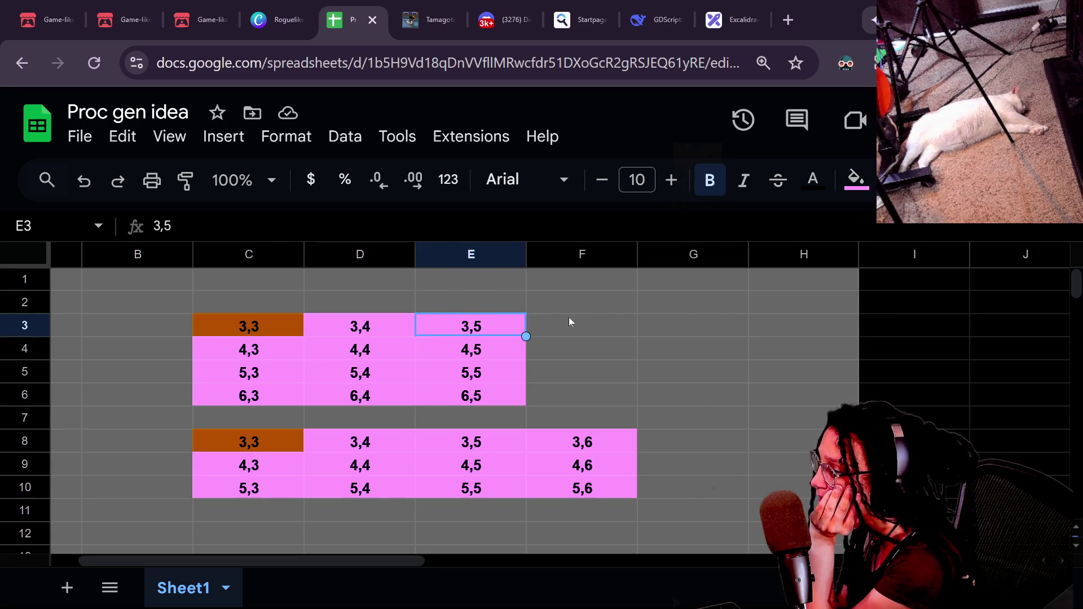
key(Left)
key(Left)
key(Right)
key(Left)
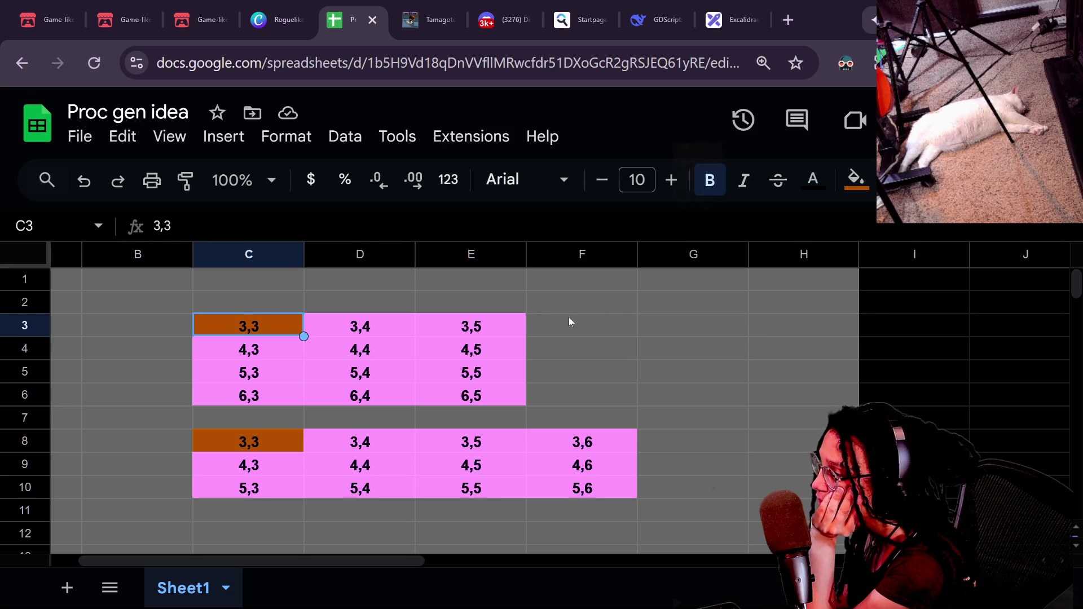
key(Down)
key(Down)
key(Down)
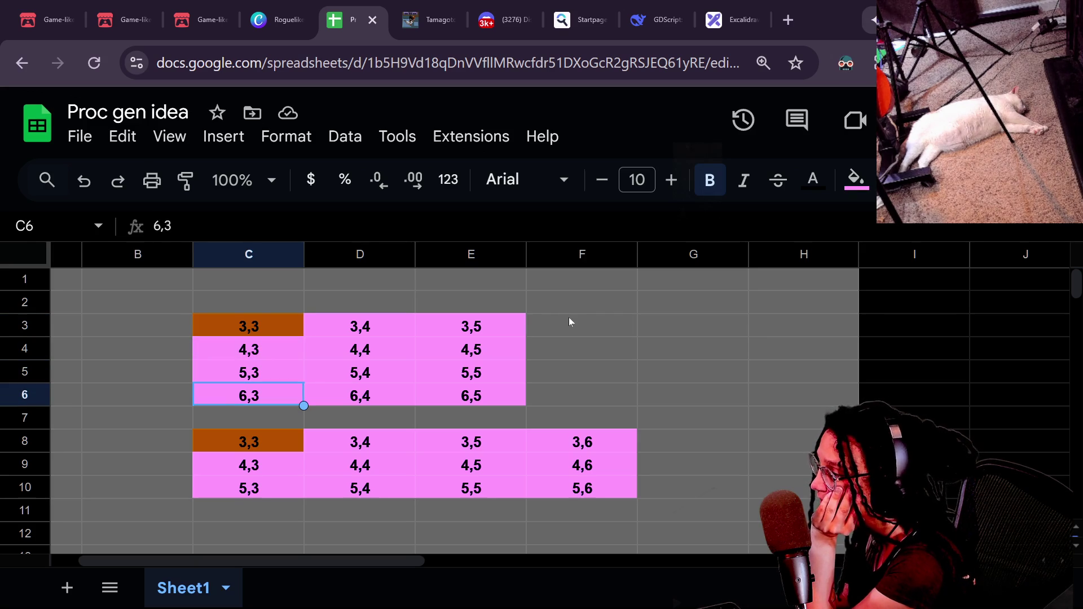
key(Up)
key(Up)
key(Up)
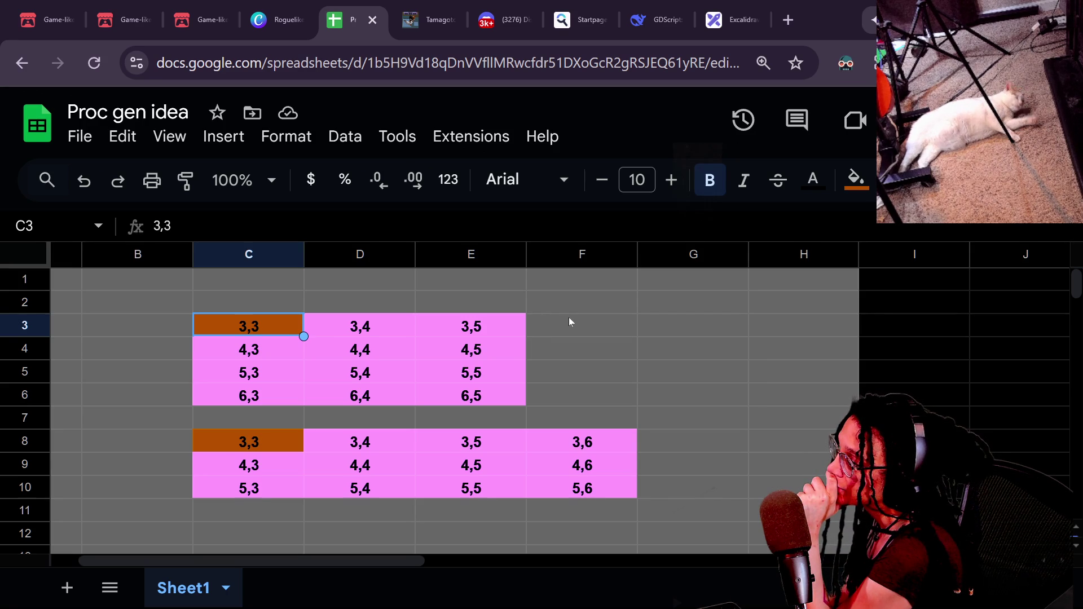
key(Down)
key(Down)
key(Up)
key(Up)
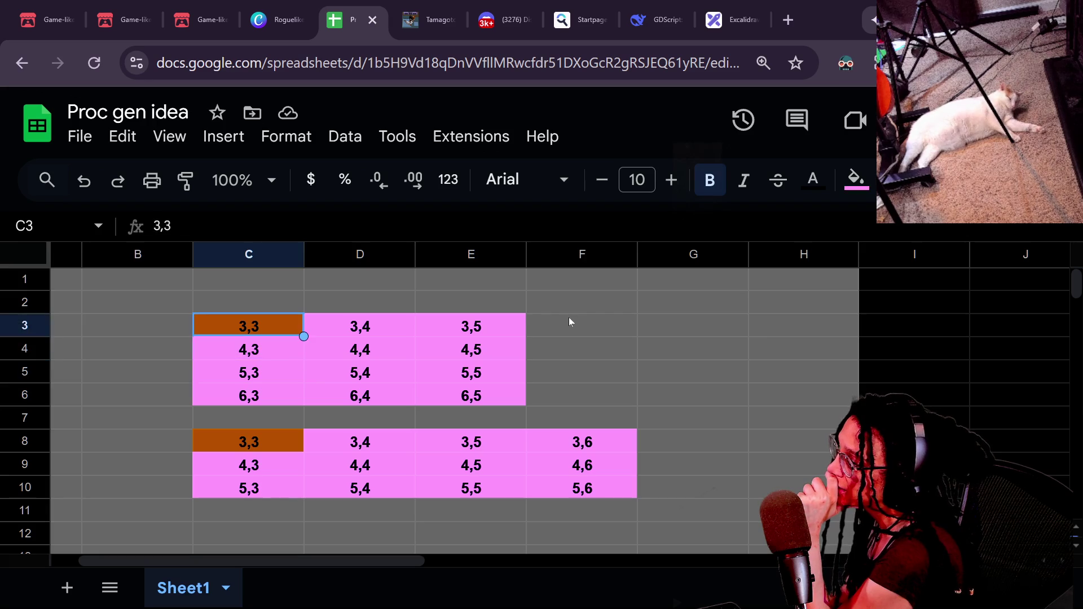
key(Down)
key(Down)
key(Down)
key(Up)
key(Up)
key(Up)
key(Down)
key(Up)
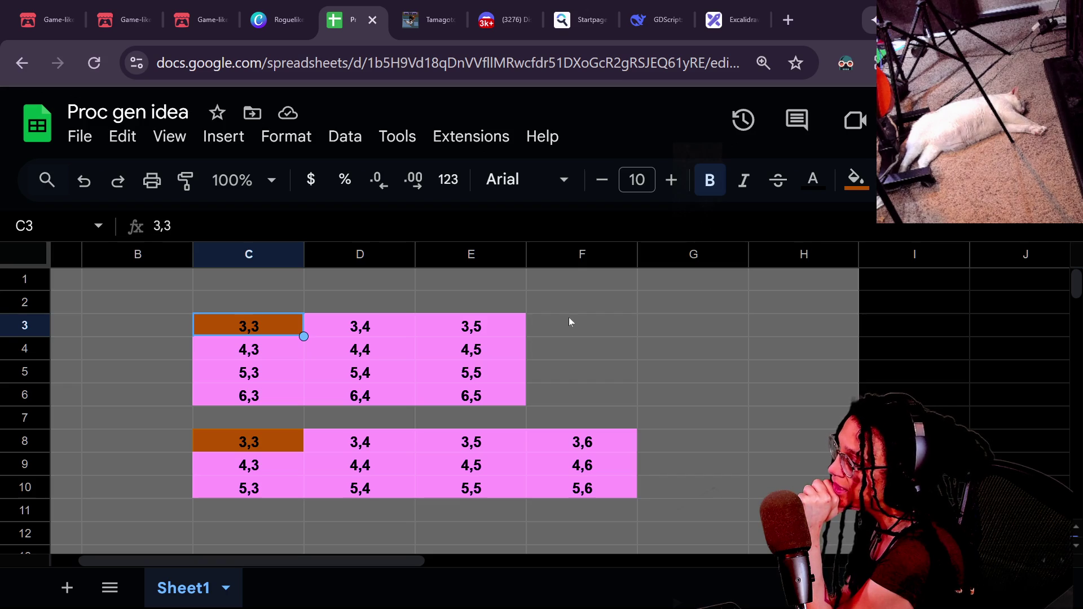
key(Down)
key(Down)
key(Down)
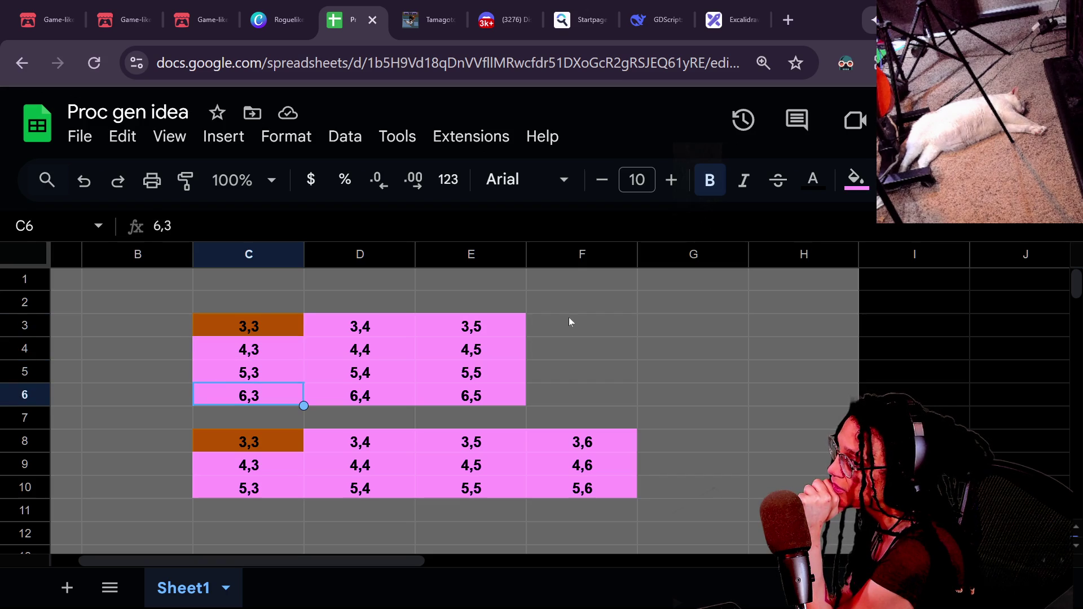
key(Up)
key(Up)
key(Up)
key(Down)
key(Down)
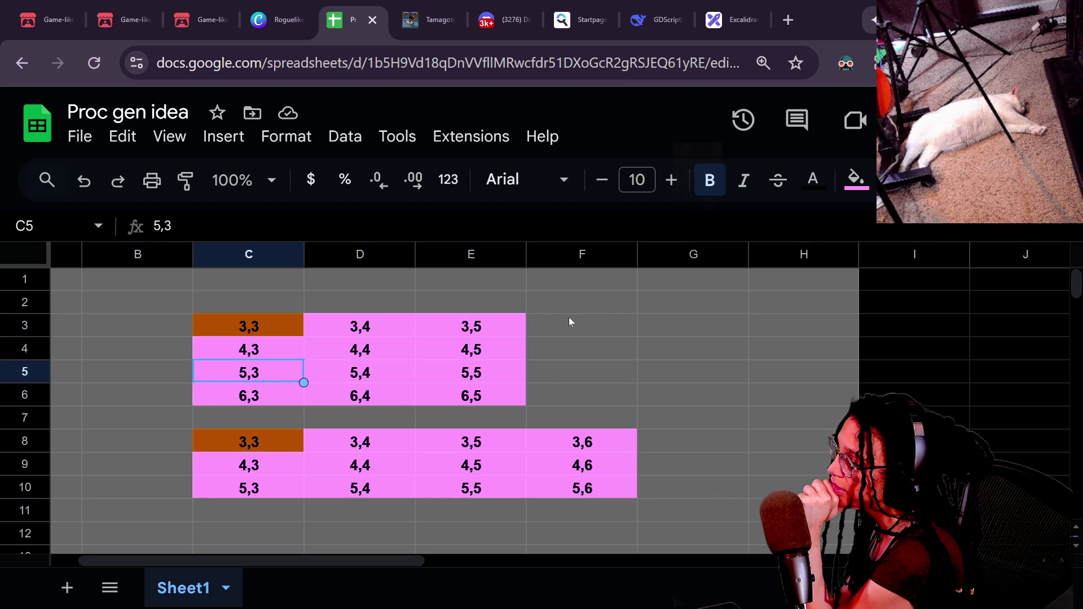
key(Down)
key(Up)
key(Up)
key(Up)
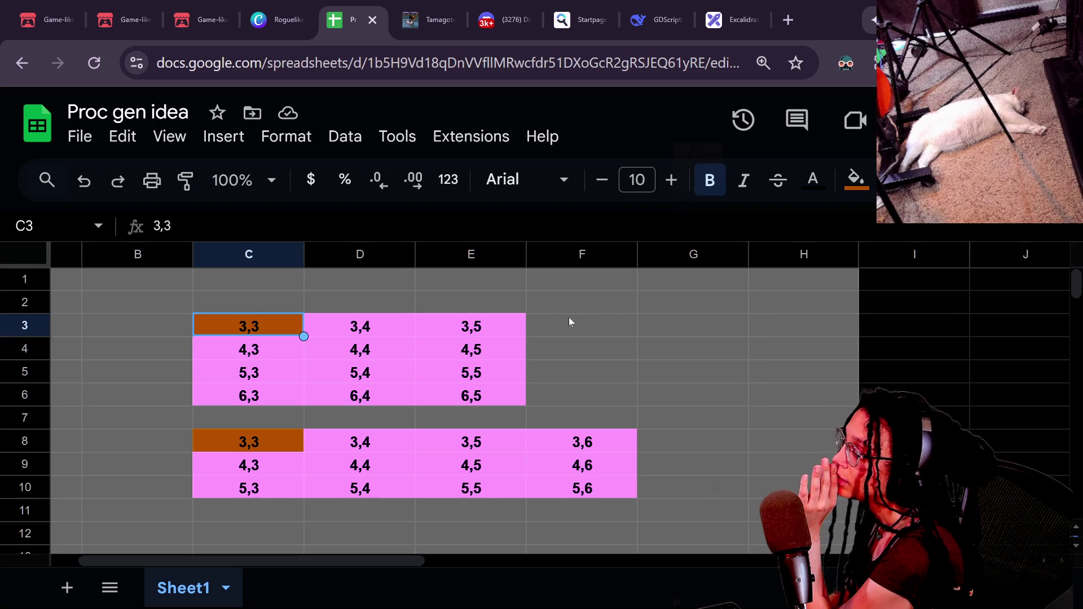
key(Down)
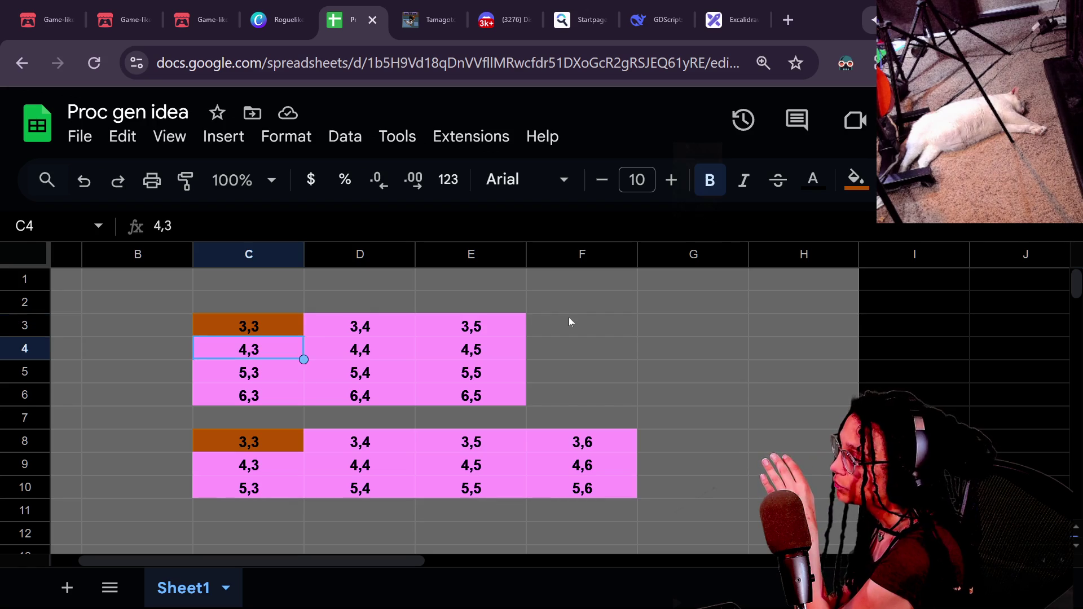
key(Down)
key(Up)
key(Down)
key(Up)
key(Up)
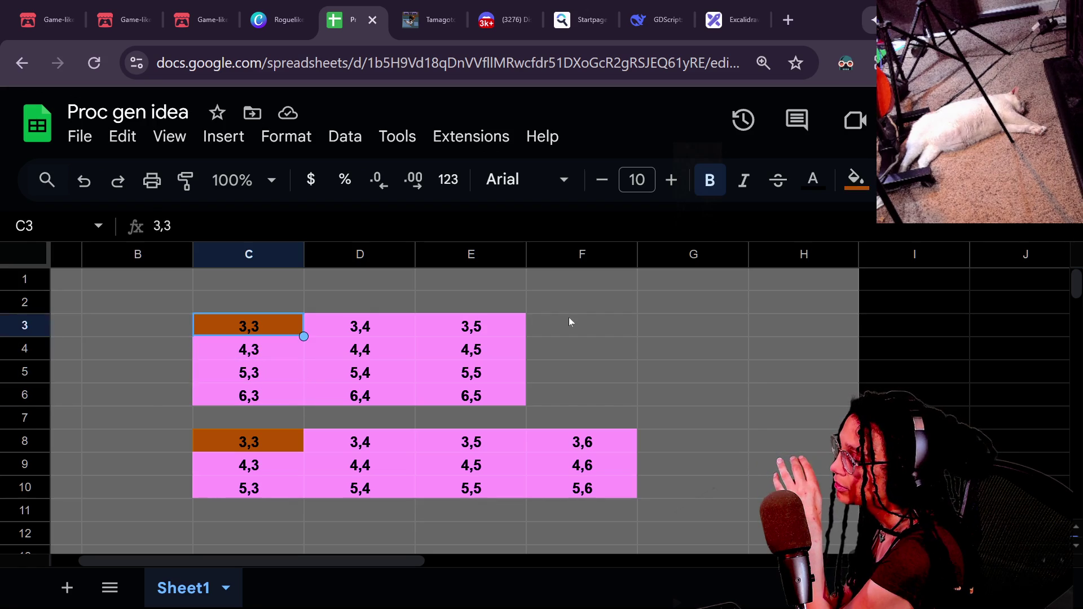
key(Down)
key(Down)
key(Down)
key(Up)
key(Up)
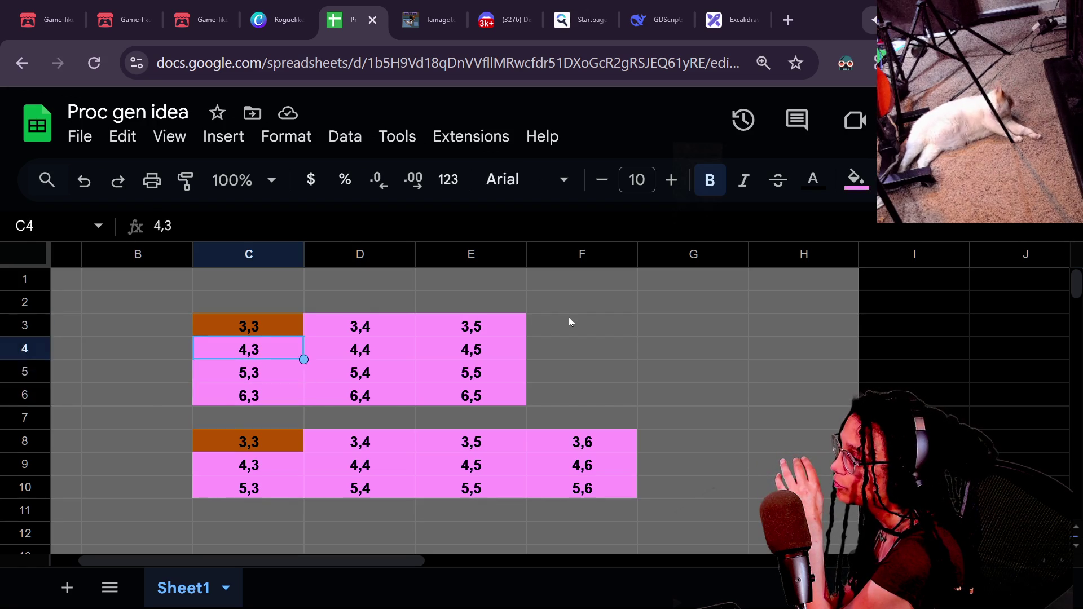
key(Down)
key(Up)
key(Up)
key(Down)
key(Down)
key(Down)
key(Up)
key(Up)
key(Up)
key(Down)
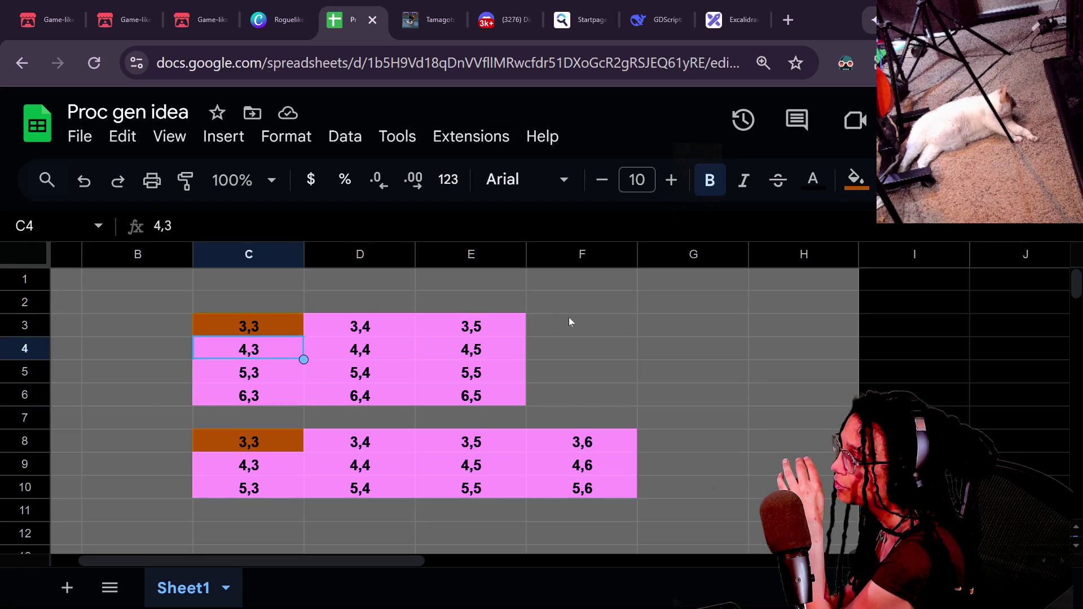
key(Down)
key(Down)
key(Up)
key(Up)
key(Down)
key(Down)
key(Up)
key(Up)
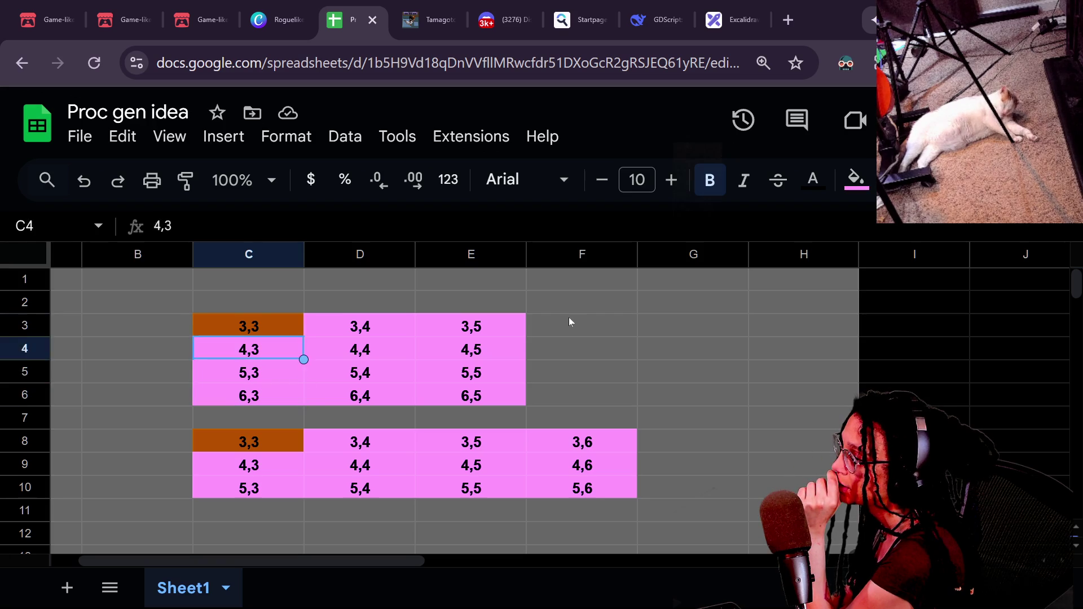
key(Up)
key(Down)
key(Down)
key(Down)
key(Up)
key(Up)
key(Up)
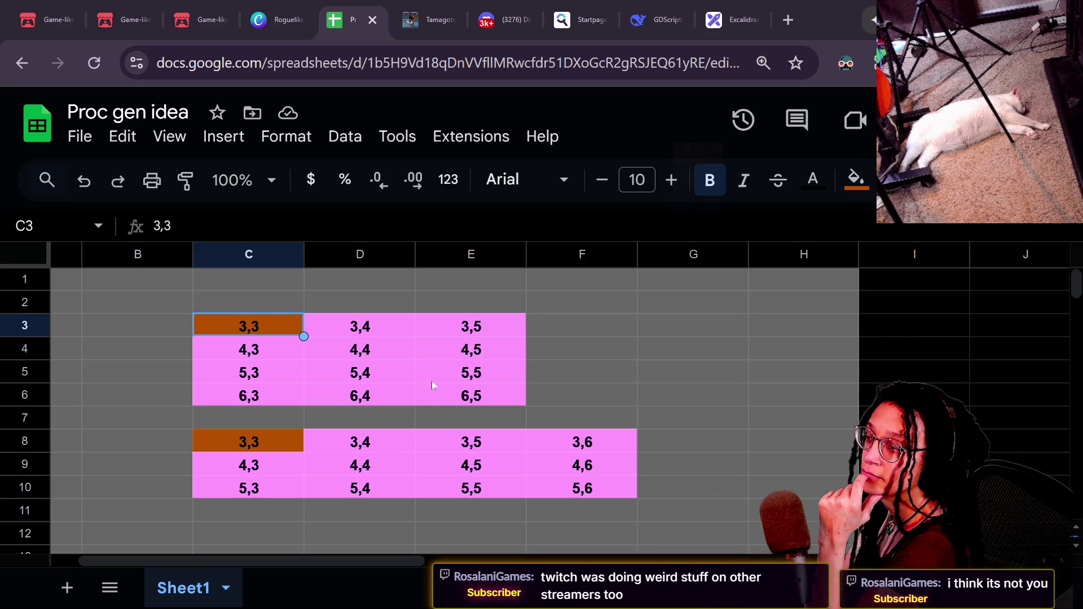
click(446, 375)
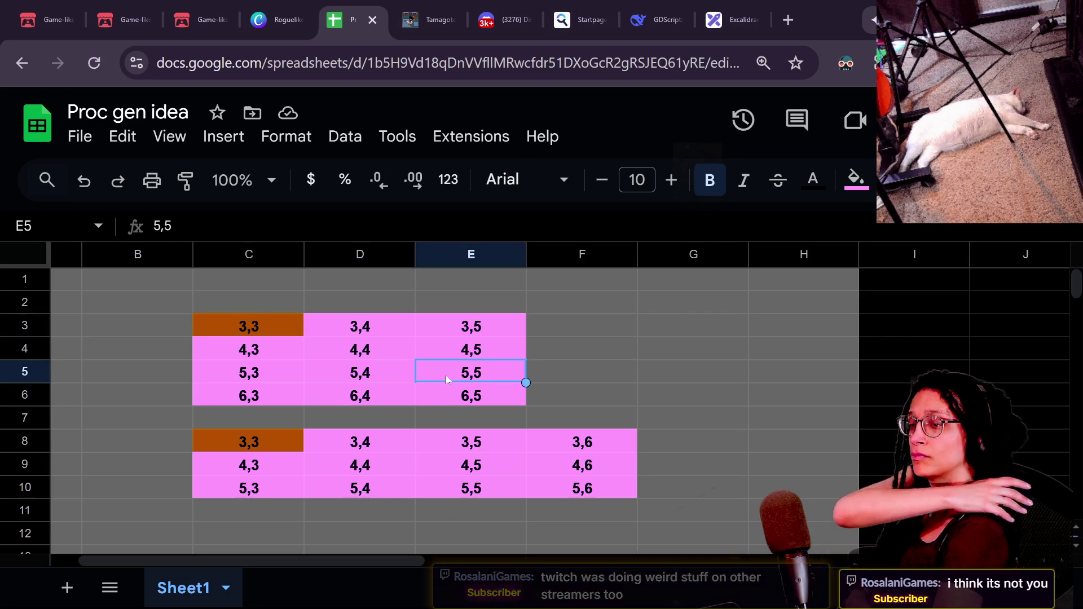
drag(441, 370, 421, 352)
key(ctrl+z)
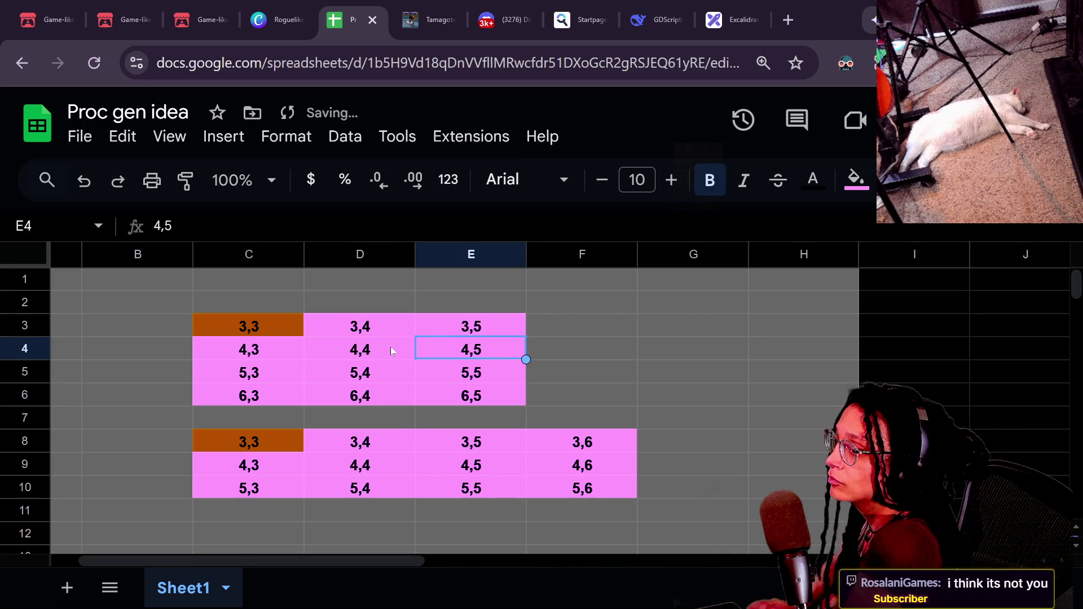
drag(338, 302, 302, 310)
click(302, 330)
click(468, 327)
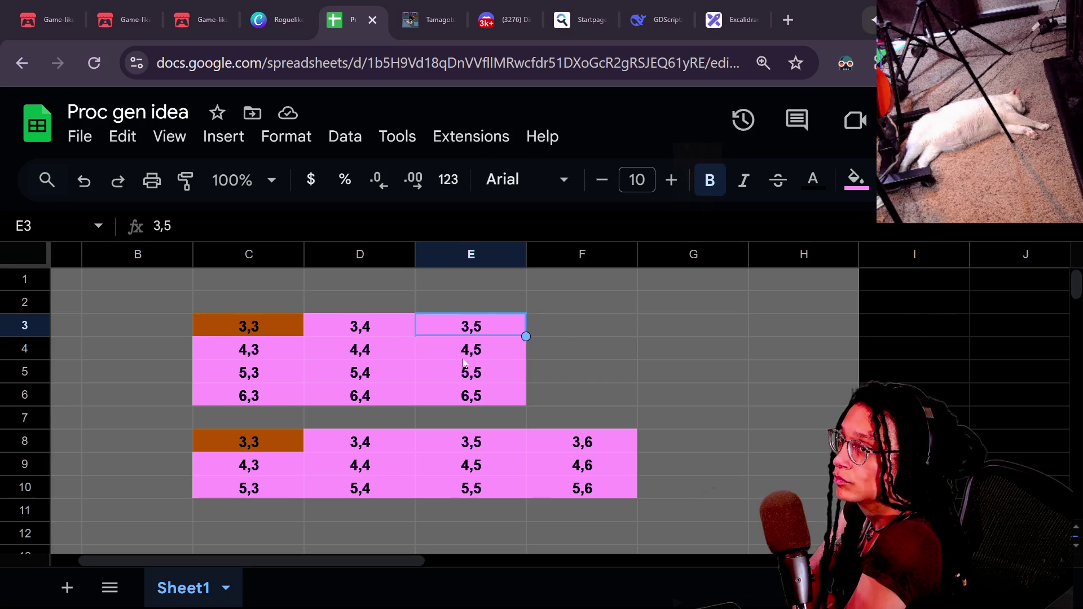
key(Down)
click(242, 326)
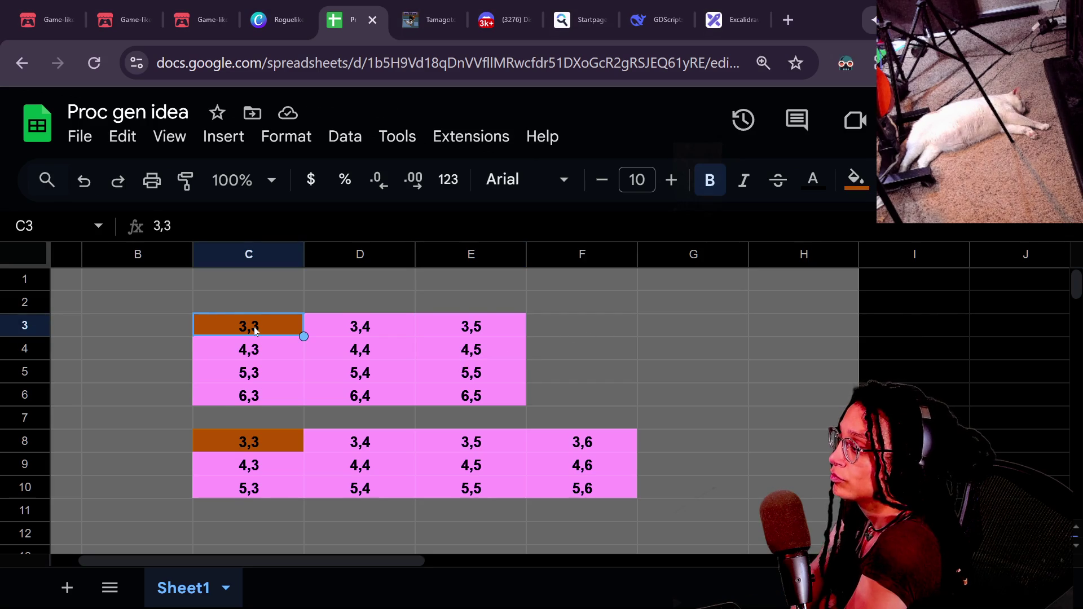
key(Down)
key(Down)
key(Up)
key(Down)
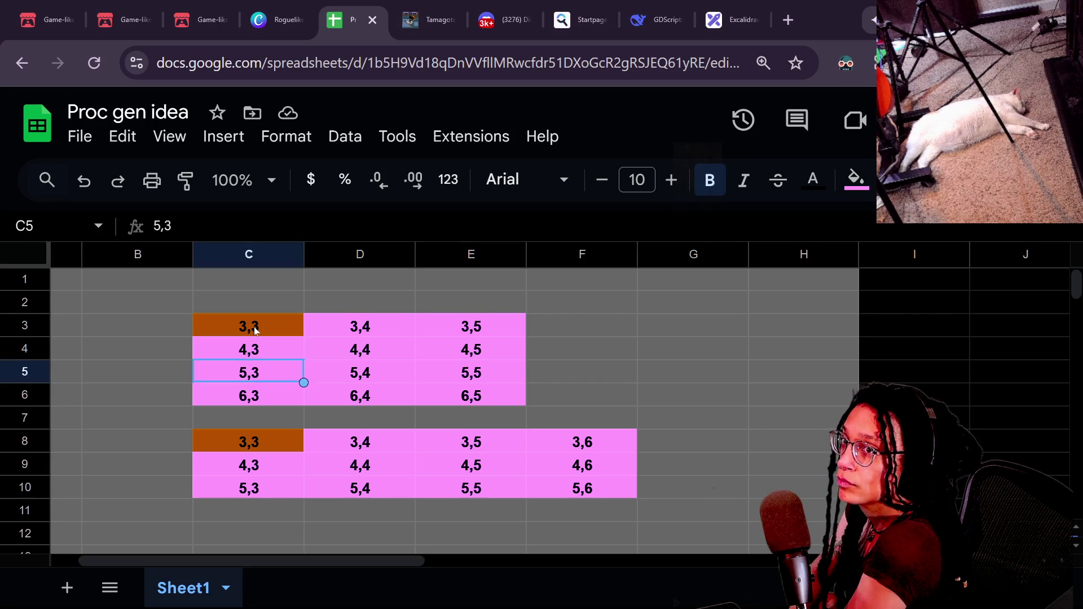
key(Down)
key(Up)
key(Down)
key(Up)
key(Up)
key(Down)
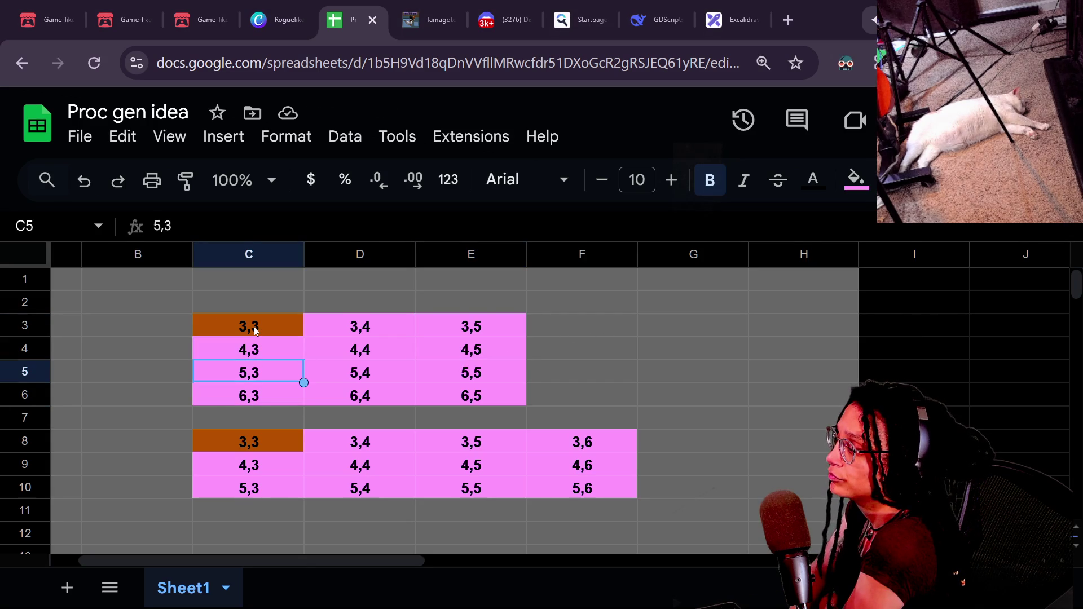
key(Up)
key(Up)
key(Down)
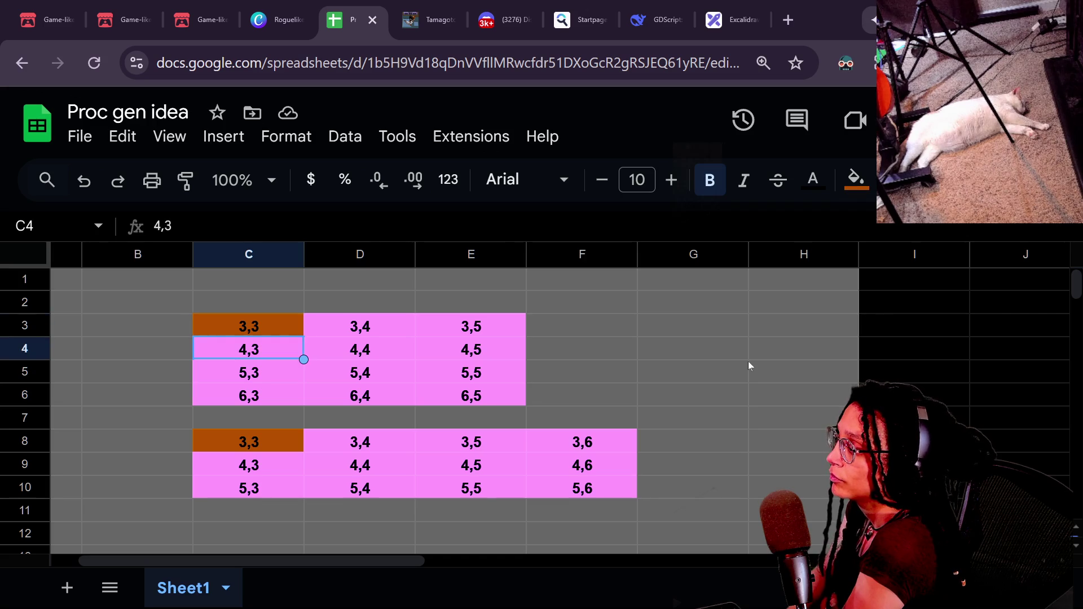
key(Down)
key(Down)
key(Up)
key(Up)
key(Up)
key(Down)
key(Down)
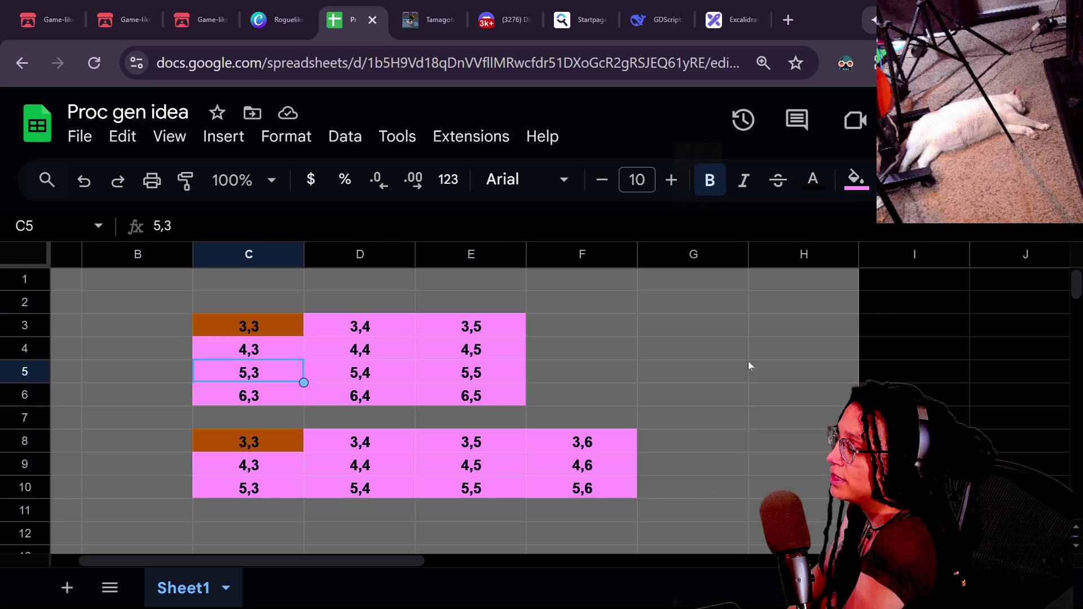
key(Down)
key(Up)
key(Up)
key(Up)
key(Right)
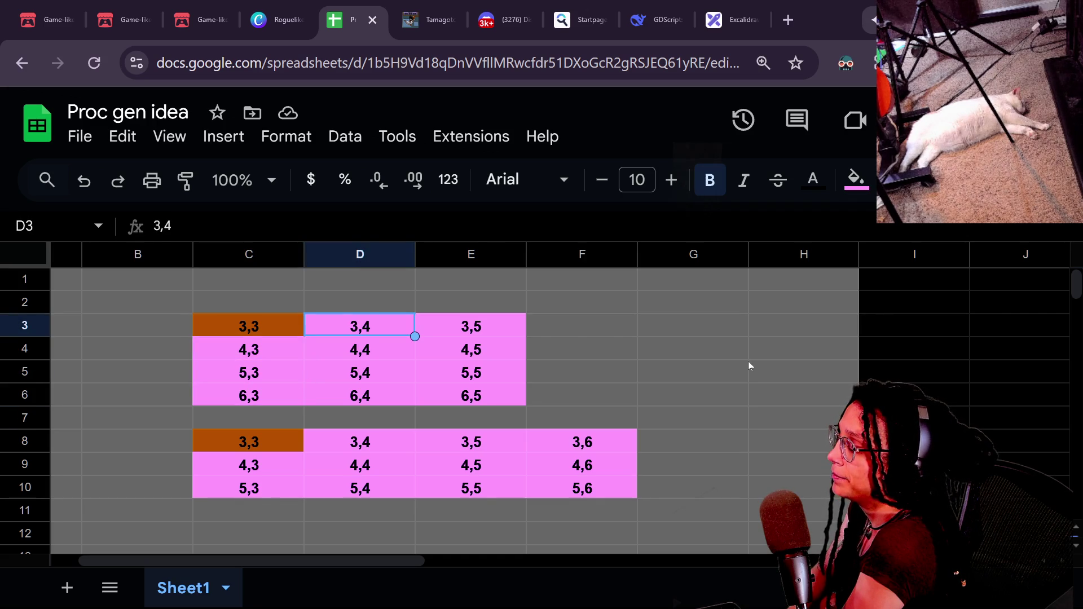
key(Left)
key(Left)
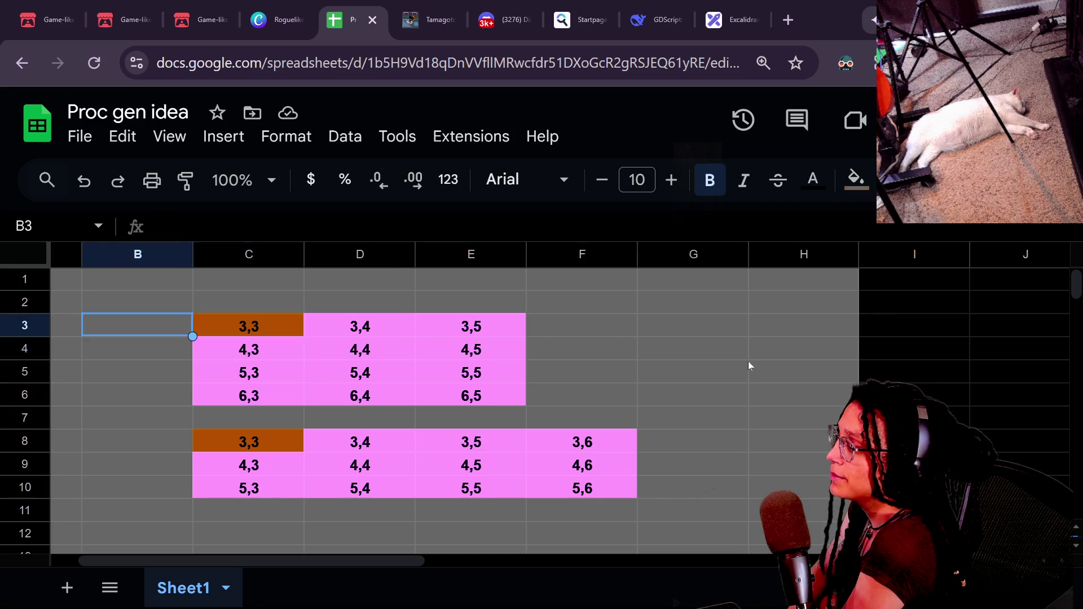
key(Right)
key(Right)
key(Right)
key(Left)
key(Left)
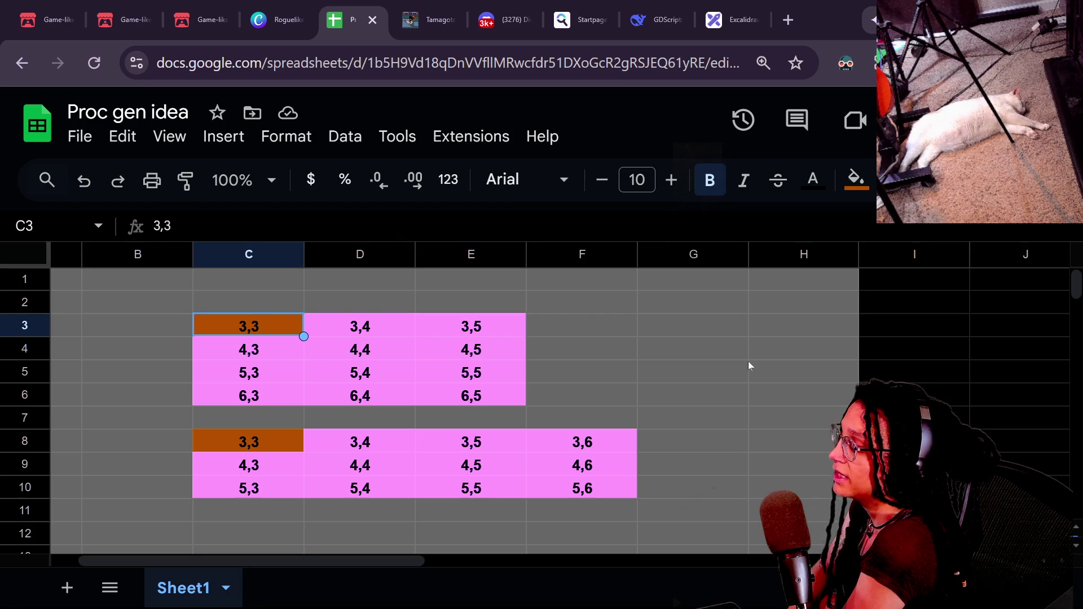
key(Down)
key(Down)
key(Down)
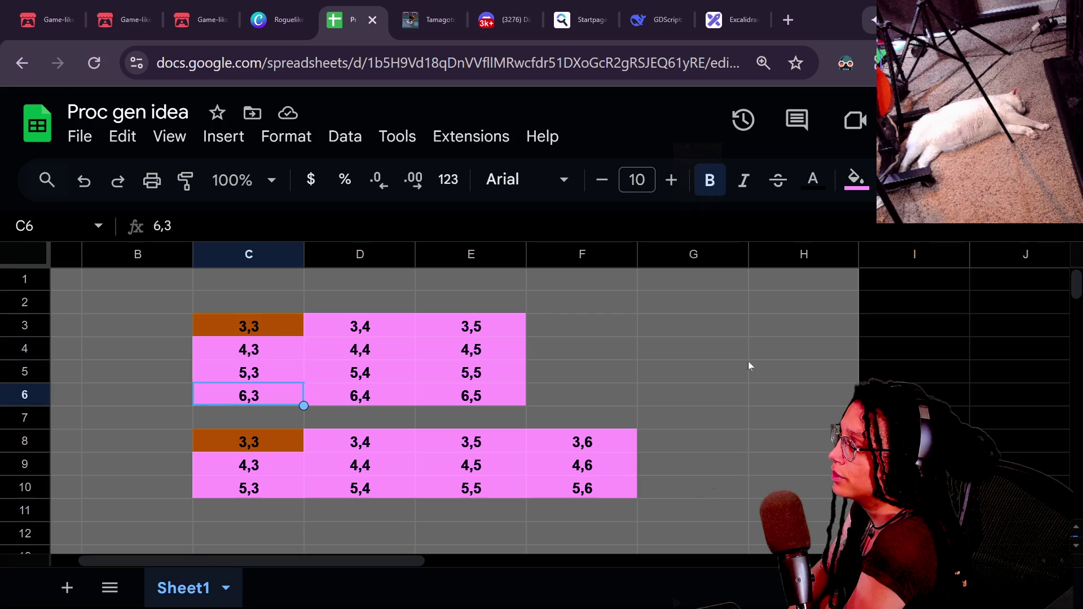
key(Up)
key(Up)
key(Up)
key(Down)
key(Down)
key(Down)
key(Up)
key(Up)
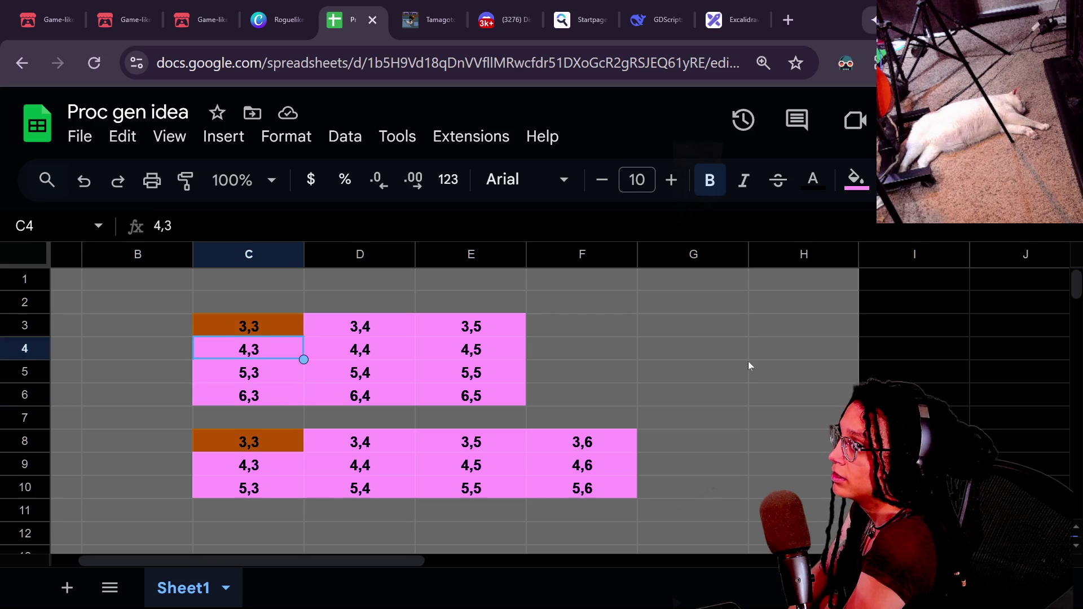
key(Up)
key(Down)
key(Down)
key(Up)
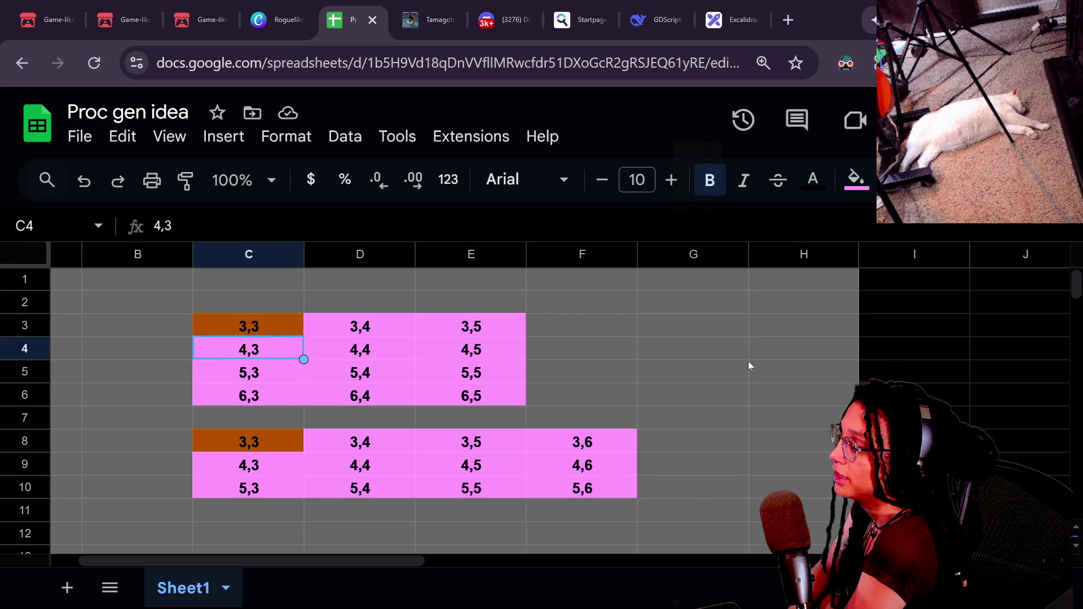
key(Up)
key(Down)
key(Down)
key(Down)
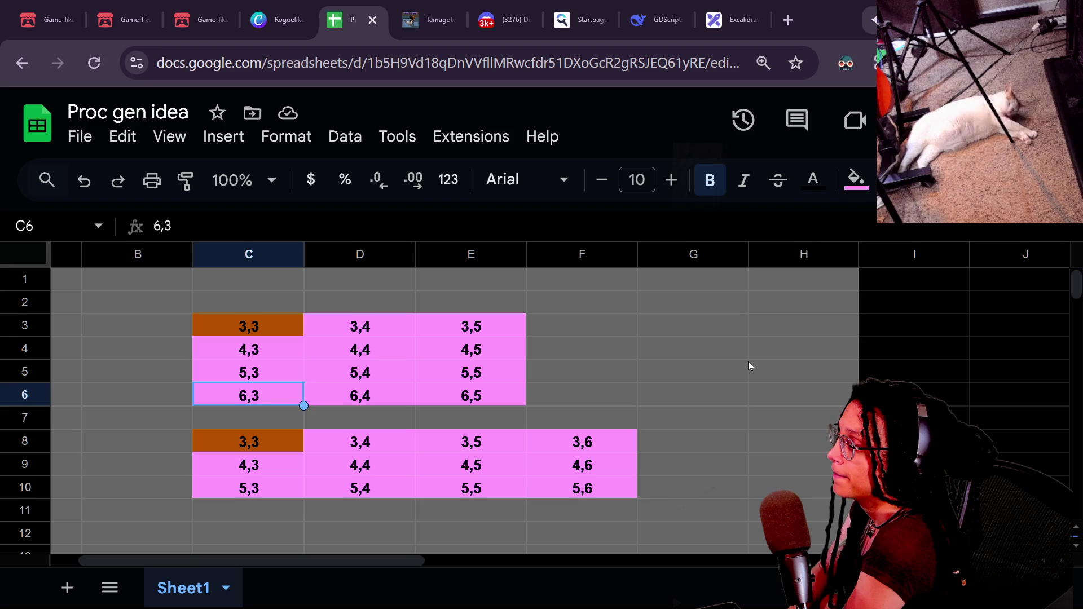
key(Up)
key(Up)
key(Up)
key(Down)
key(Down)
key(Down)
key(Up)
key(Up)
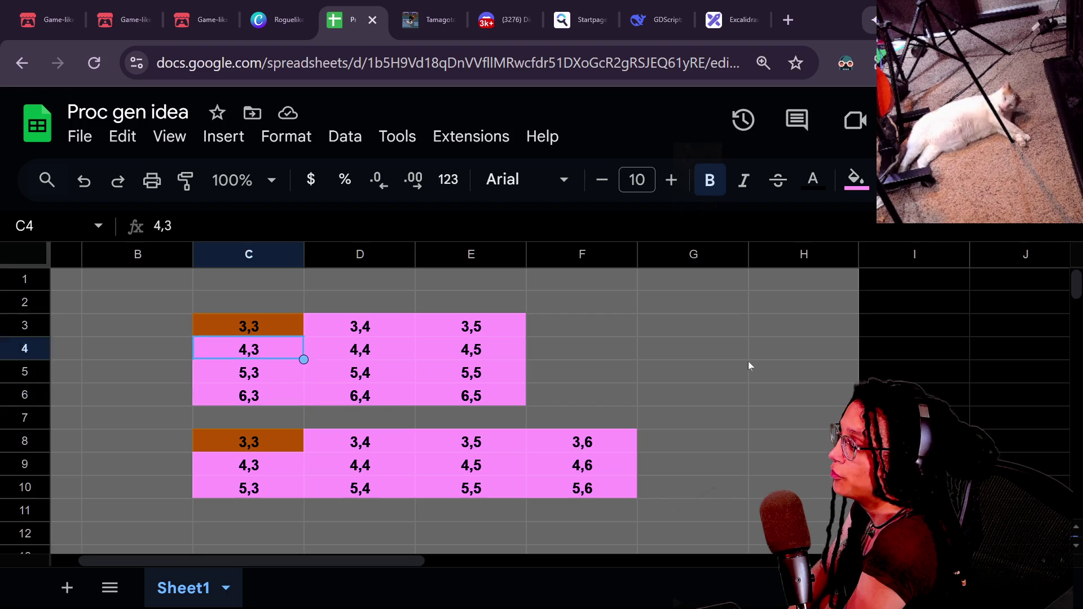
key(Down)
key(Down)
key(Up)
key(Up)
key(Up)
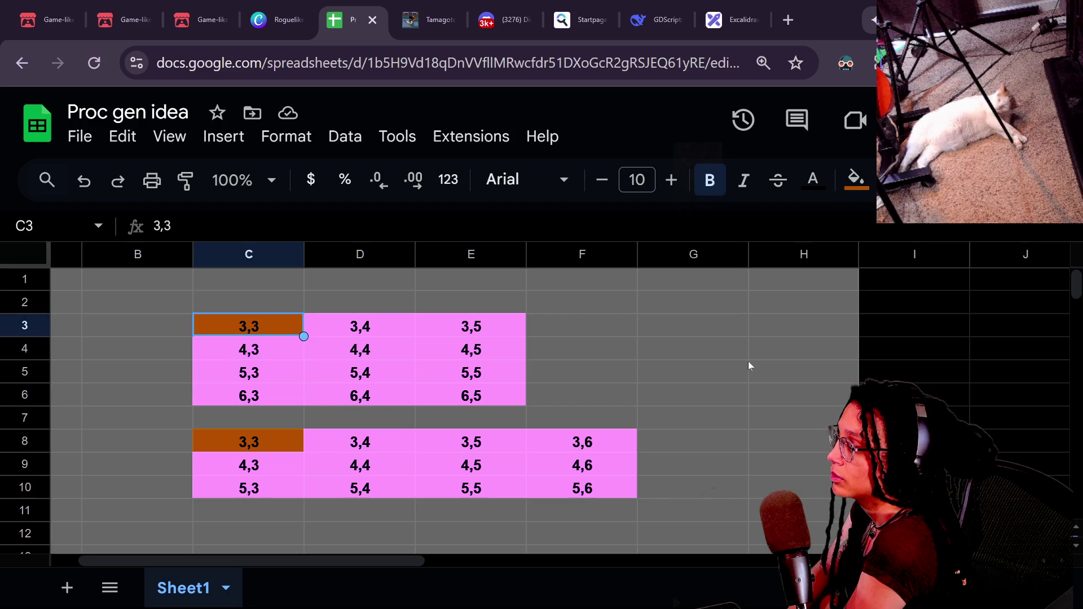
key(Right)
key(Right)
key(Left)
key(Left)
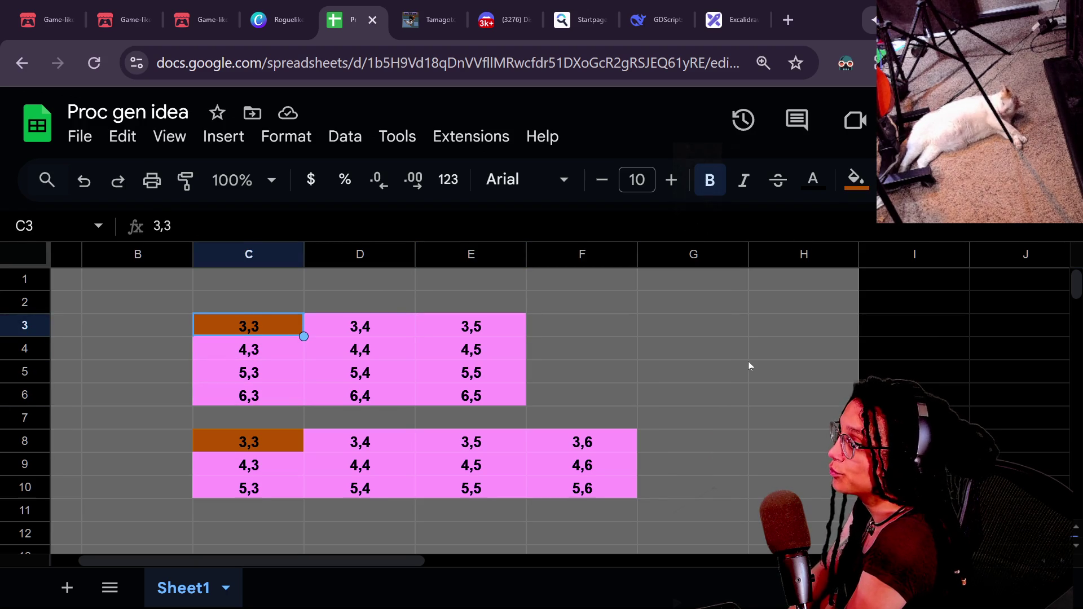
key(Down)
key(Down)
key(Down)
key(Up)
key(Up)
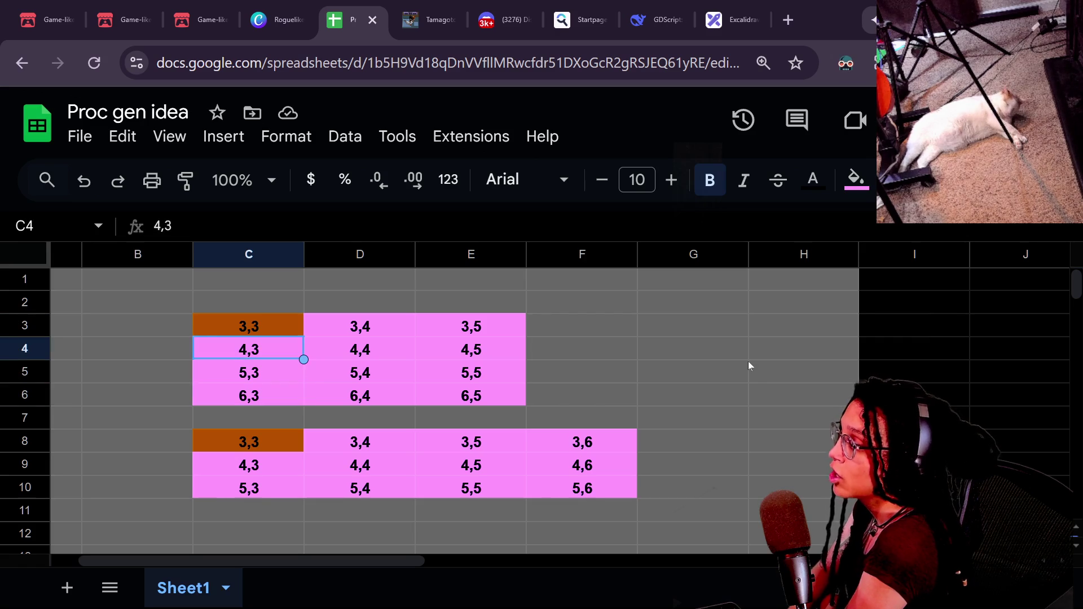
key(Up)
key(Right)
key(Right)
key(Right)
key(Left)
key(Left)
key(Left)
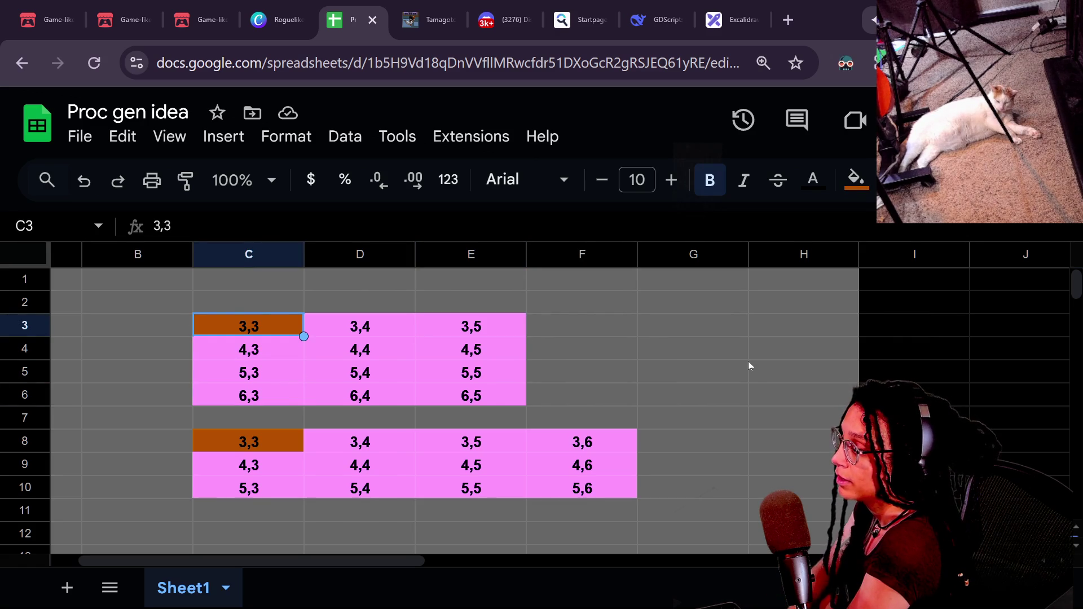
key(Down)
key(Down)
key(Down)
key(Down)
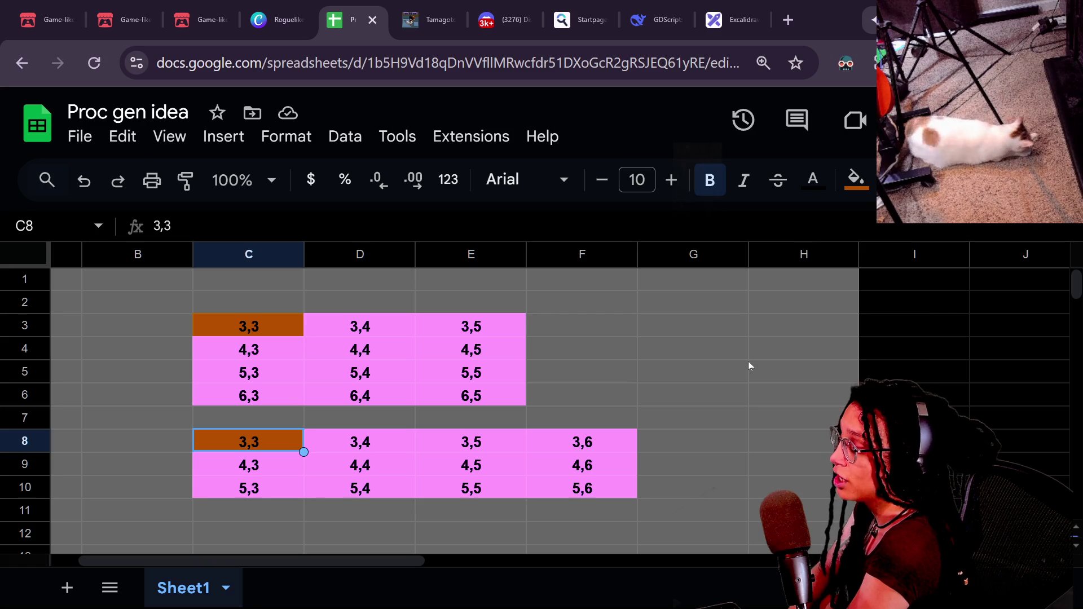
key(Down)
key(Down)
key(Up)
key(Up)
key(Right)
key(Right)
key(Right)
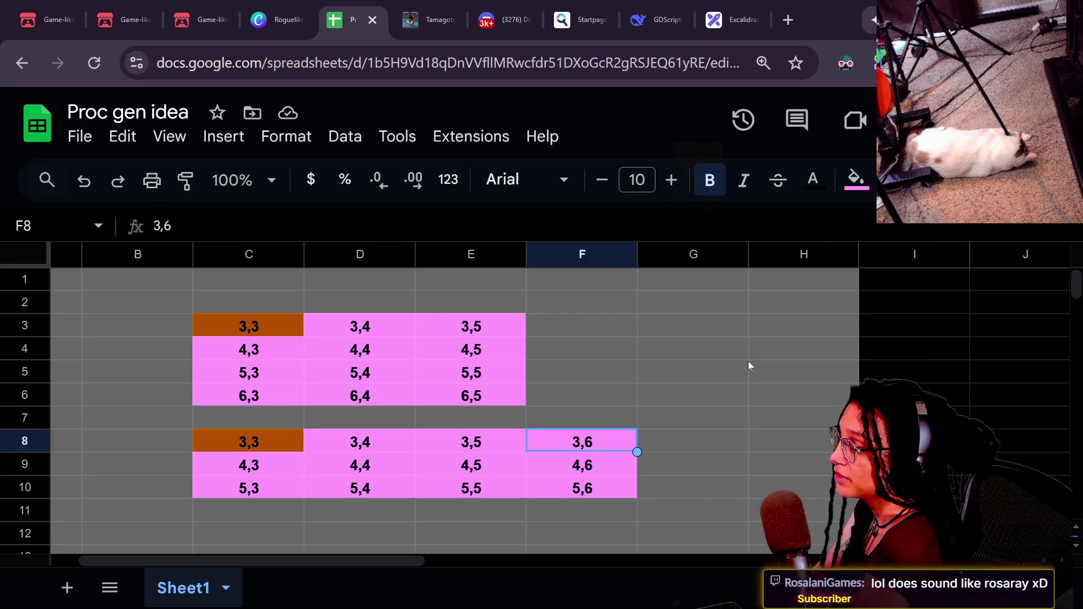
key(Left)
key(Left)
key(Right)
key(Right)
key(Left)
key(Left)
key(Left)
key(Left)
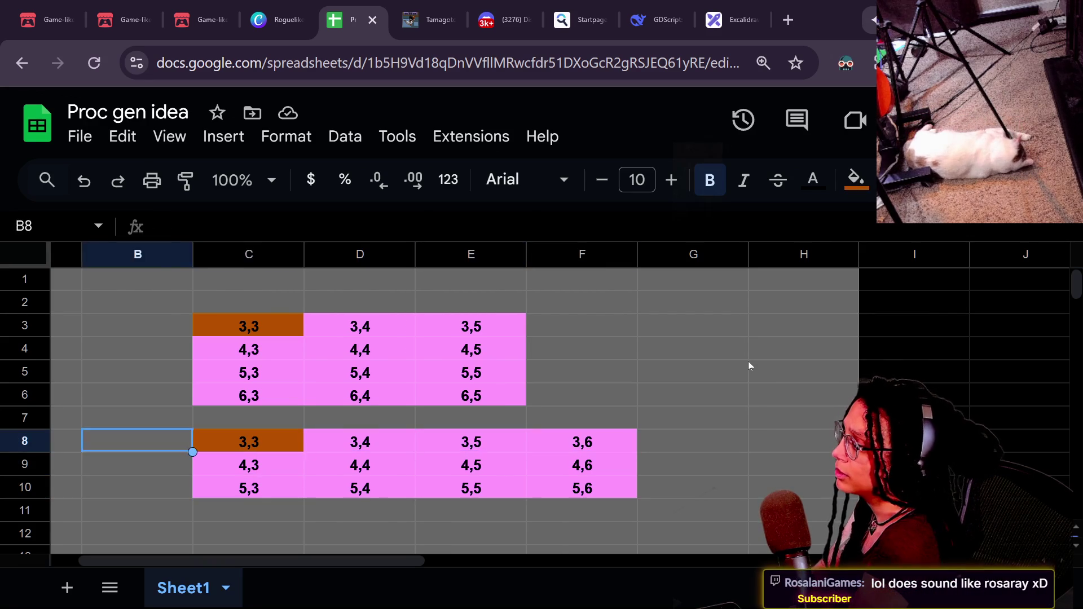
key(Right)
key(Right)
key(Right)
key(Left)
key(Left)
key(Down)
key(Down)
key(Up)
key(Up)
key(Up)
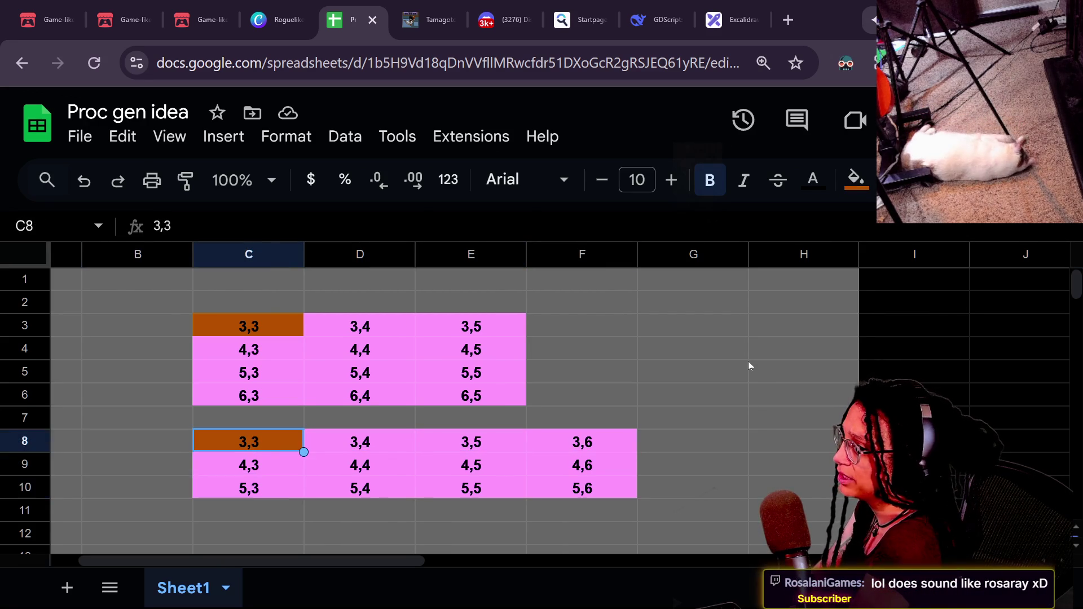
key(Down)
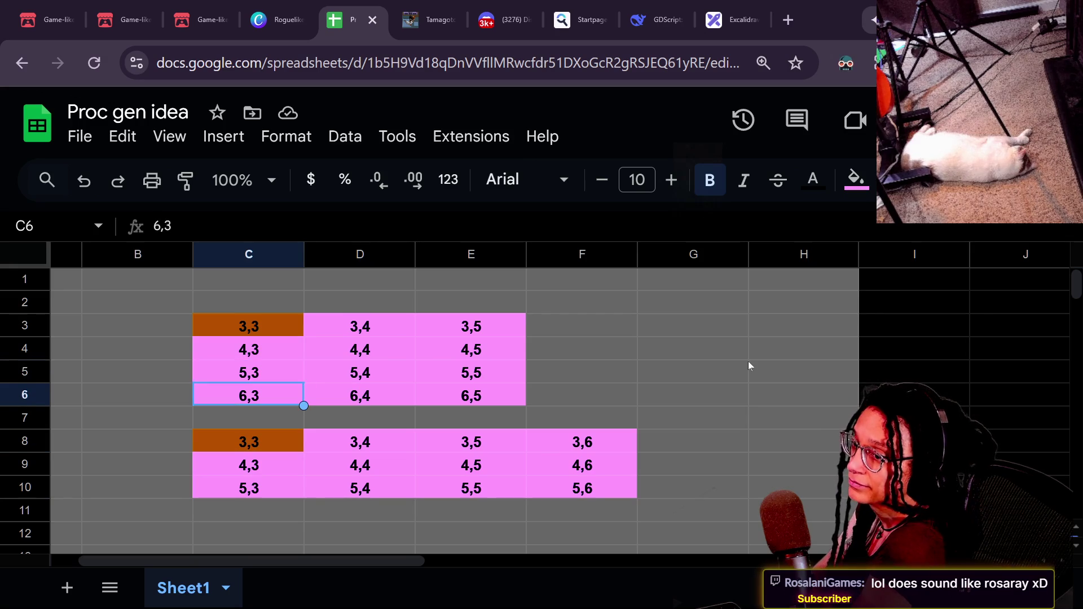
key(Up)
key(Up)
key(Down)
key(Down)
key(Up)
key(Up)
key(Up)
key(Down)
key(Down)
key(Up)
key(Up)
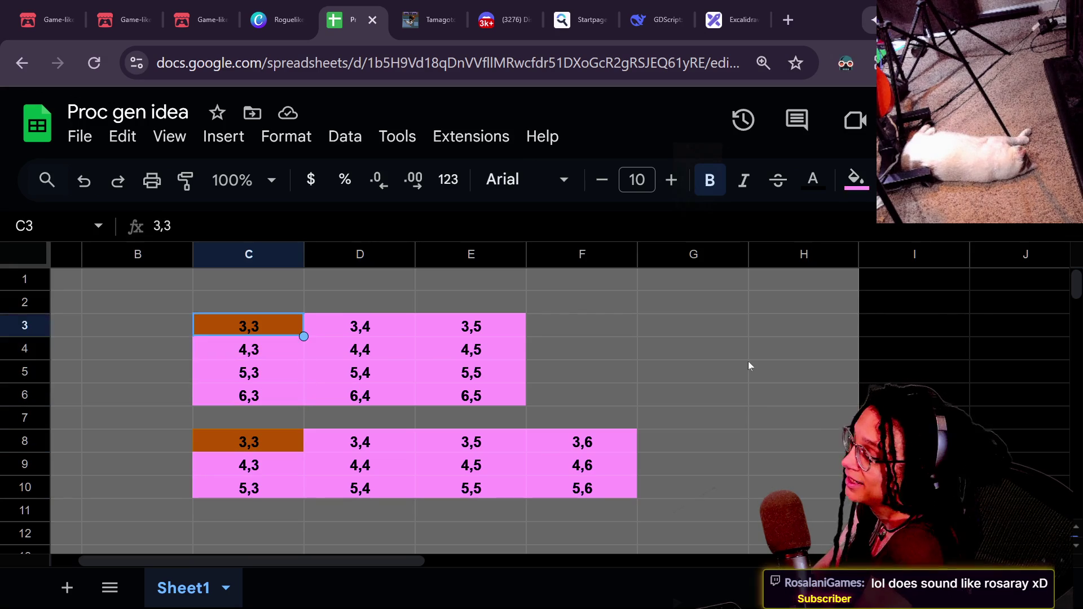
key(Down)
key(Up)
key(Down)
key(Down)
key(Down)
key(Down)
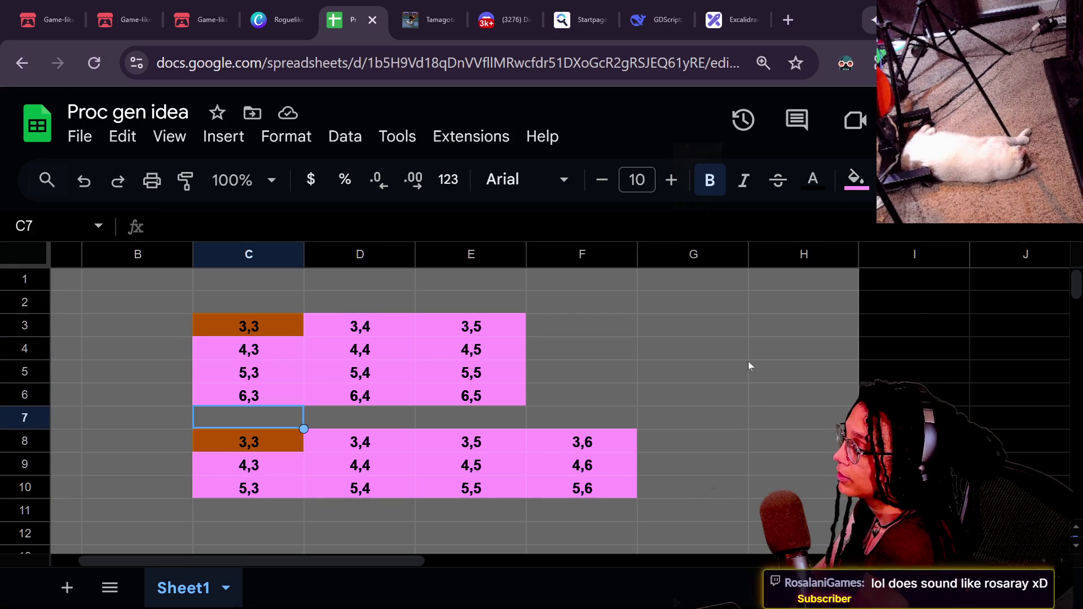
key(Down)
key(Down)
key(Down)
key(Up)
key(Up)
key(Up)
key(Up)
key(Up)
key(Up)
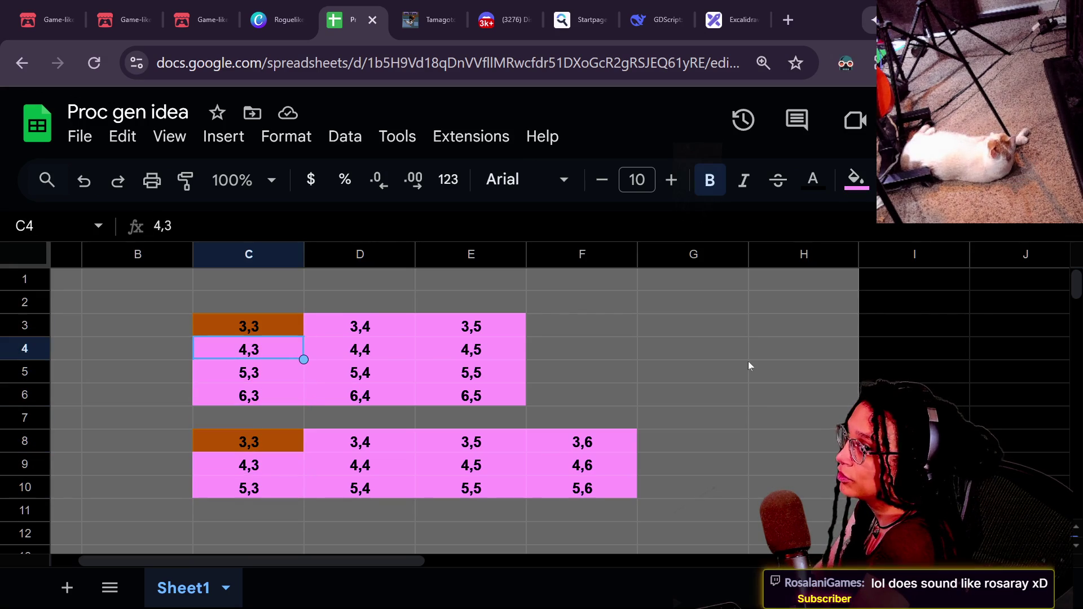
key(Up)
key(Down)
key(Down)
key(Down)
key(Up)
key(Up)
key(Up)
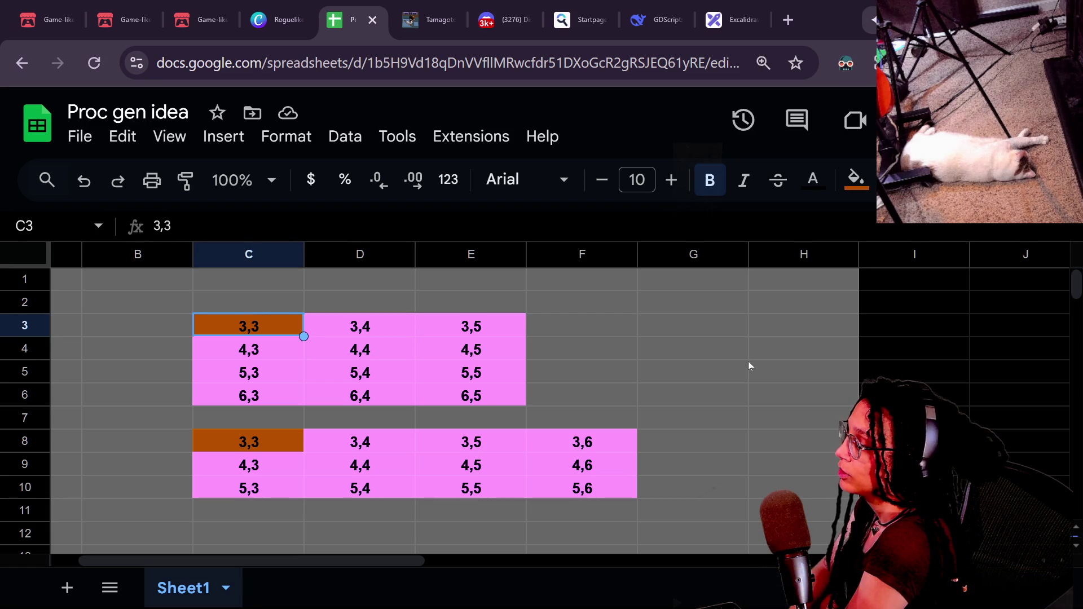
key(Right)
key(Right)
key(Right)
key(Left)
key(Left)
key(Left)
key(Right)
key(Right)
key(Left)
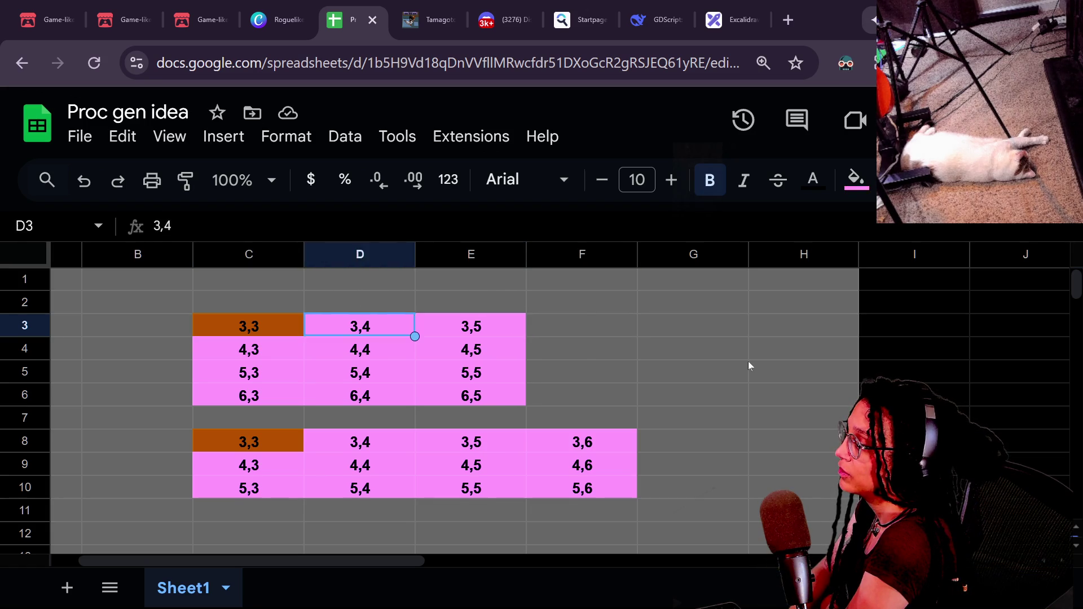
key(Left)
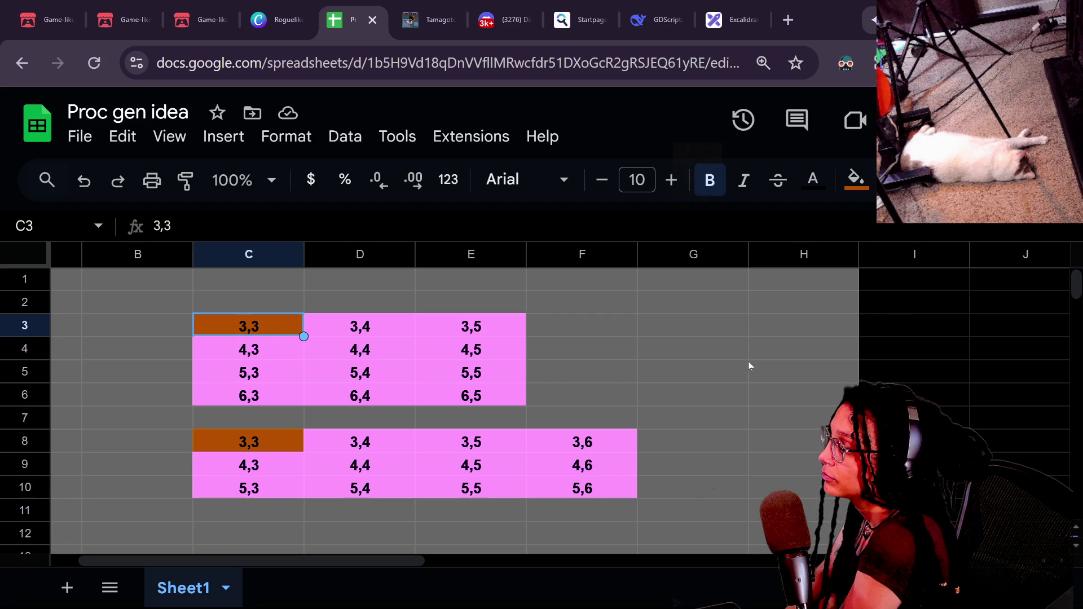
key(Down)
key(Down)
key(Down)
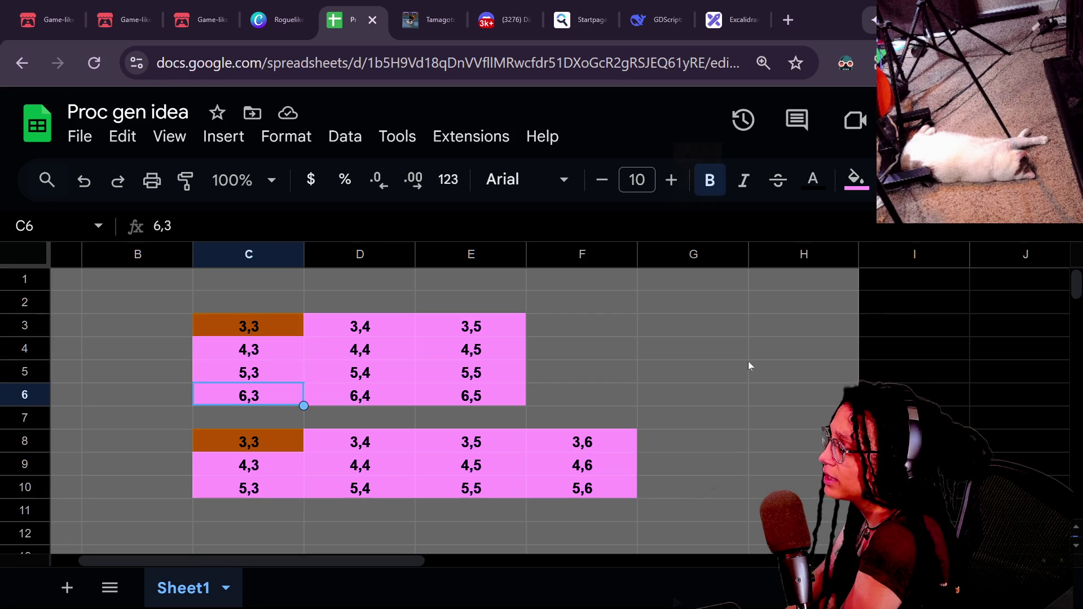
key(Up)
key(Up)
key(Up)
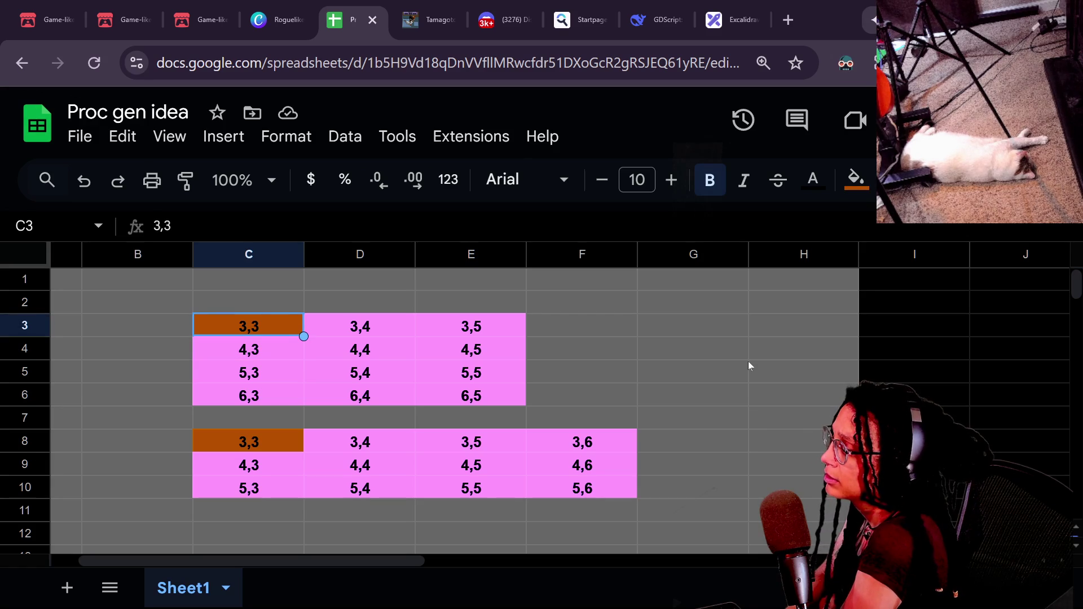
key(Down)
key(Down)
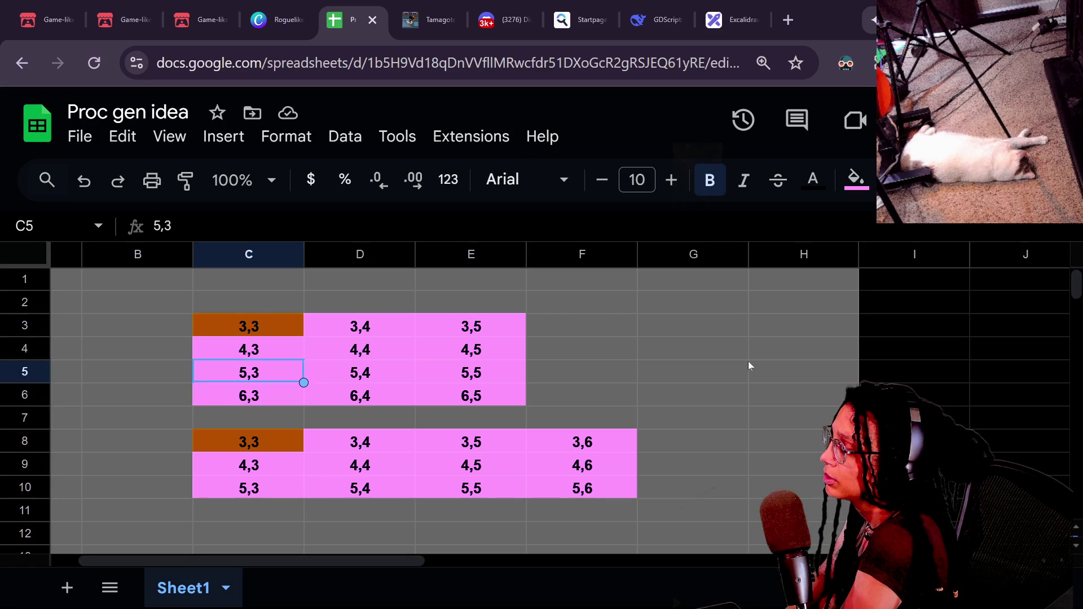
key(Up)
key(Up)
key(Down)
key(Down)
key(Up)
key(Up)
key(Down)
key(Down)
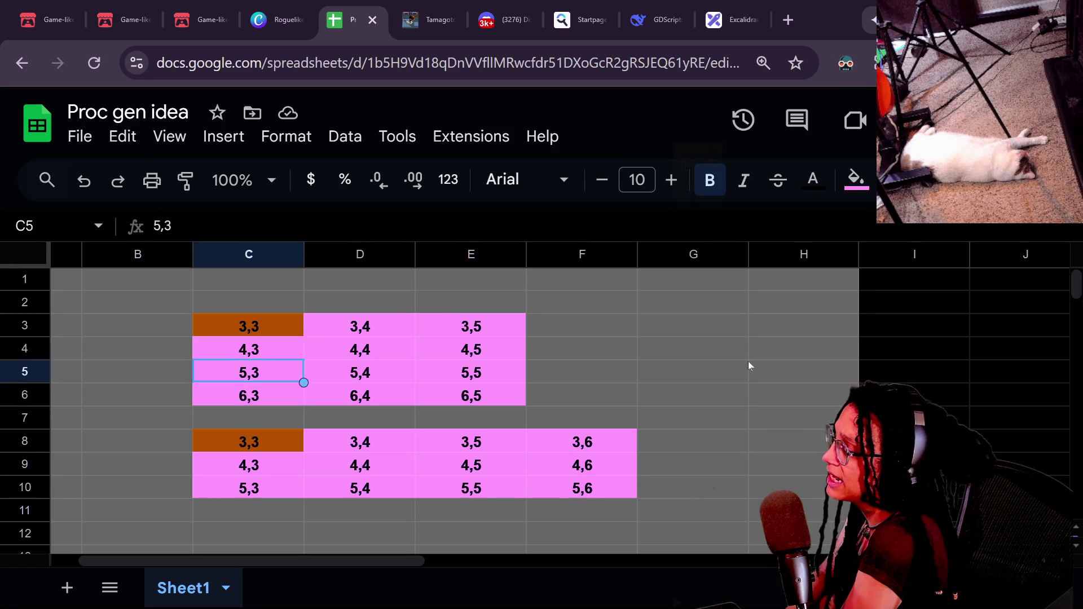
key(Up)
key(Up)
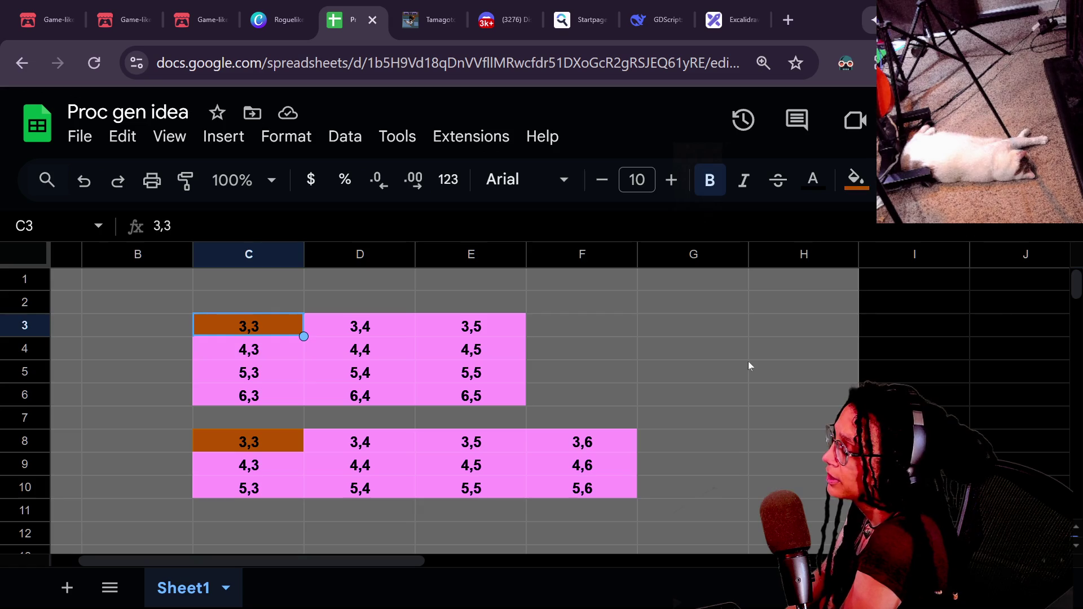
key(Down)
key(Down)
key(Down)
key(Up)
key(Up)
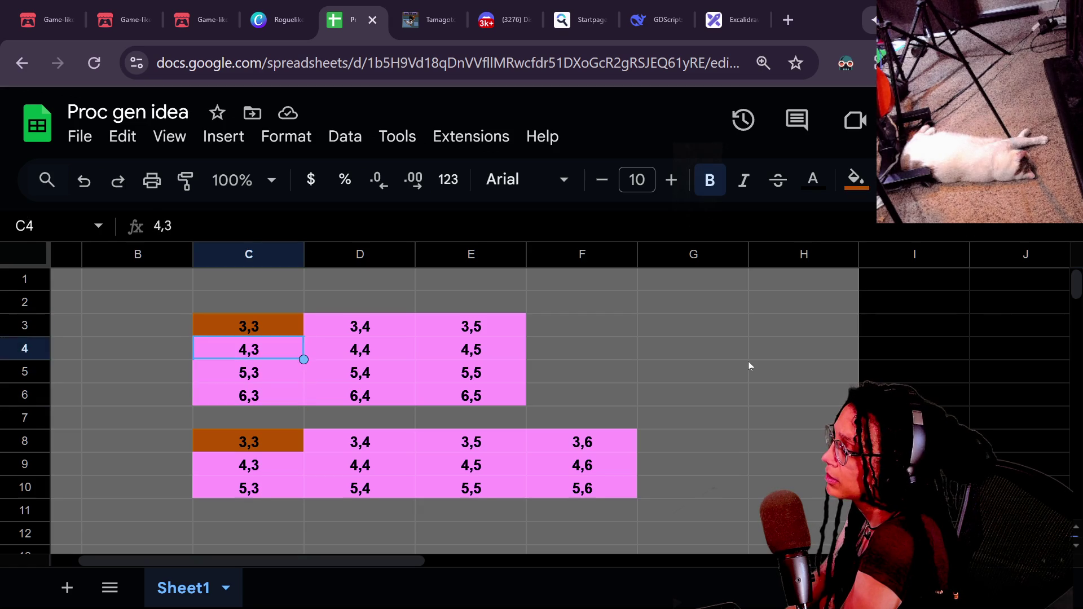
key(Down)
key(Down)
key(Up)
key(Up)
key(Up)
key(Down)
key(Down)
key(Down)
key(Up)
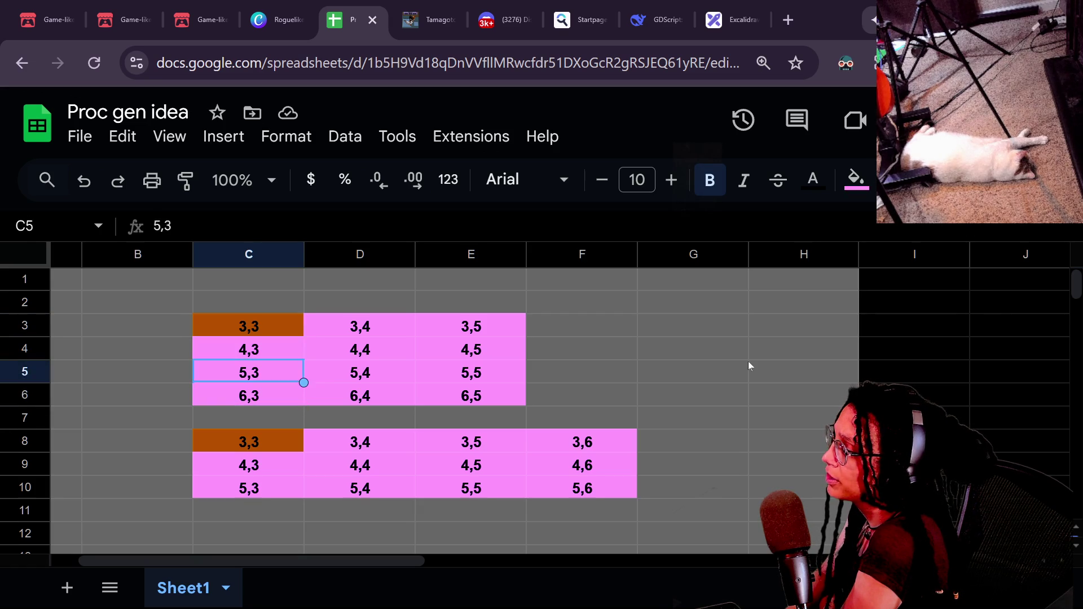
key(Up)
key(Up)
Step: Comment out the hard-coded row_numbers and cell_numbers array declarations in _find_offsets
key(alt+Tab)
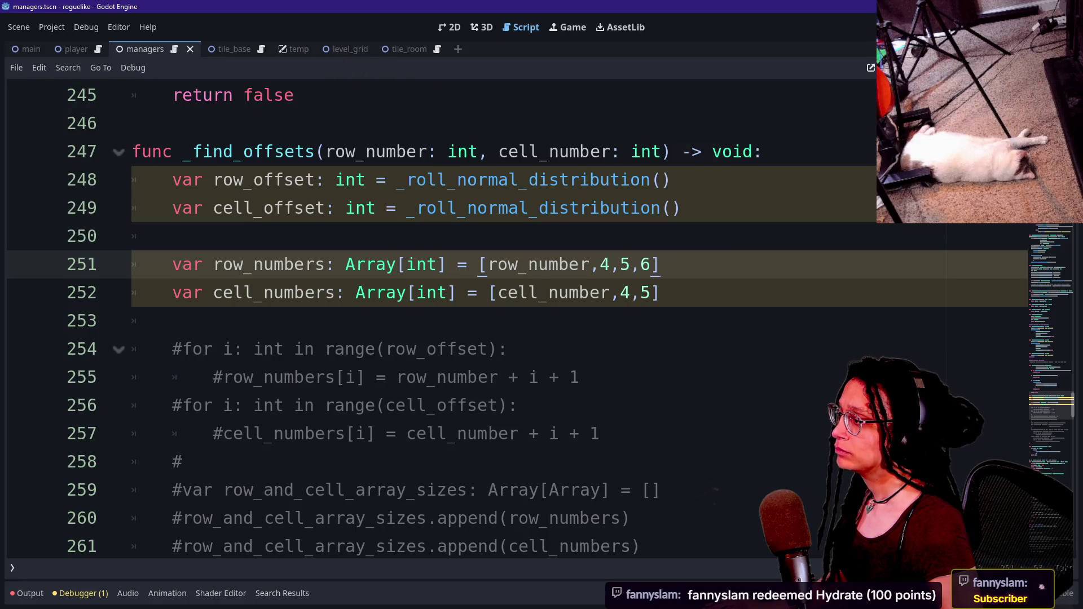
click(356, 264)
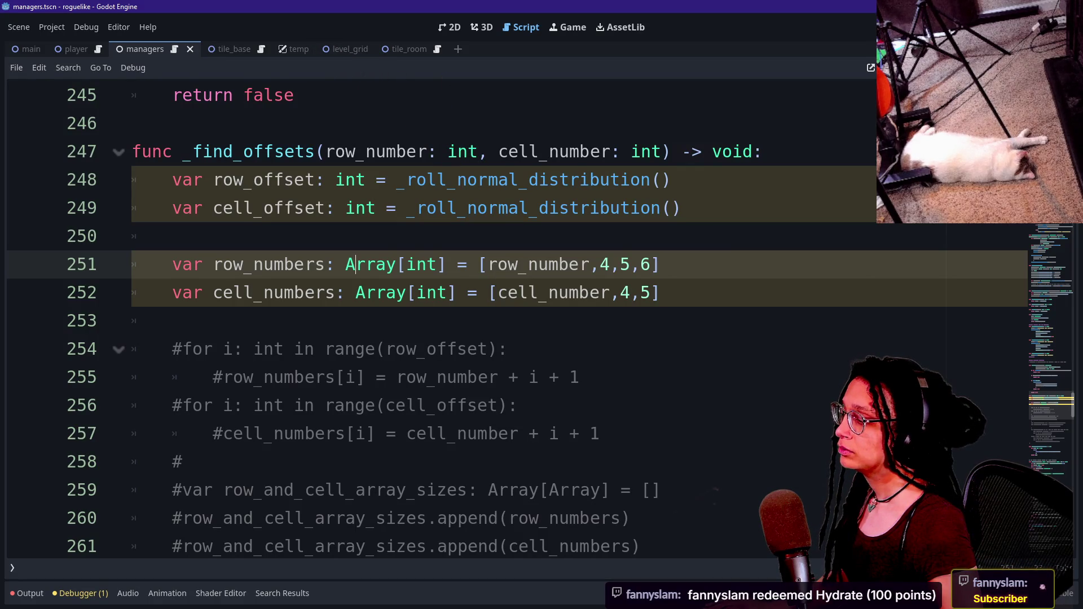
drag(406, 349, 467, 433)
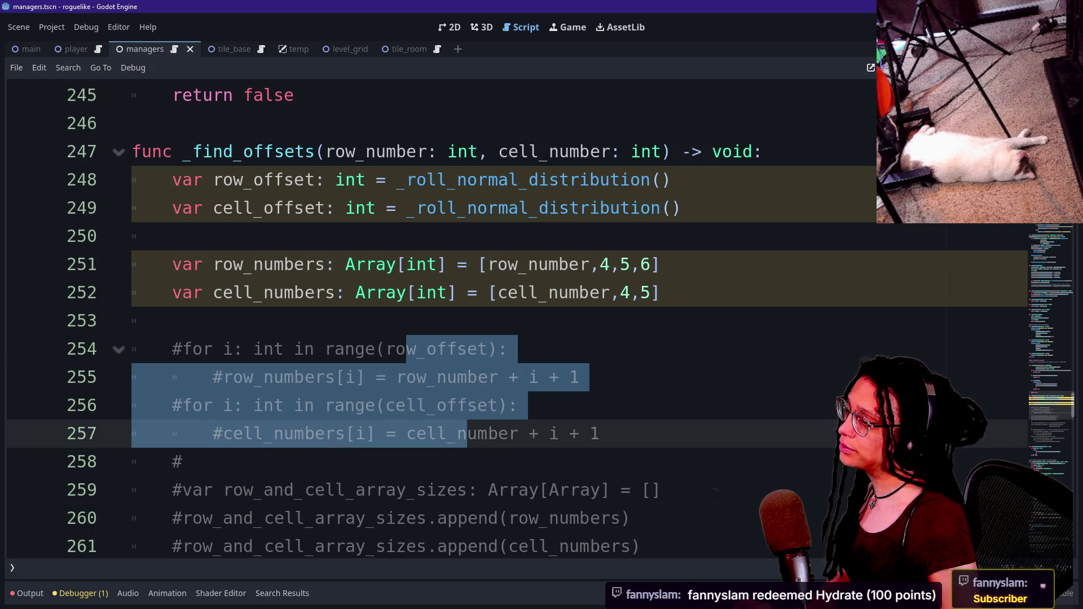
click(762, 151)
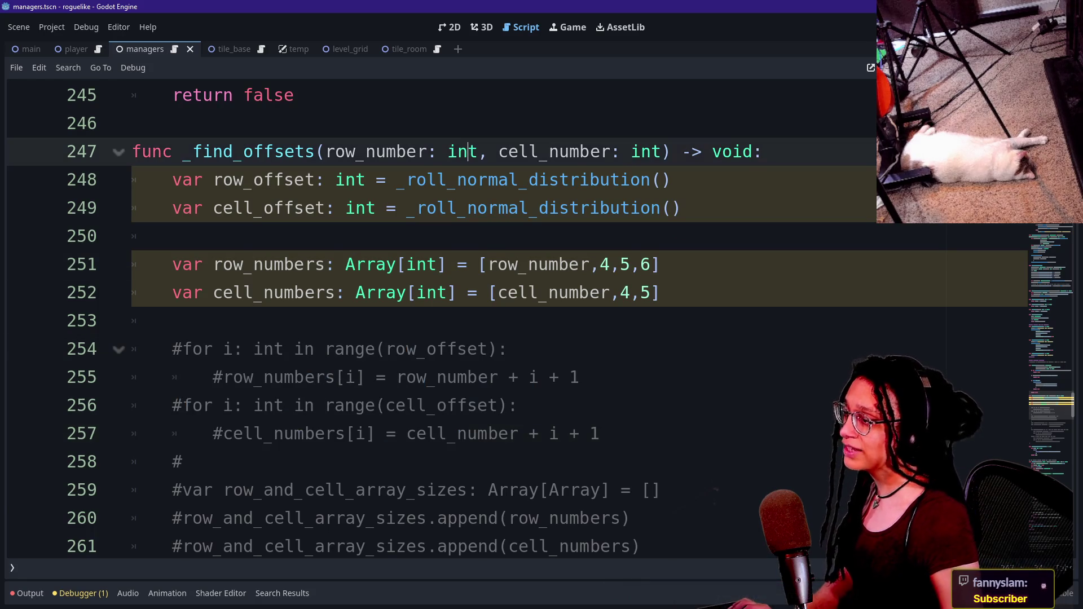
click(660, 292)
key(Return)
key(Return)
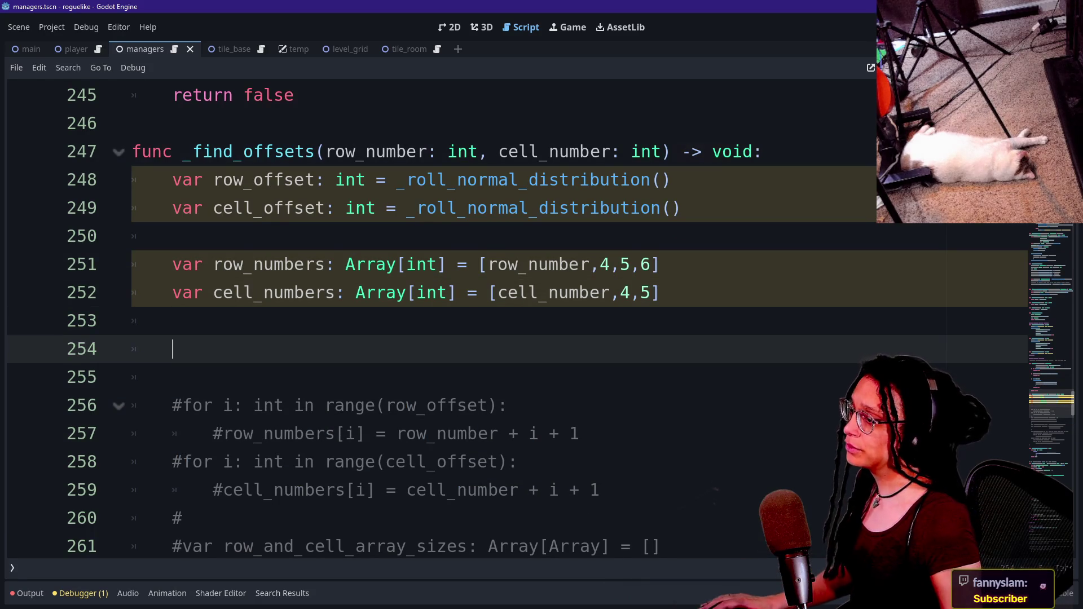
drag(172, 264, 671, 292)
key(ctrl+k)
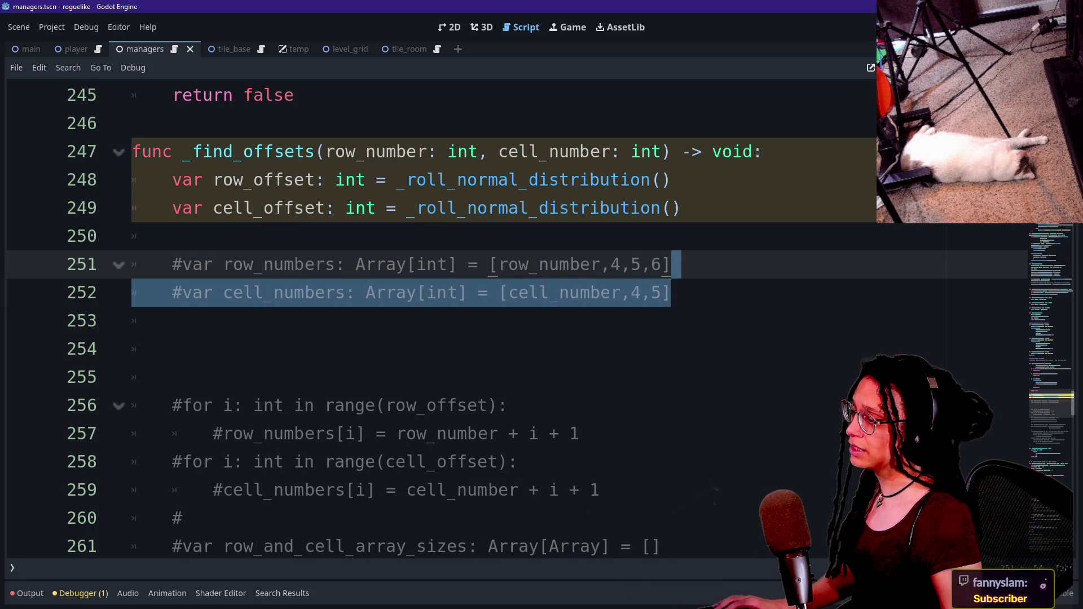
Step: Tidy the blank lines, leaving an empty line 251 above the commented arrays
key(Down)
key(ctrl+shift+k)
key(BackSpace)
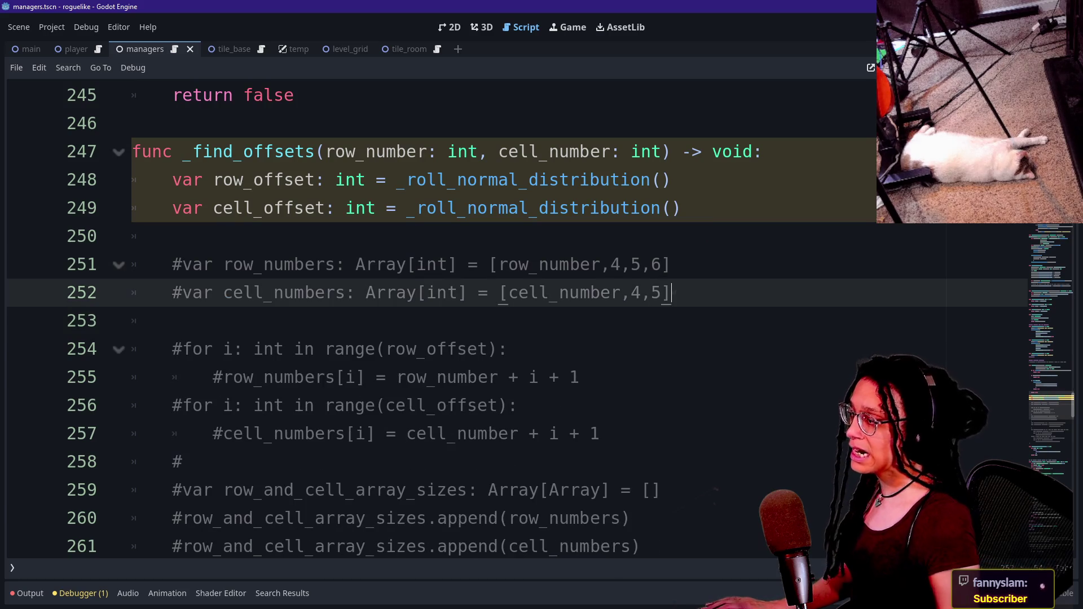
key(Up)
key(Up)
key(Return)
key(Return)
key(Up)
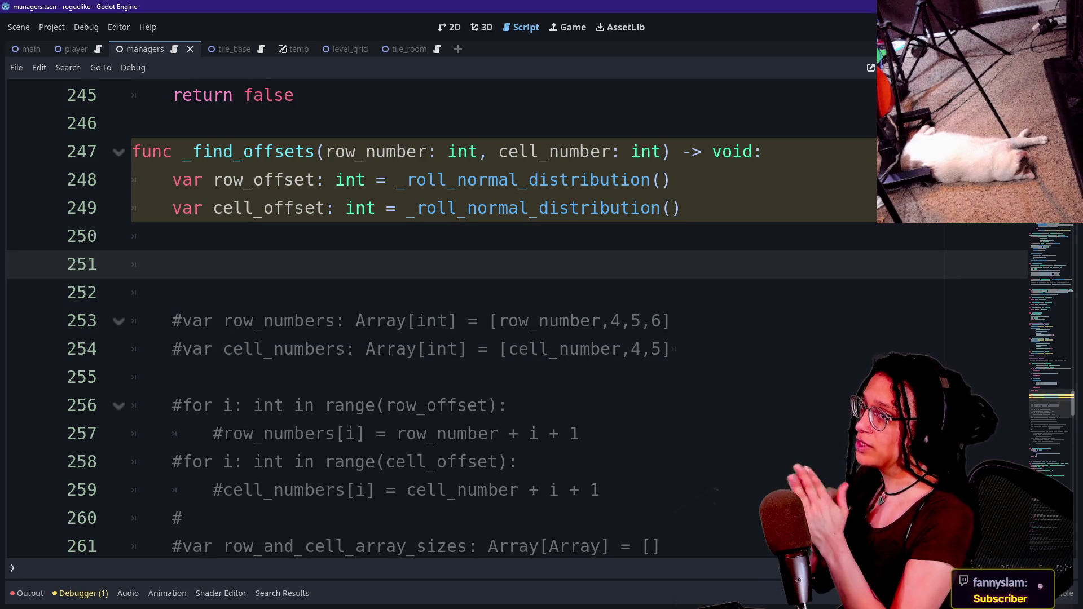
text(F)
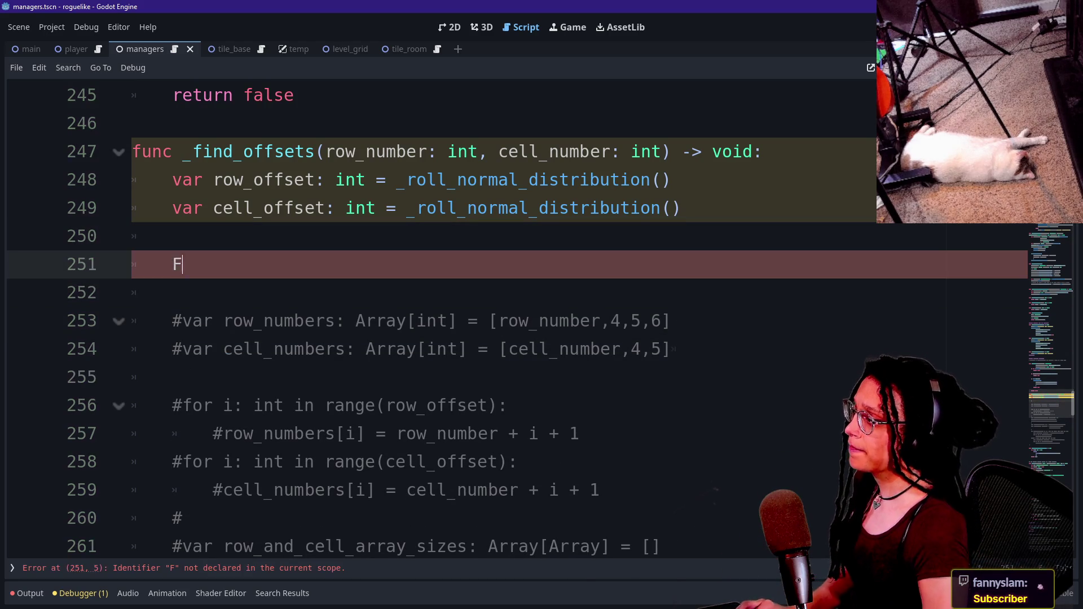
key(BackSpace)
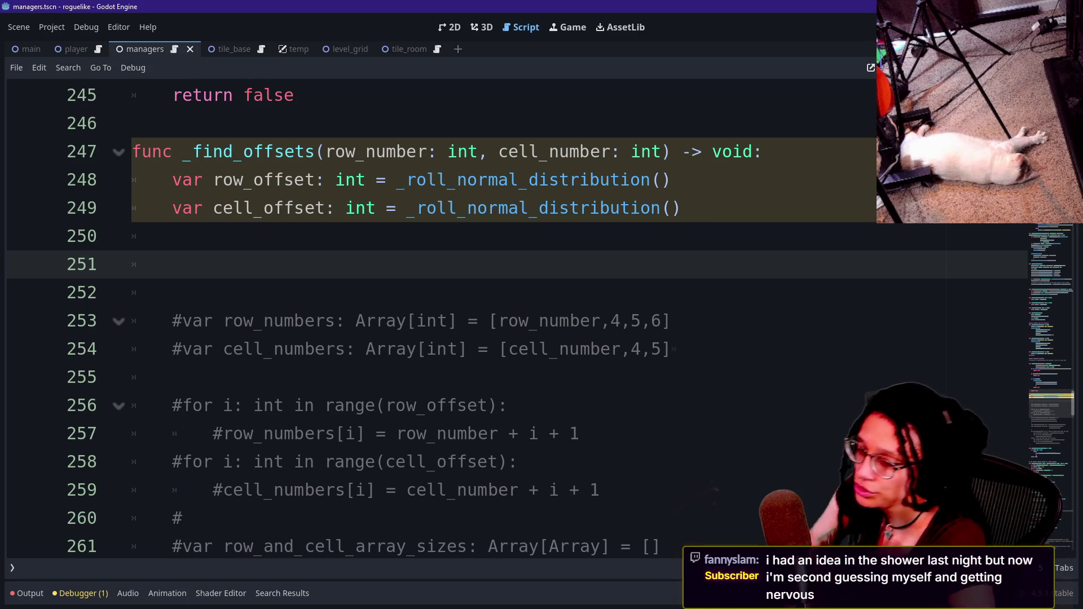
Step: Start a new loop on line 251 reading 'for i in'
click(173, 292)
click(172, 264)
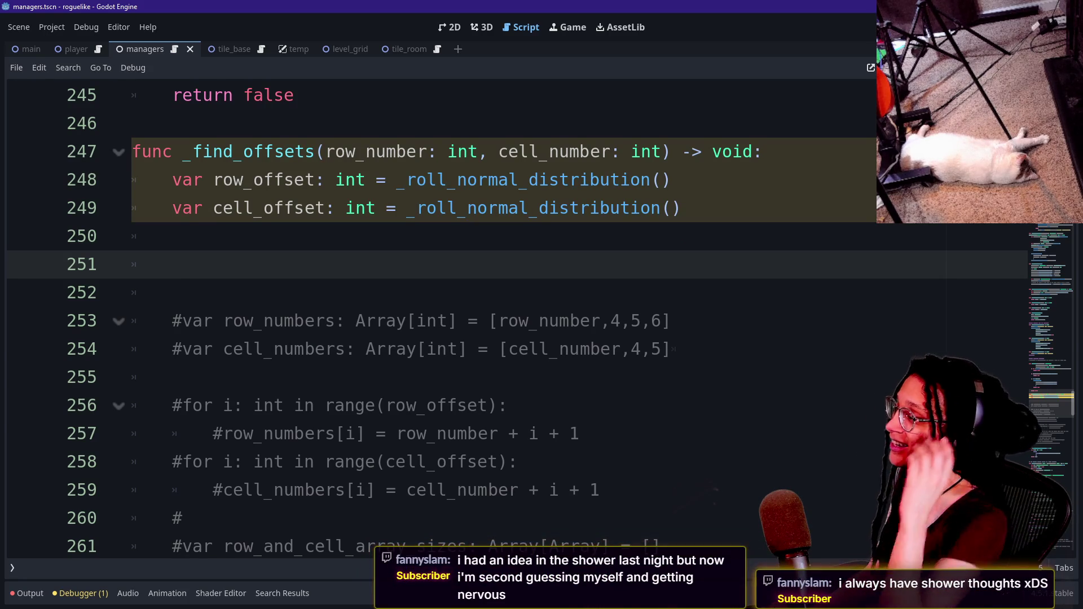
text(f)
key(BackSpace)
text(va)
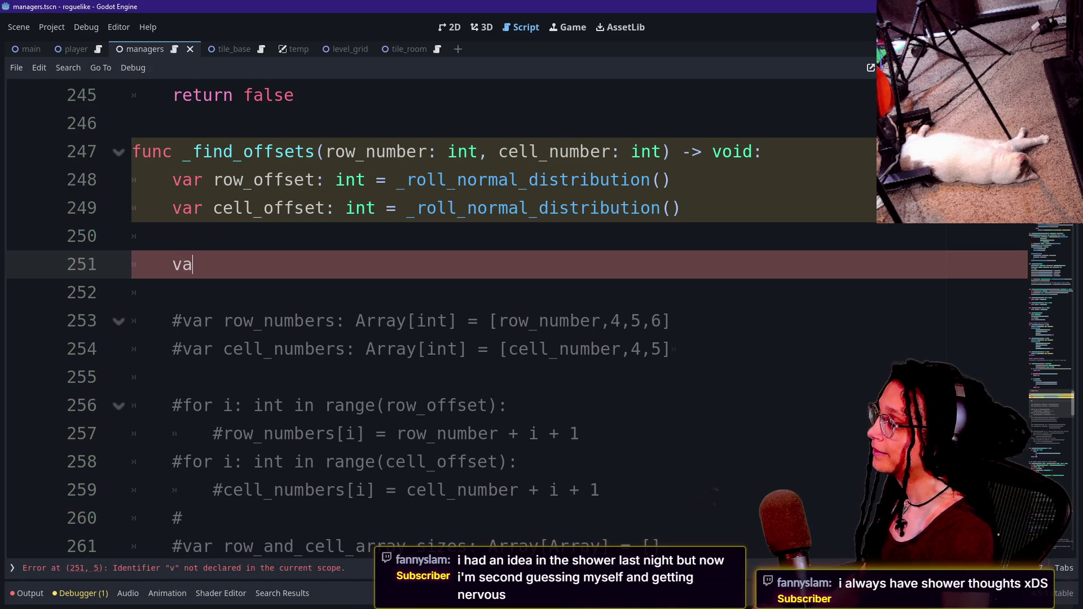
key(BackSpace)
key(BackSpace)
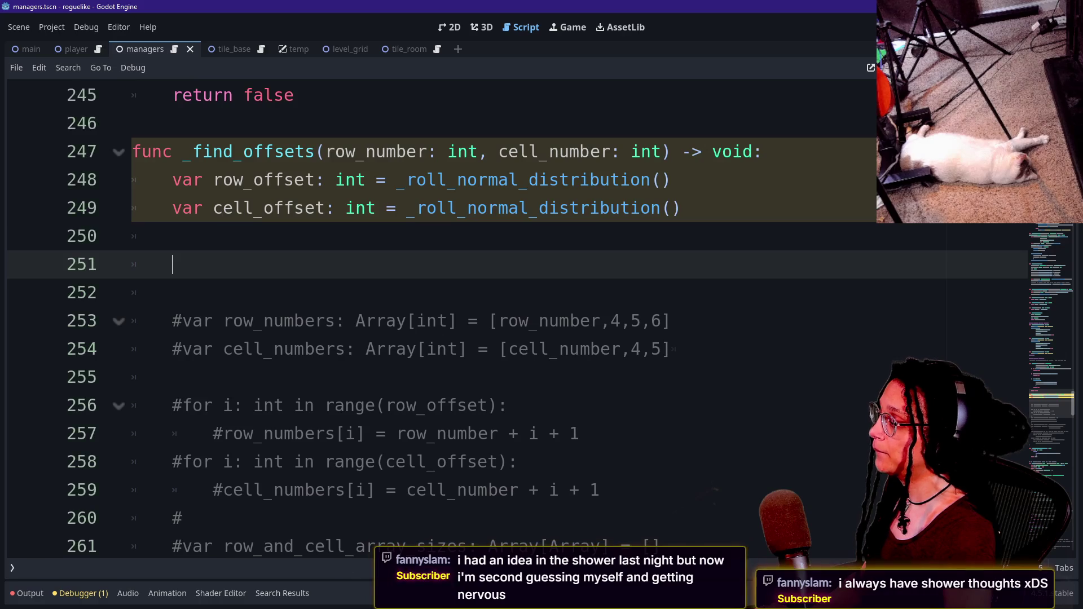
text(for i in)
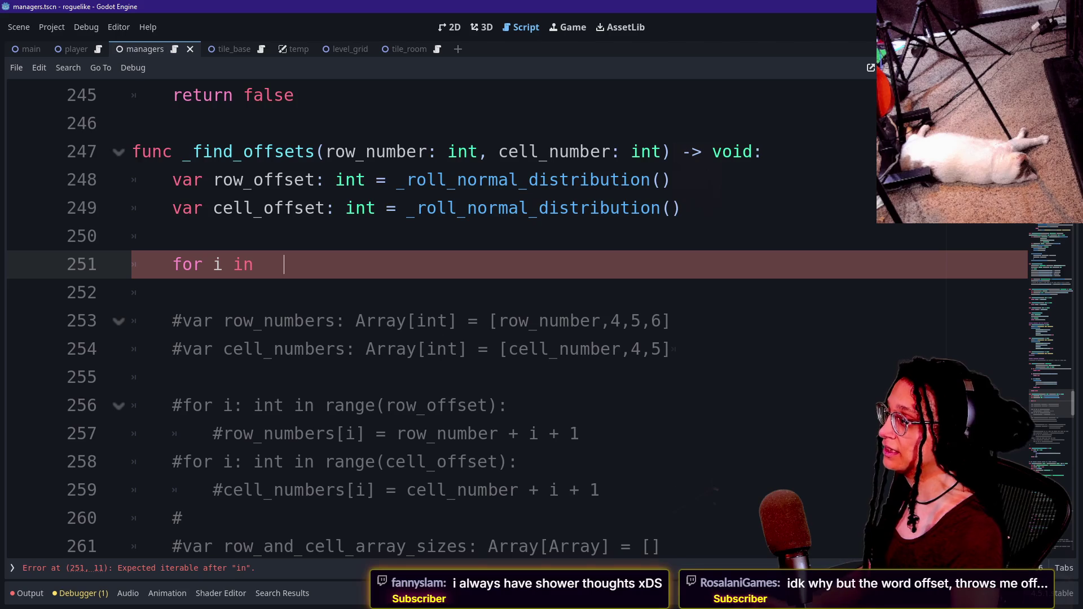
key(alt+Tab)
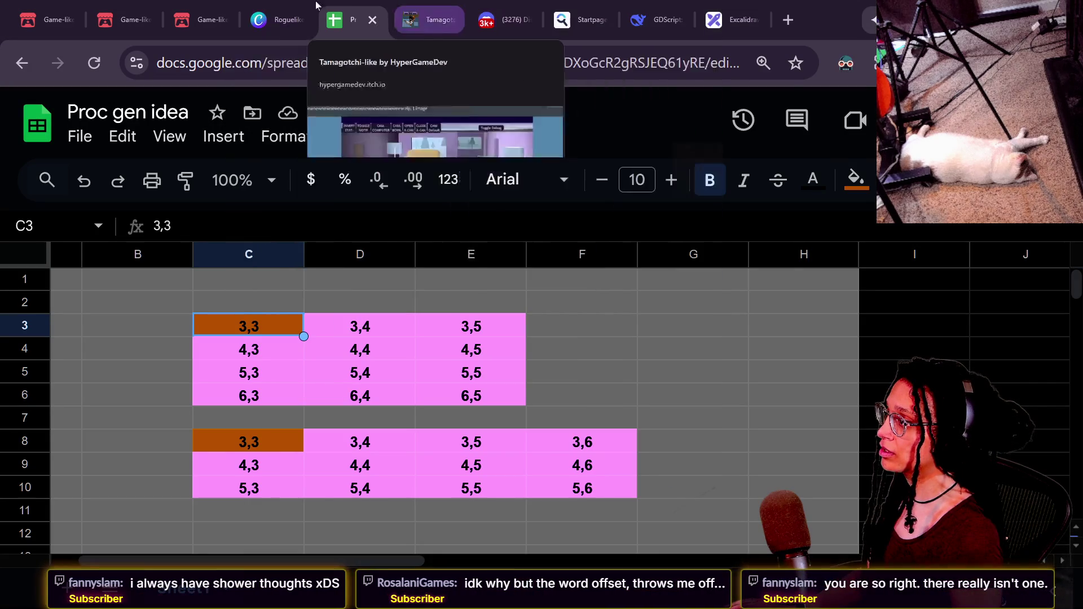
Step: Bring up the Excalidraw drawing and pan the canvas to the number grid image
click(726, 18)
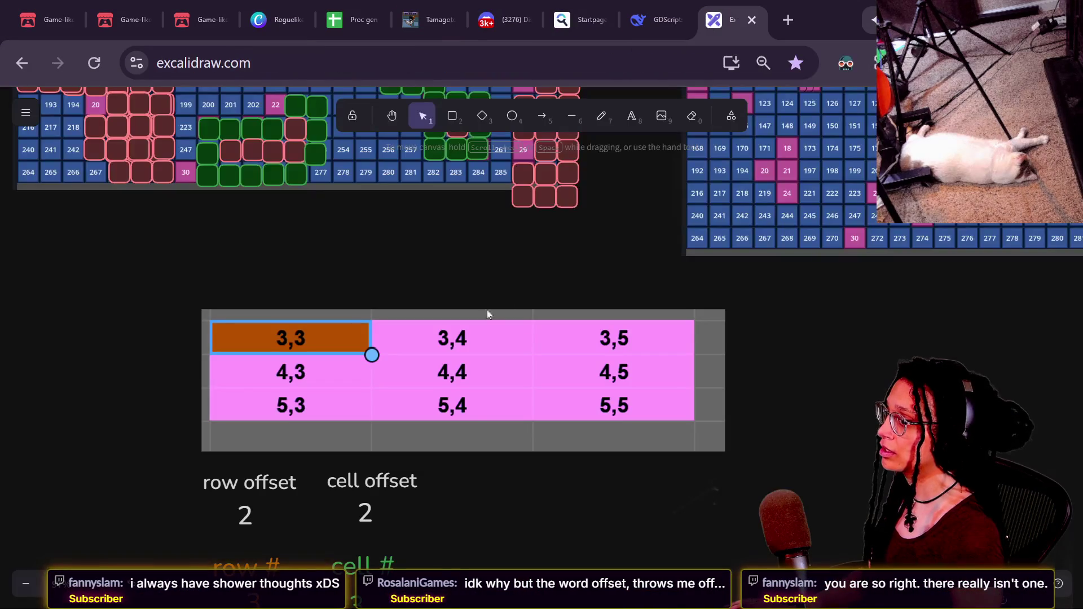
scroll(591, 476, up, 5)
scroll(591, 475, right, 3)
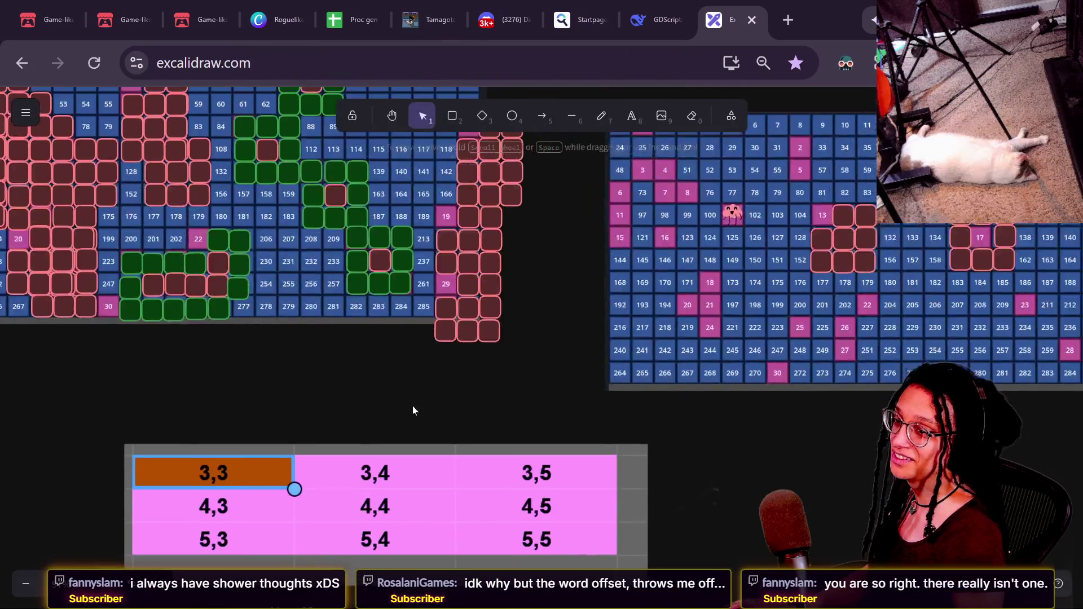
scroll(412, 410, up, 2)
scroll(412, 411, right, 10)
scroll(476, 197, down, 1)
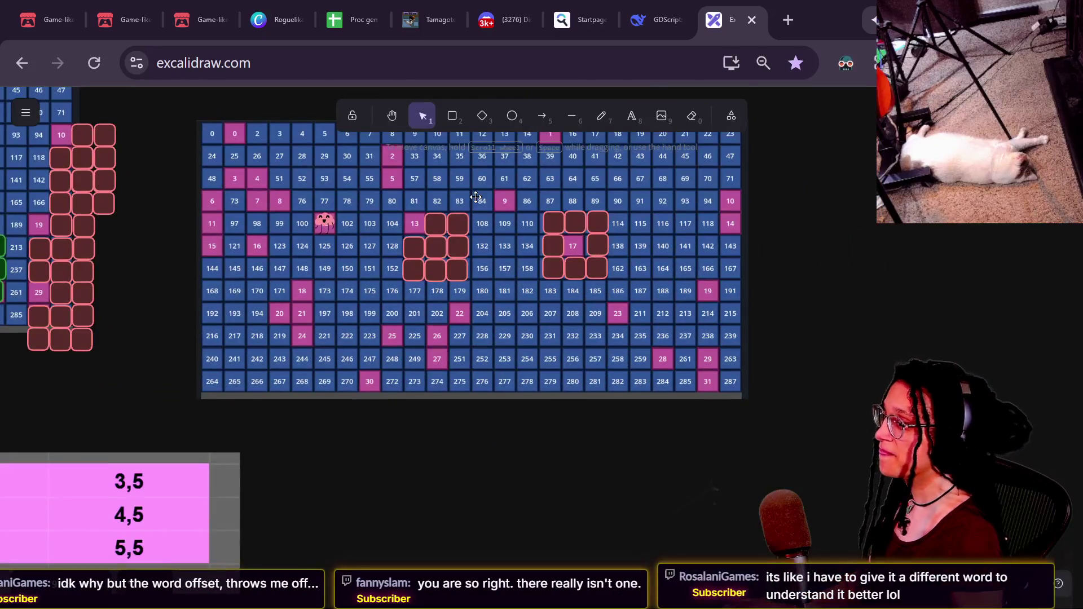
scroll(476, 196, up, 3)
scroll(475, 196, down, 7)
scroll(475, 197, up, 5)
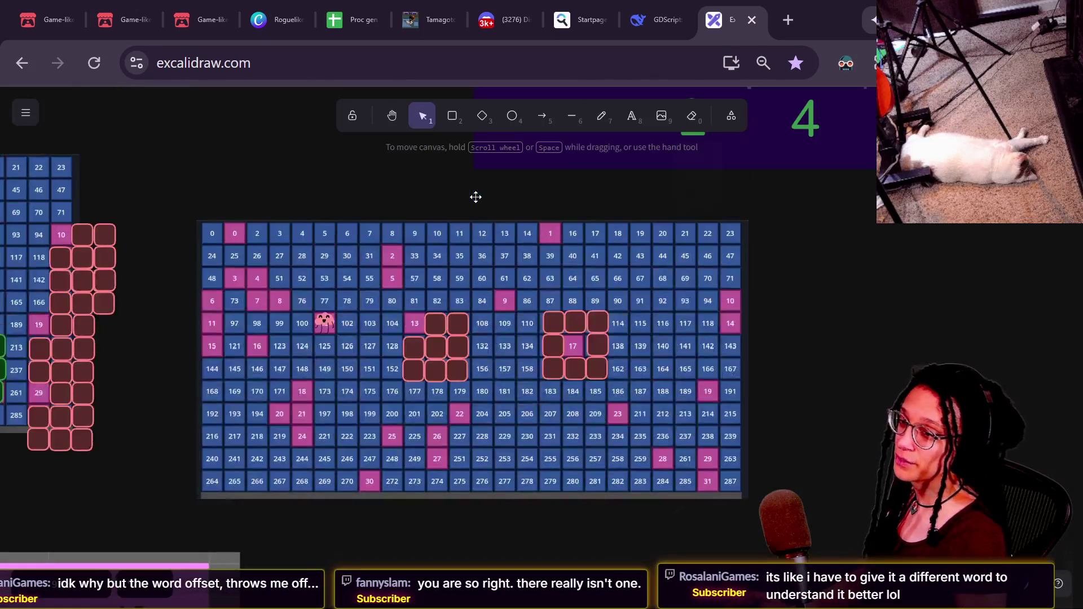
scroll(336, 204, up, 5)
scroll(182, 99, right, 6)
scroll(182, 99, down, 2)
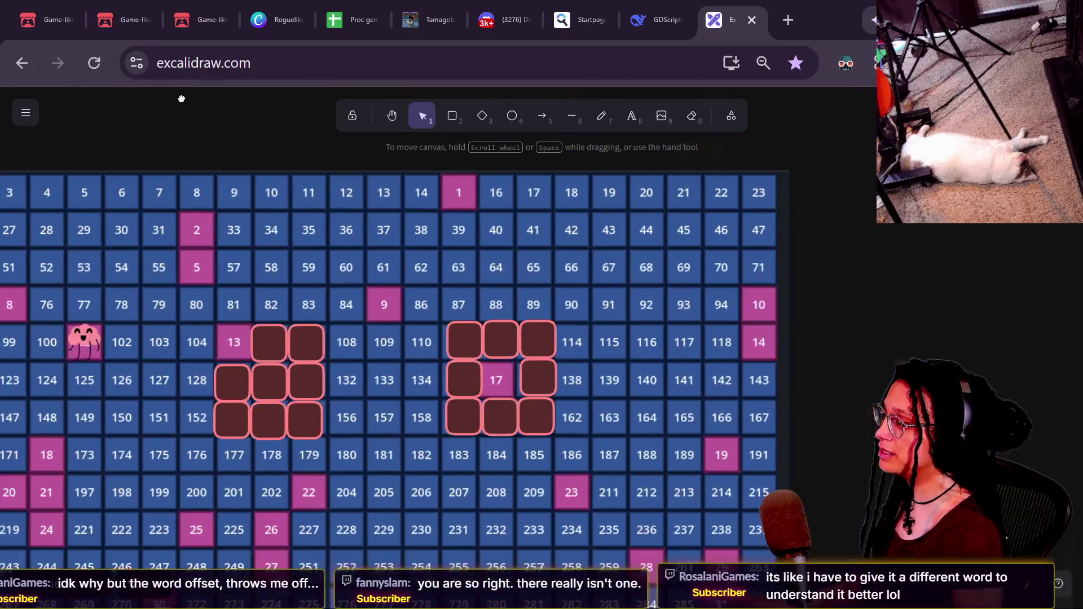
scroll(182, 99, left, 1)
scroll(181, 98, down, 1)
Step: Select the number grid image and nudge it to line up with the dark outlined squares
click(271, 317)
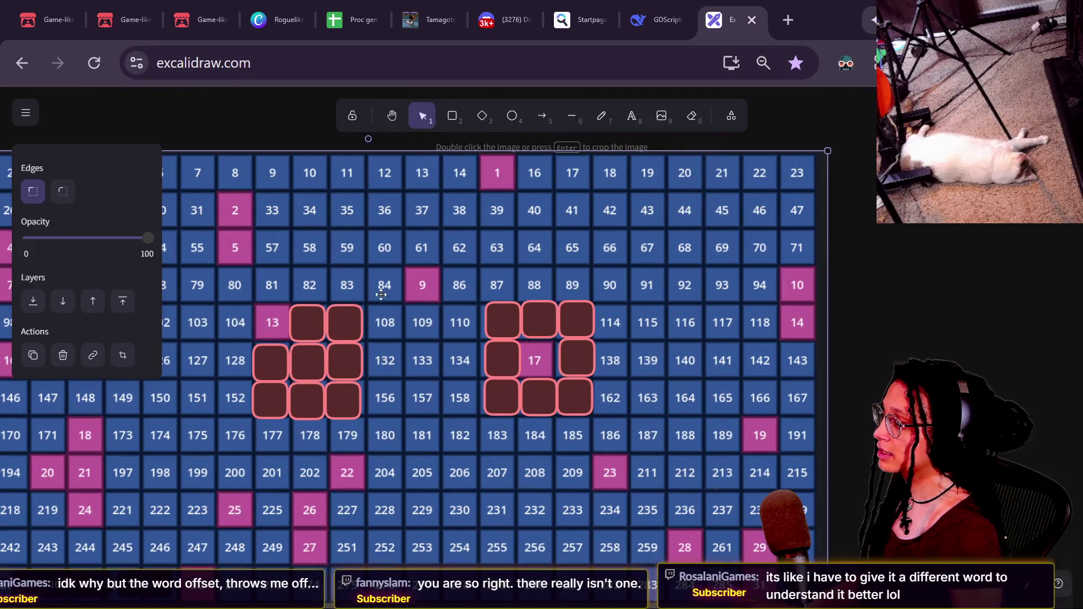
scroll(382, 294, left, 2)
scroll(381, 294, down, 1)
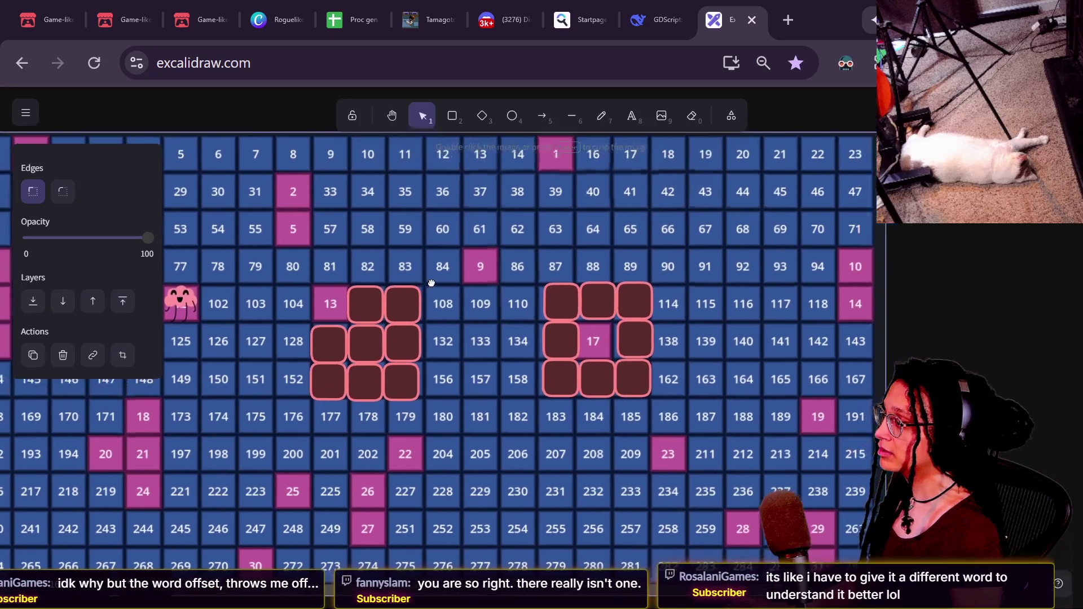
scroll(431, 283, right, 3)
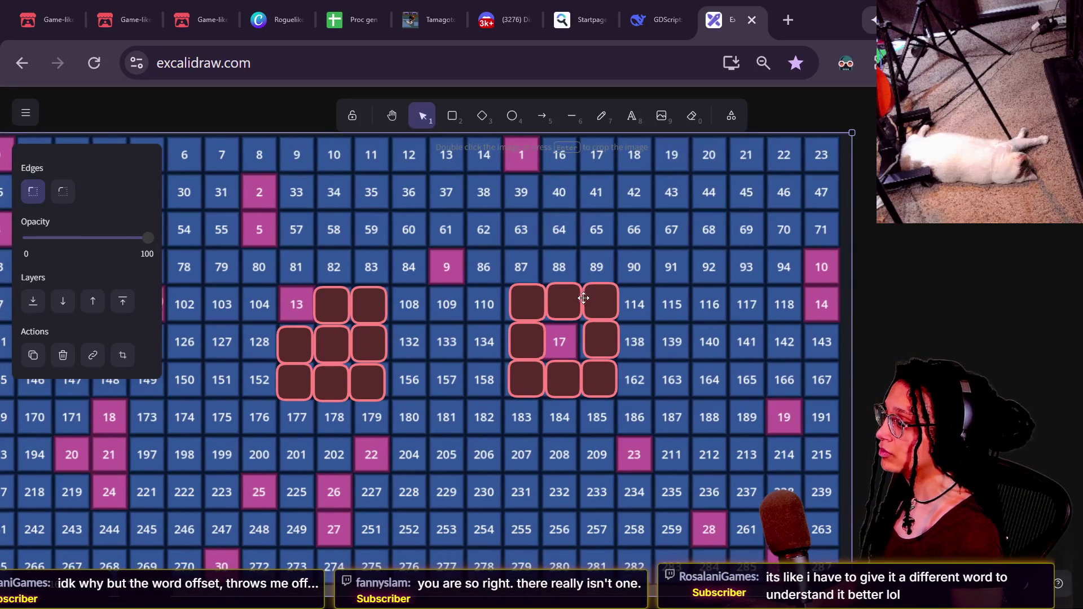
scroll(284, 286, left, 5)
scroll(284, 286, down, 1)
mouse_move(467, 295)
mouse_down()
mouse_move(453, 293)
mouse_move(508, 328)
mouse_up()
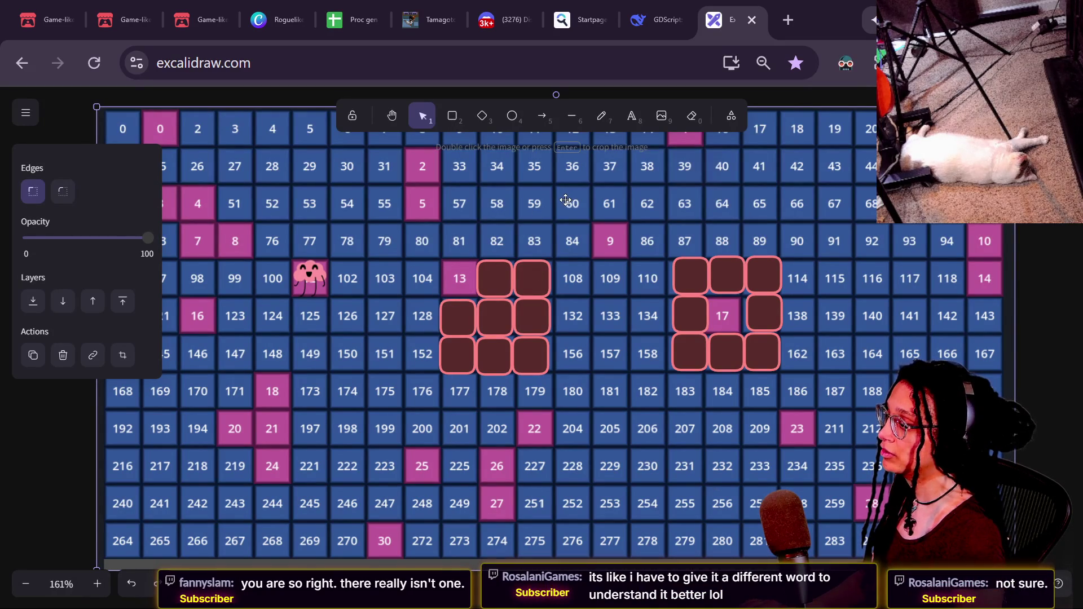
Step: Add an int type annotation to the loop variable i on line 251
key(alt+Tab)
key(Up)
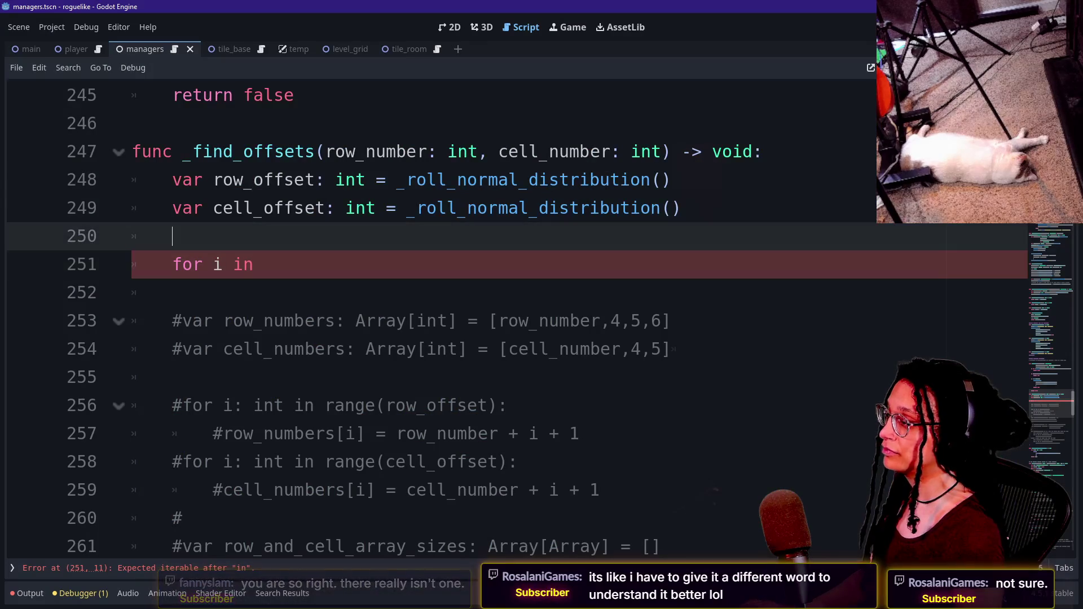
key(Left)
key(Left)
key(Down)
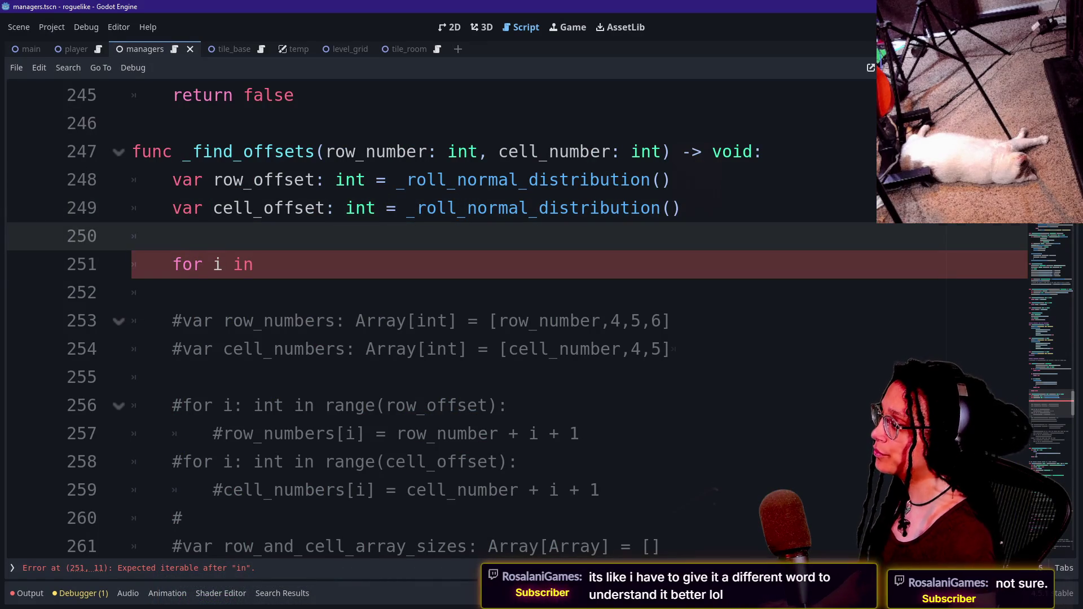
click(254, 264)
key(Left)
text(:int)
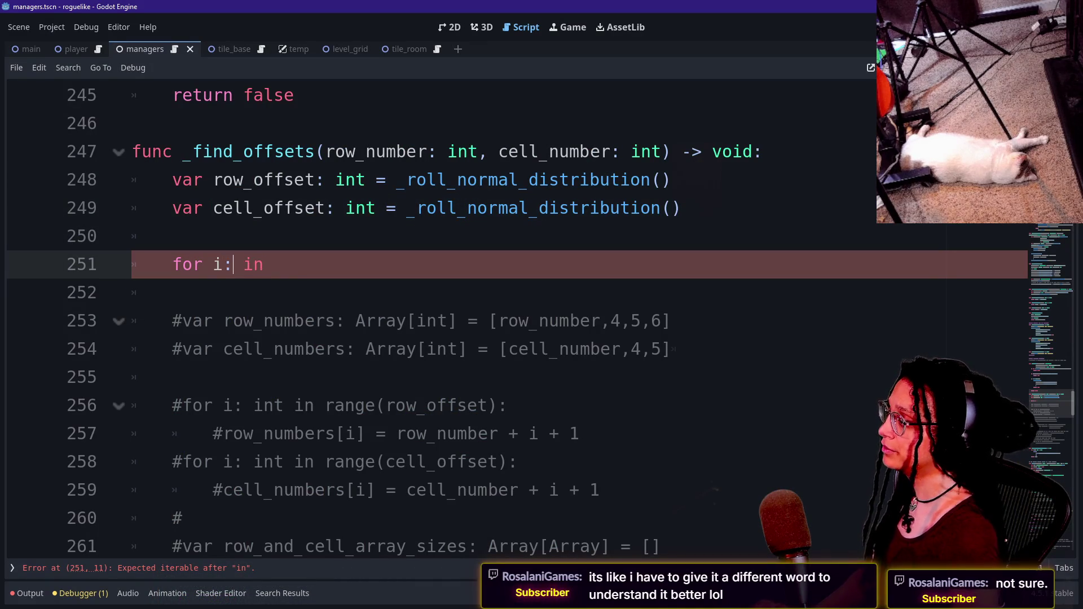
key(Left)
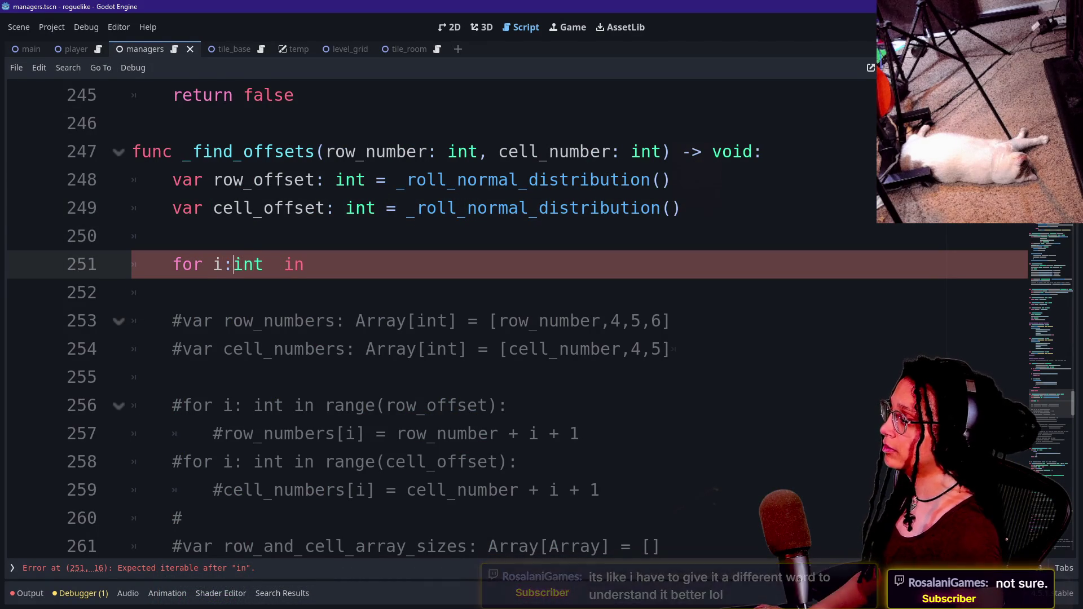
key(BackSpace)
key(BackSpace)
key(BackSpace)
Step: Complete the header as 'for i: int in range(' and review lines 249–252
text(int in)
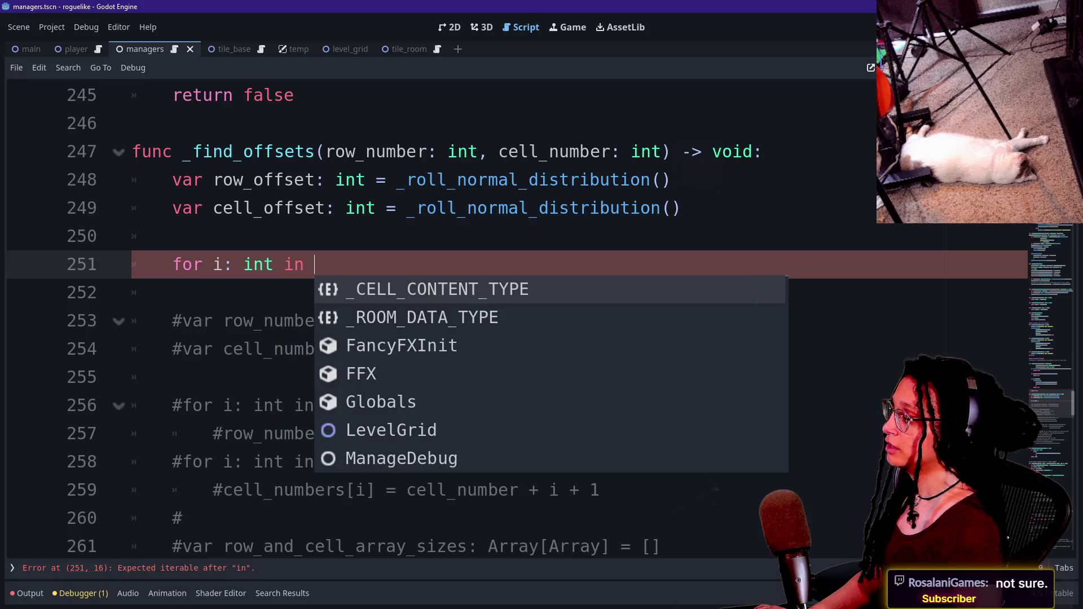
text( f)
key(BackSpace)
text(f)
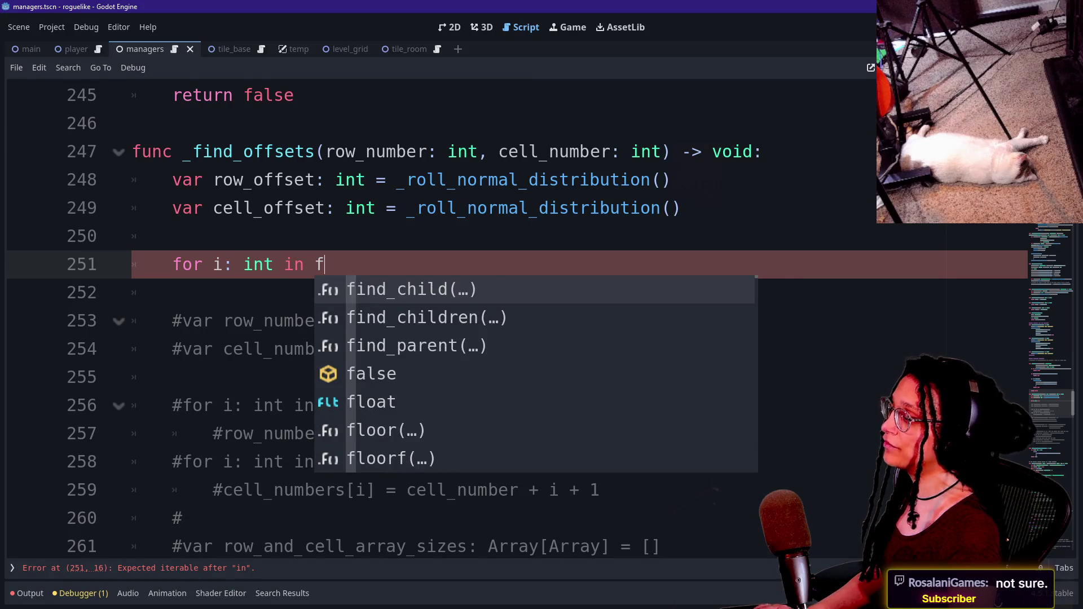
key(BackSpace)
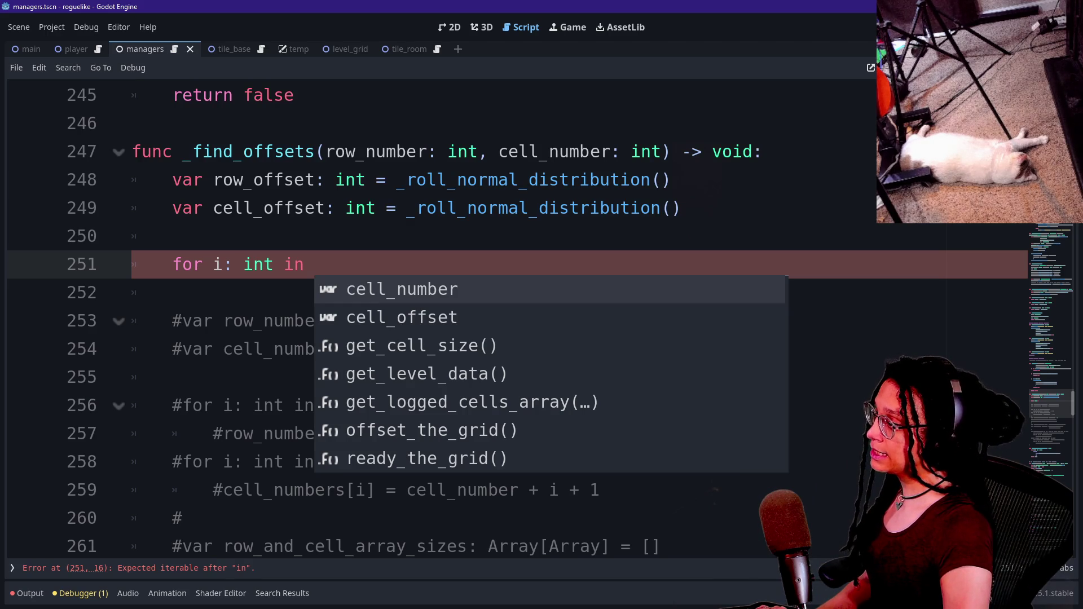
text(range)
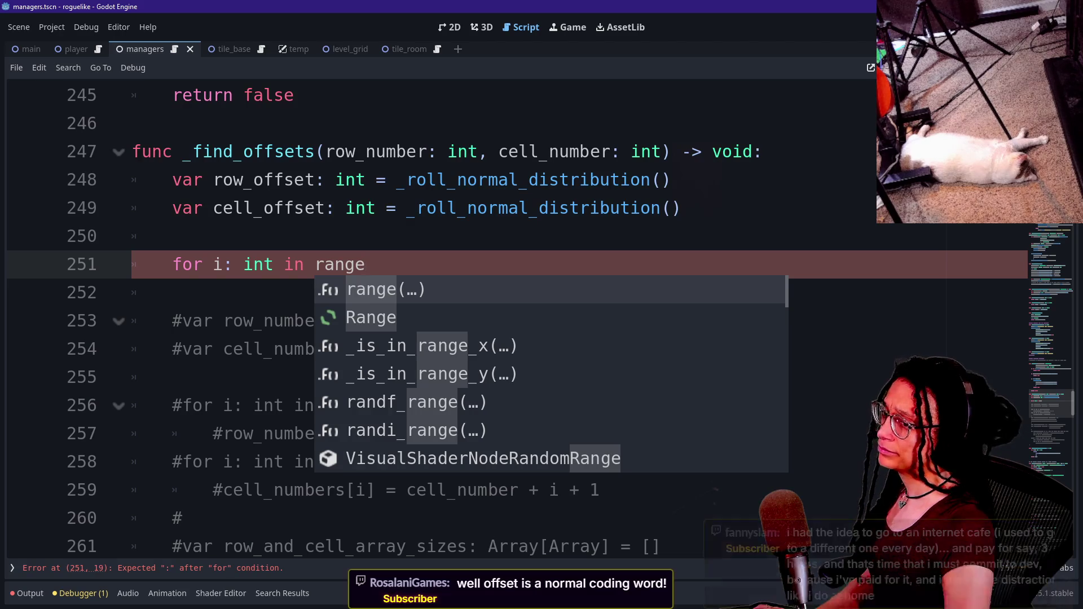
text(()
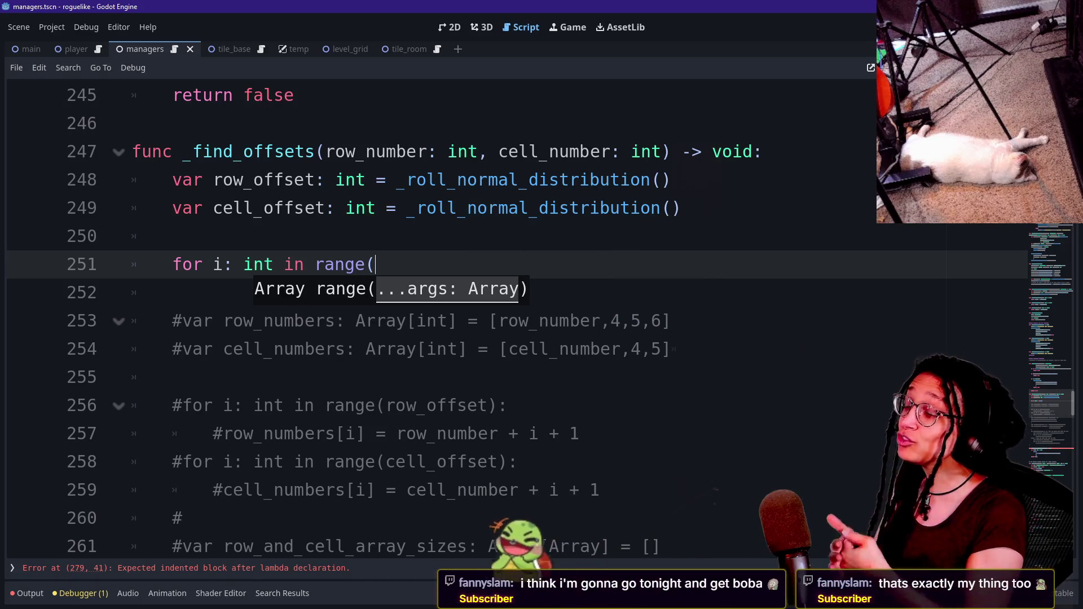
drag(683, 208, 172, 292)
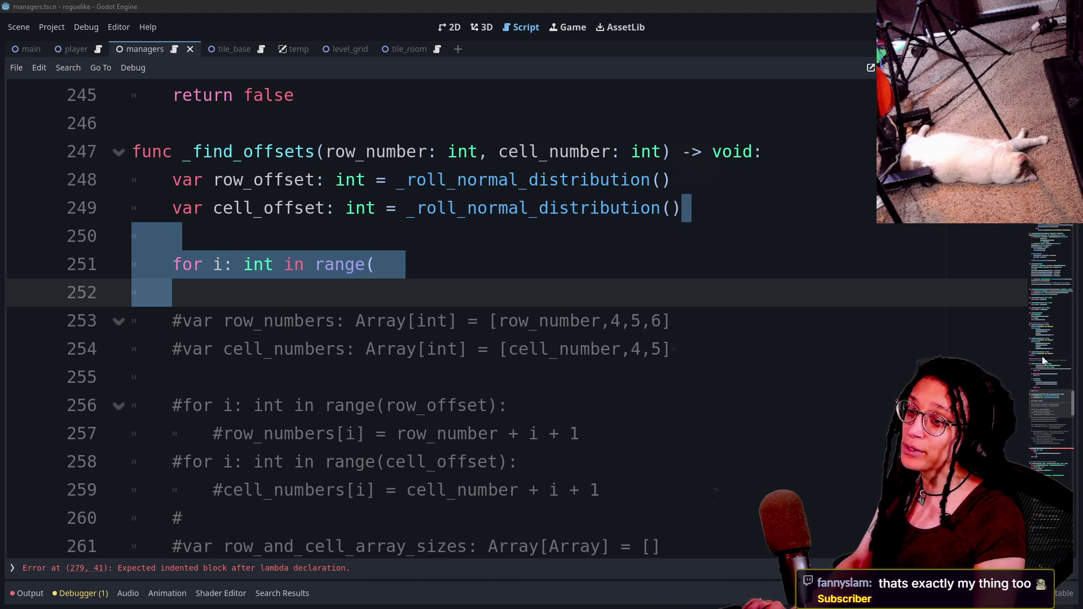
click(173, 292)
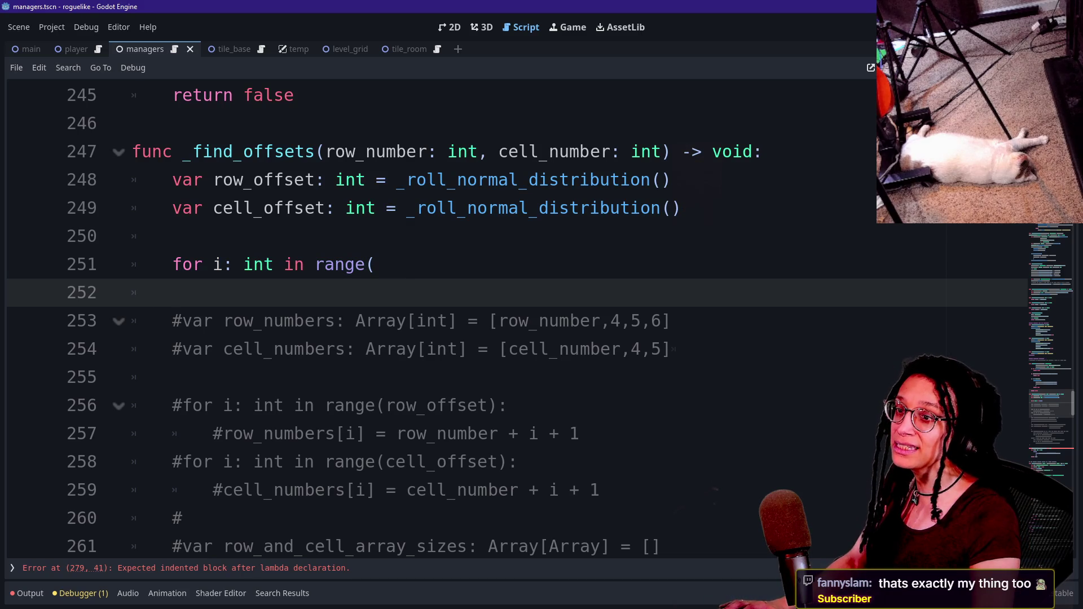
Step: Switch to the Hyper Game Dev Discord server and scroll down its channel sidebar
key(alt+Tab)
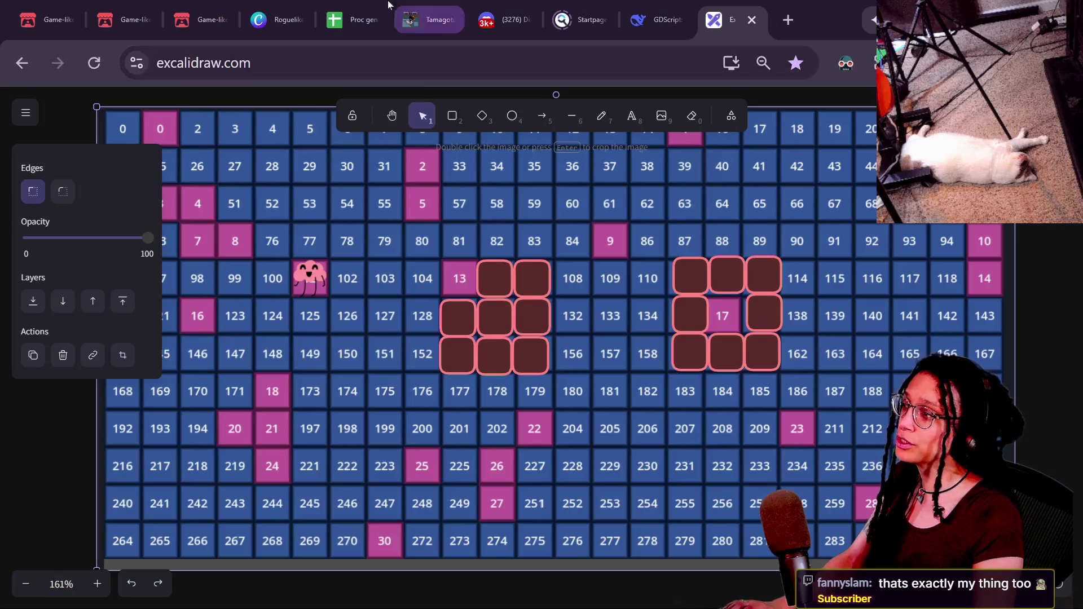
click(536, 12)
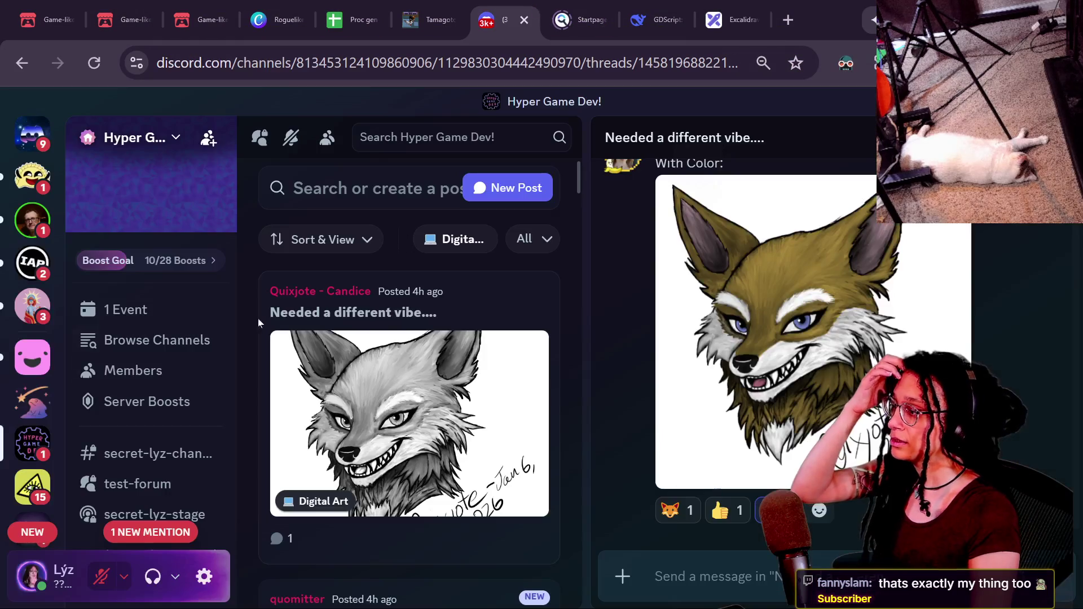
scroll(141, 372, down, 3)
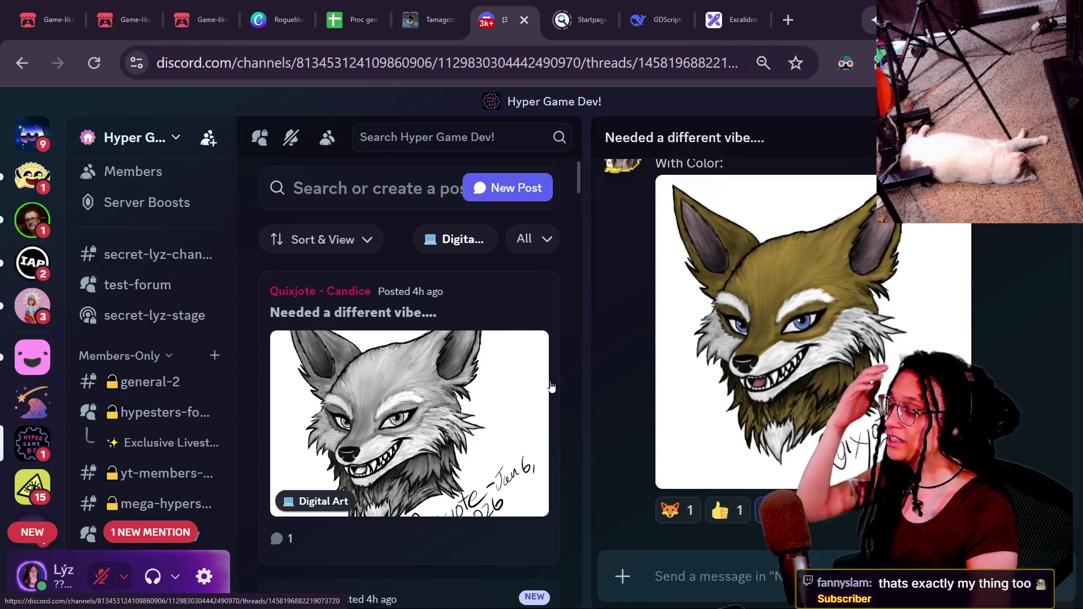
scroll(204, 338, down, 3)
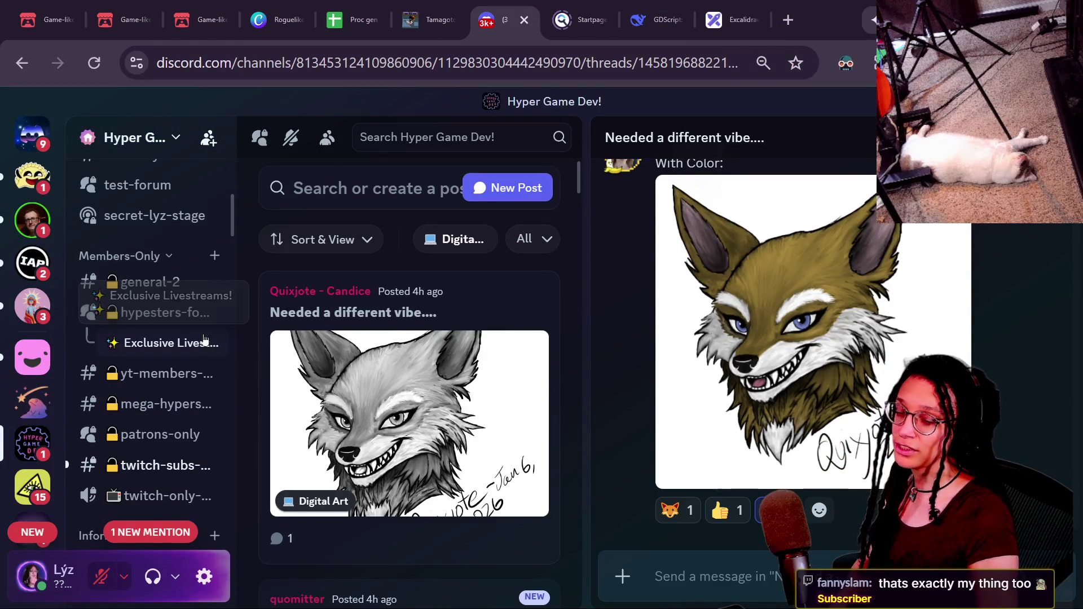
scroll(204, 344, down, 9)
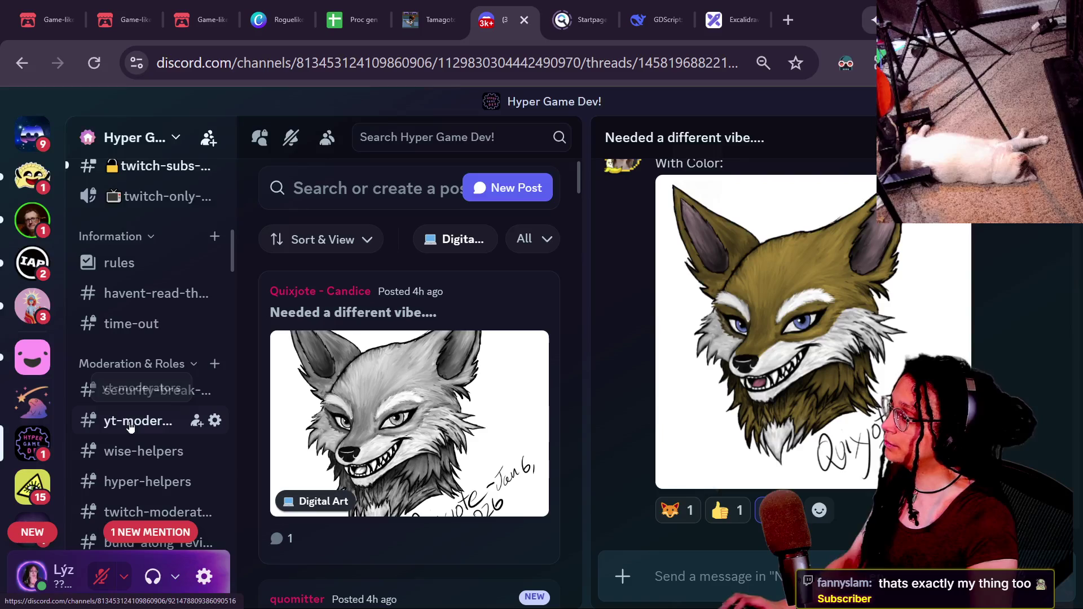
scroll(132, 428, down, 6)
mouse_move(152, 431)
scroll(152, 431, down, 17)
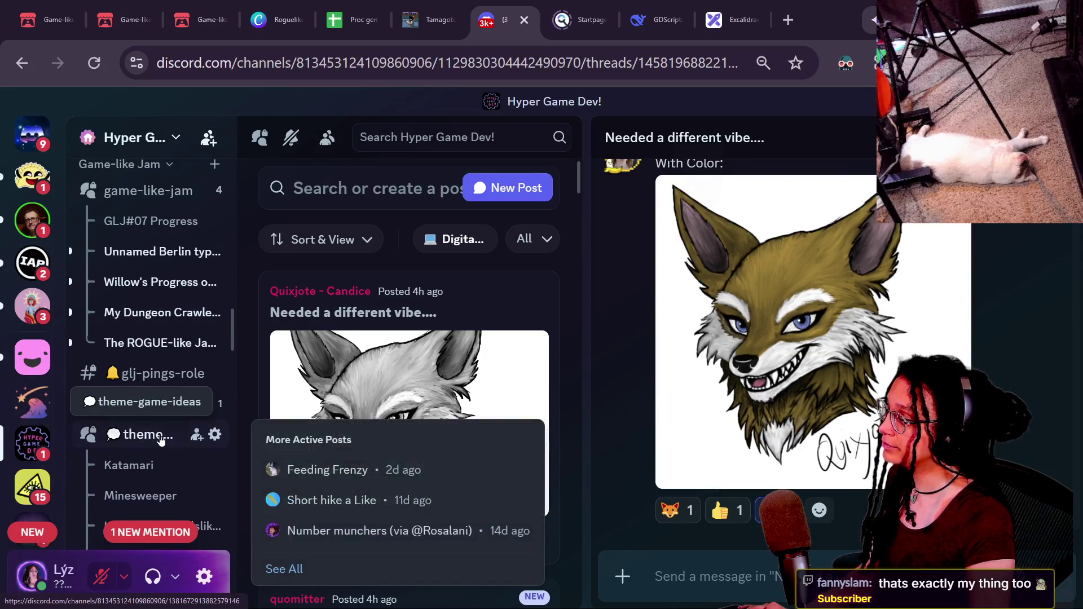
Step: Scroll the channel list up and back down to the Members-Only category
scroll(141, 395, up, 6)
mouse_move(101, 305)
scroll(100, 304, down, 20)
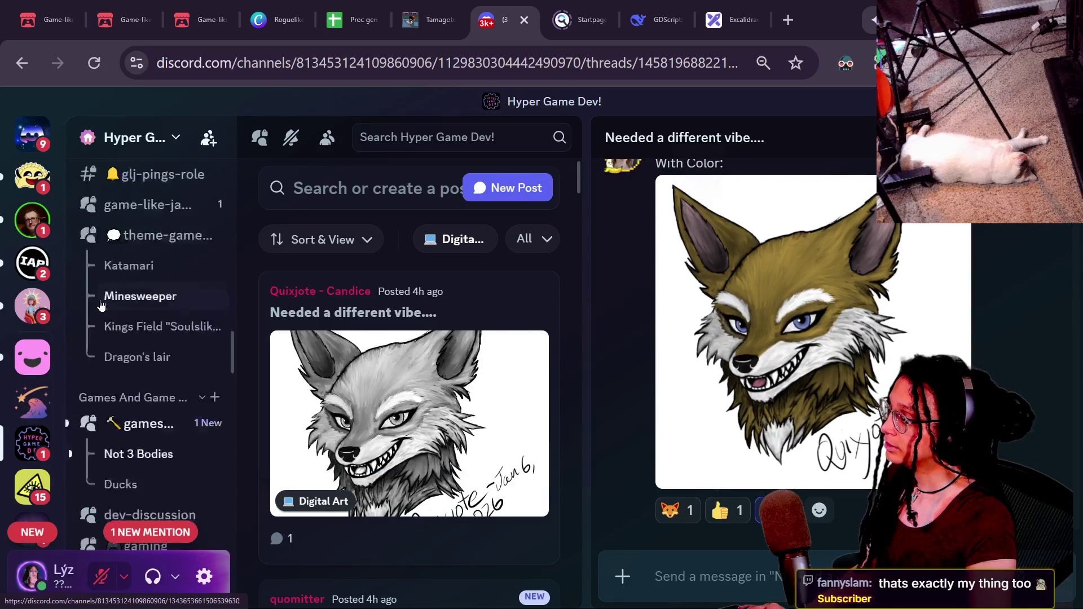
scroll(100, 305, down, 12)
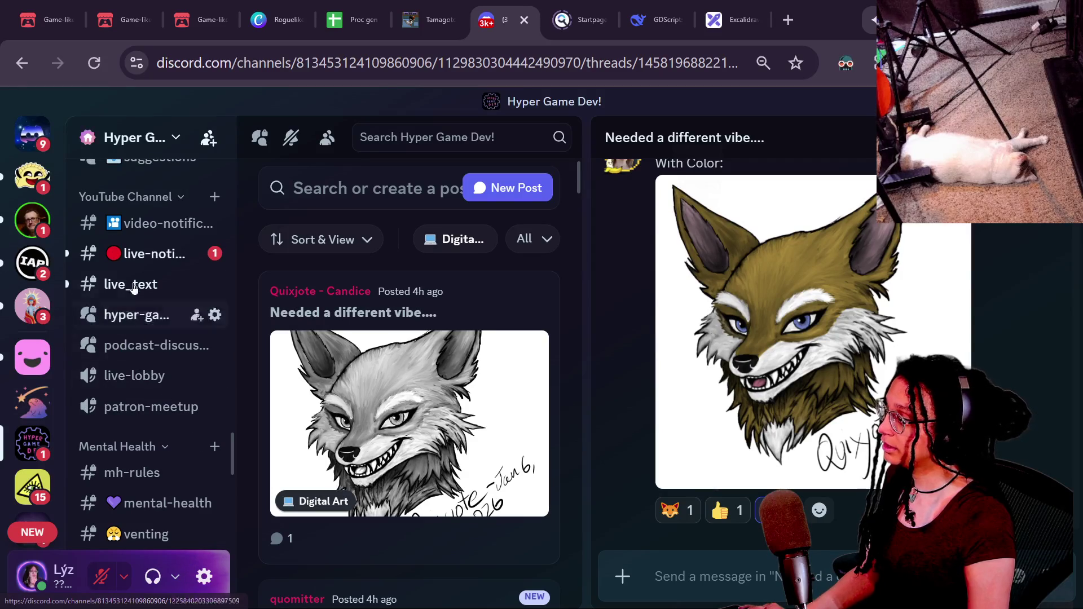
scroll(162, 345, up, 20)
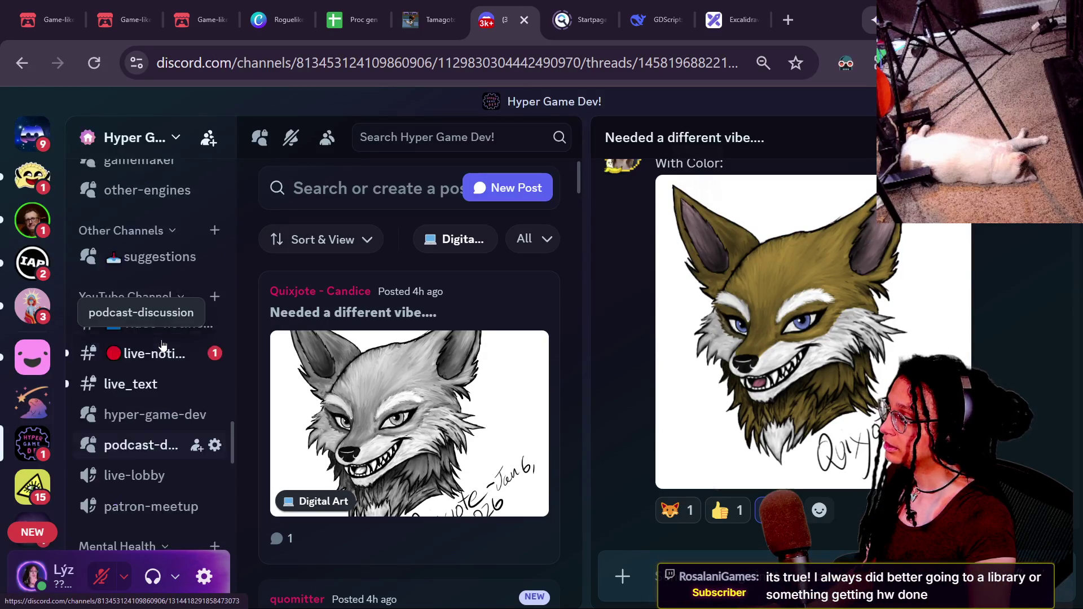
scroll(163, 345, down, 15)
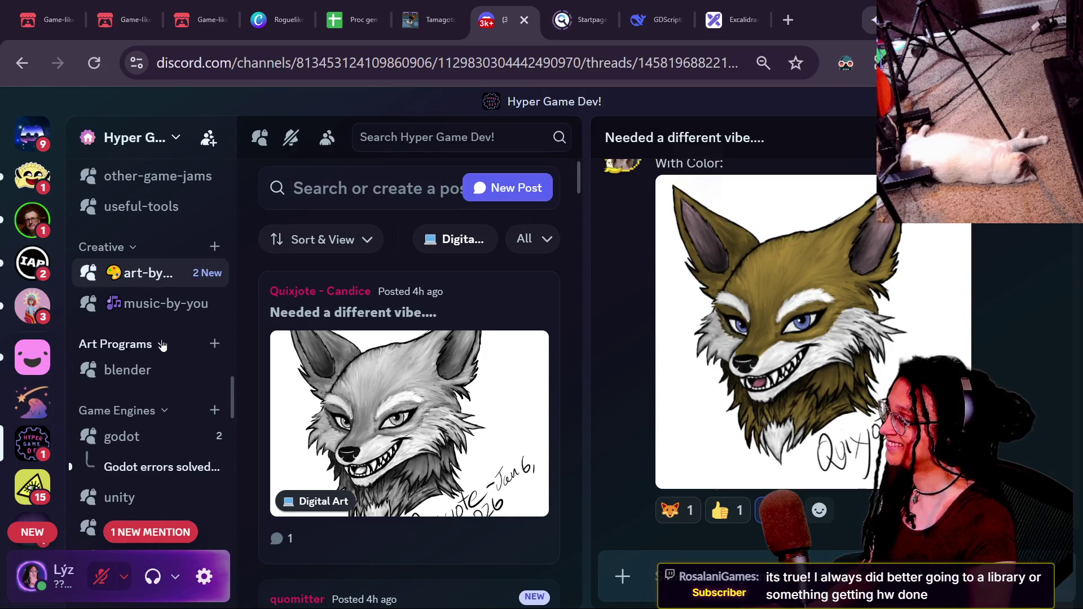
scroll(162, 346, up, 5)
scroll(162, 345, up, 4)
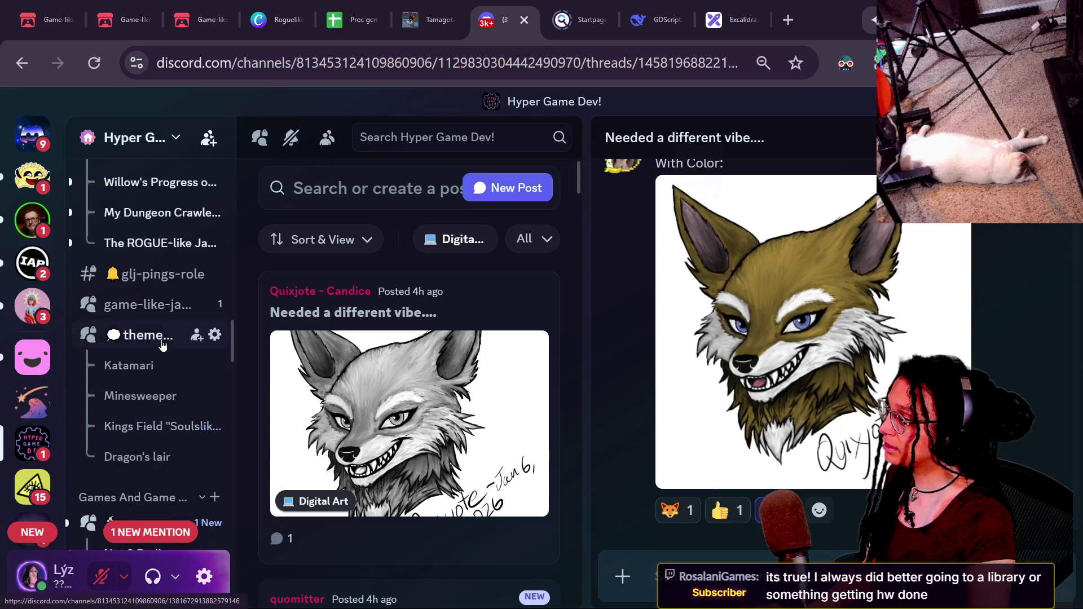
scroll(162, 345, down, 5)
scroll(135, 346, down, 2)
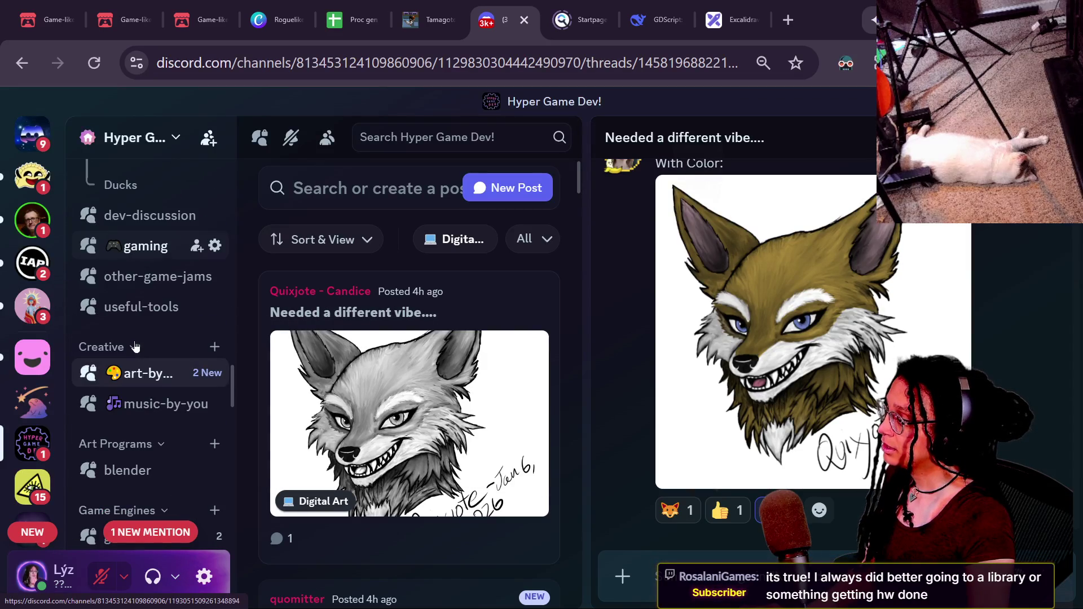
scroll(135, 347, down, 4)
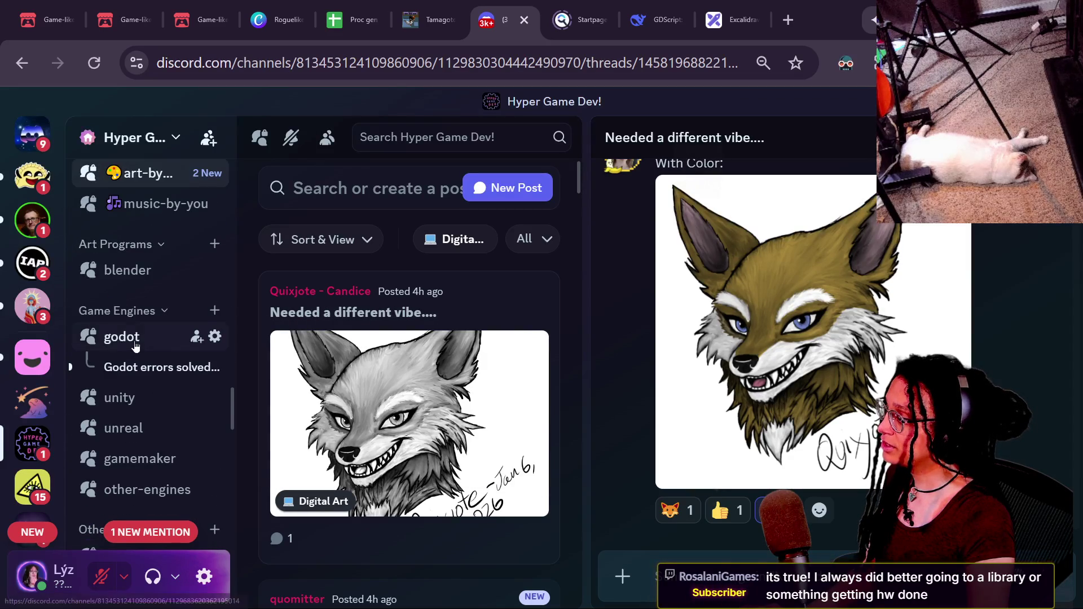
scroll(135, 346, down, 2)
scroll(197, 415, up, 15)
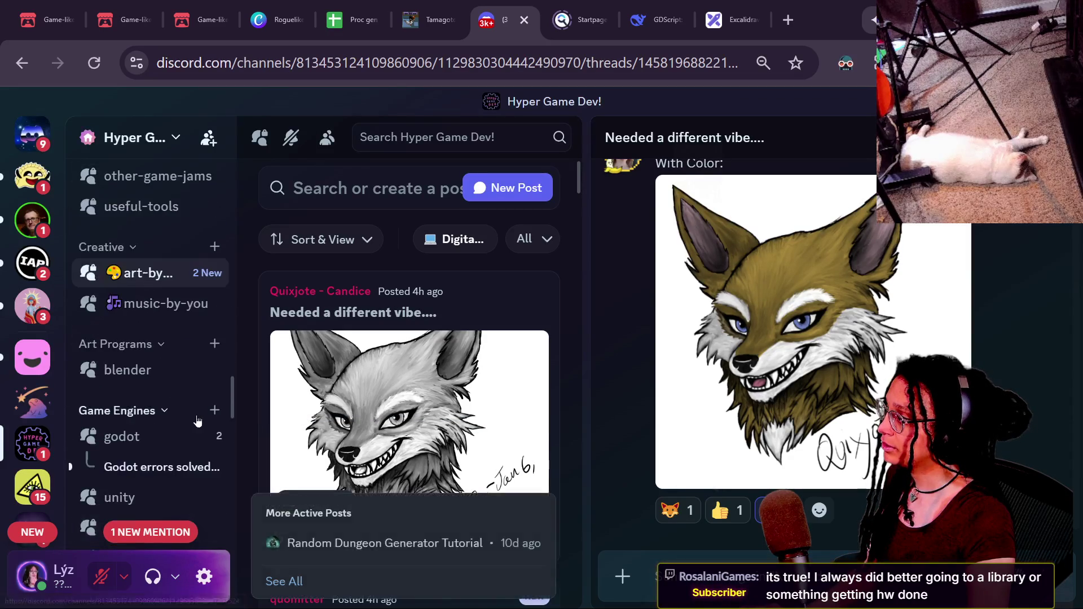
scroll(209, 290, down, 6)
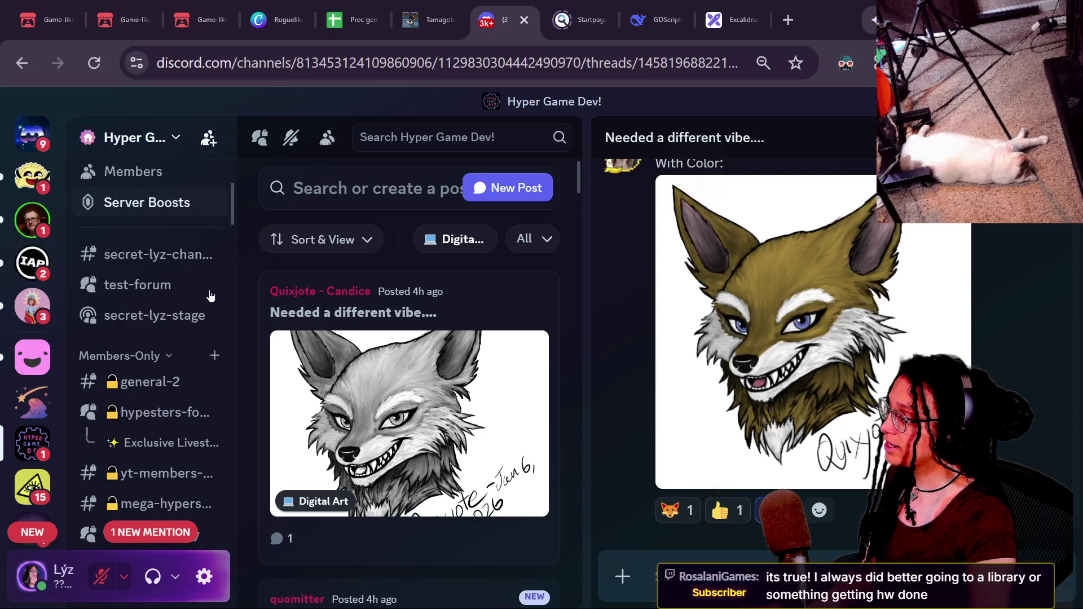
scroll(211, 293, up, 2)
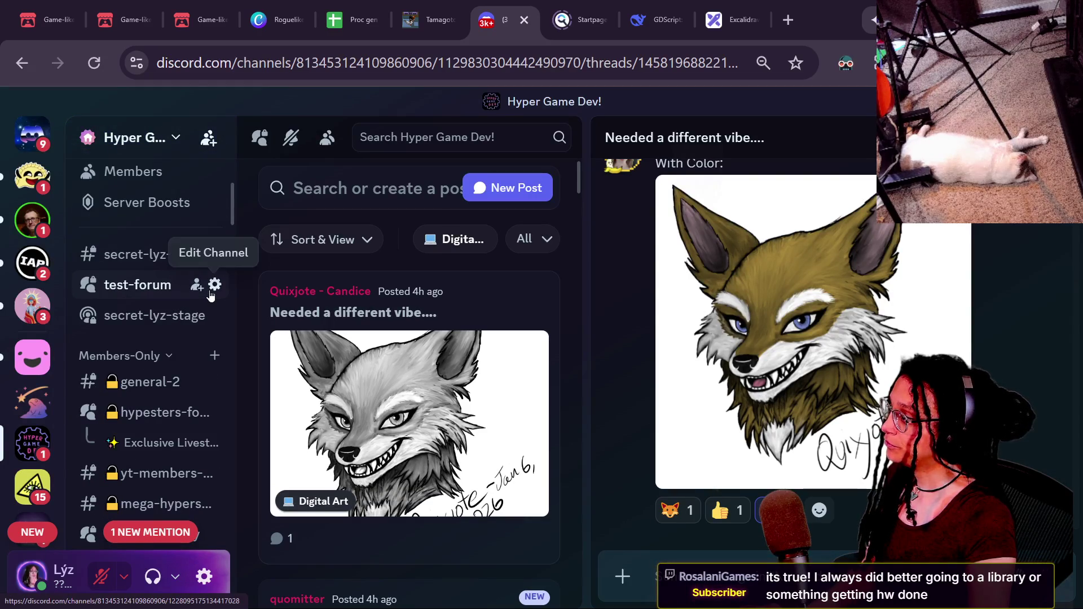
scroll(210, 294, up, 4)
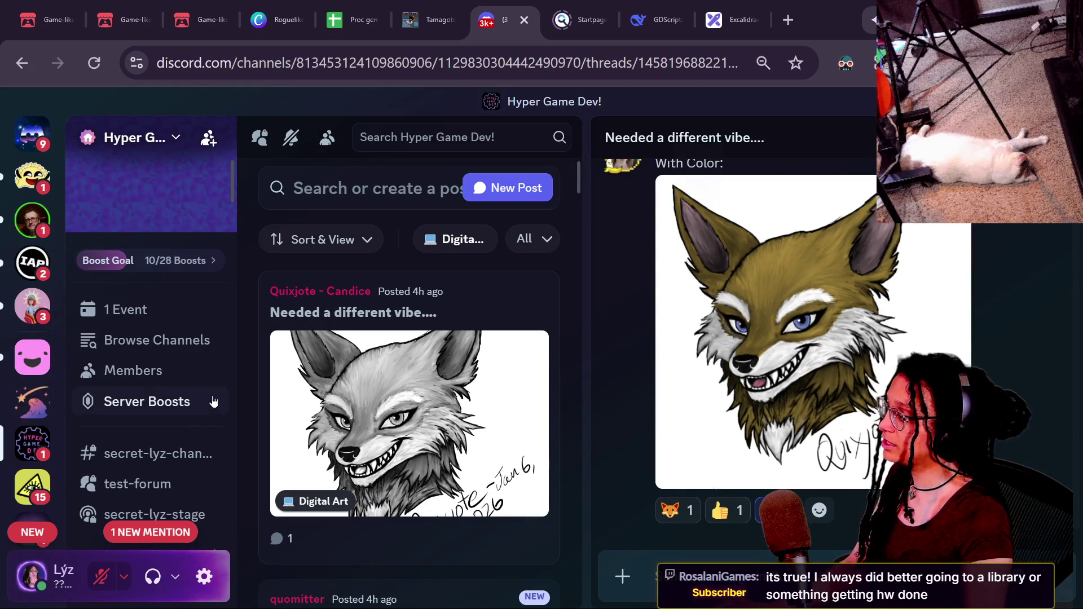
scroll(228, 352, down, 3)
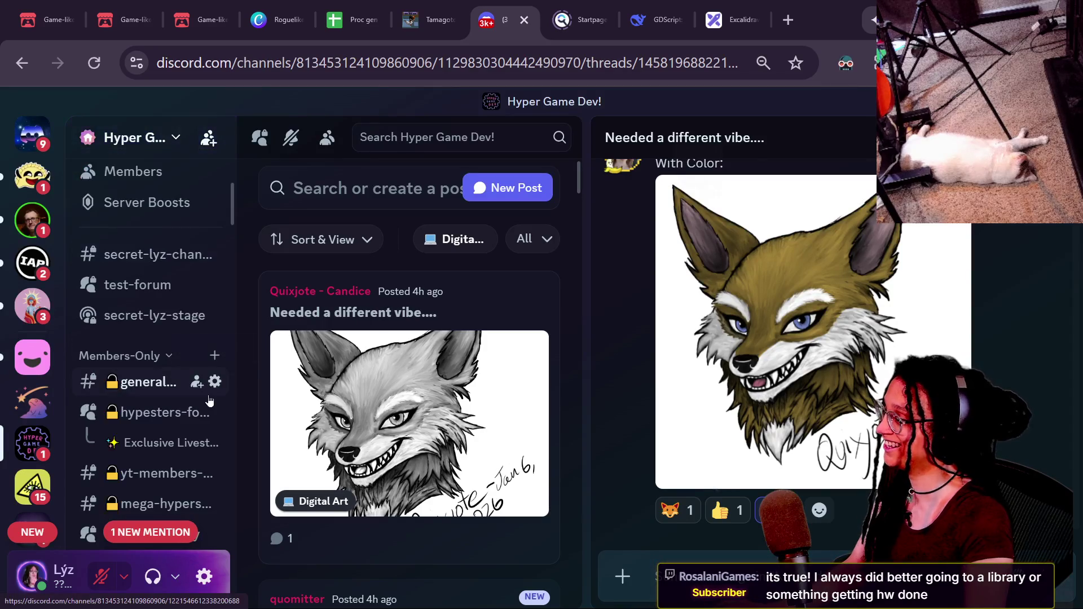
Step: Start a new category from the sidebar's context menu and name it for-the-wiki
right_click(205, 334)
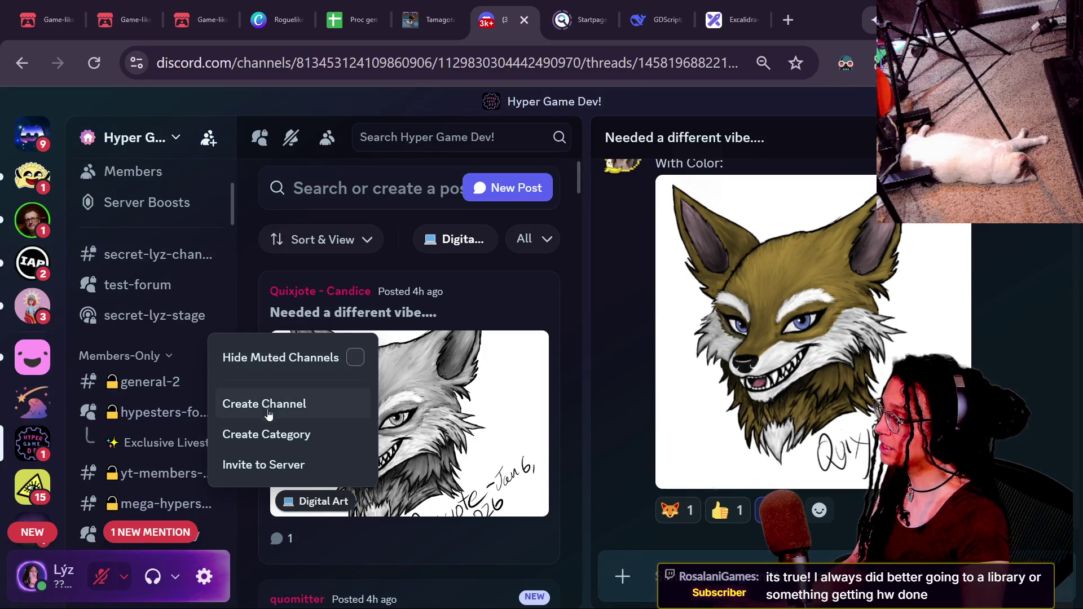
click(260, 436)
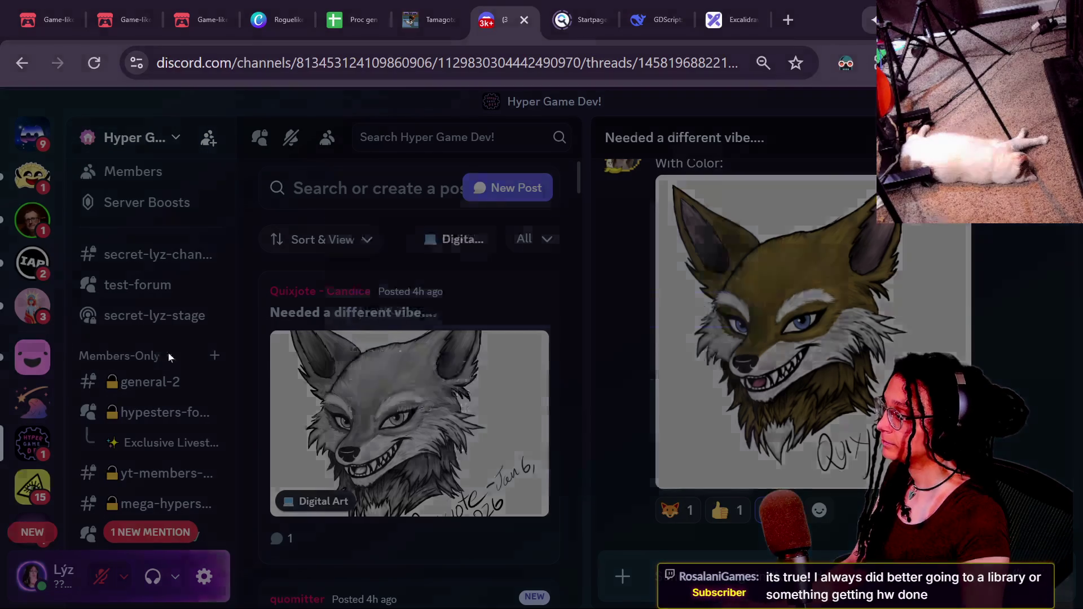
text(f)
key(BackSpace)
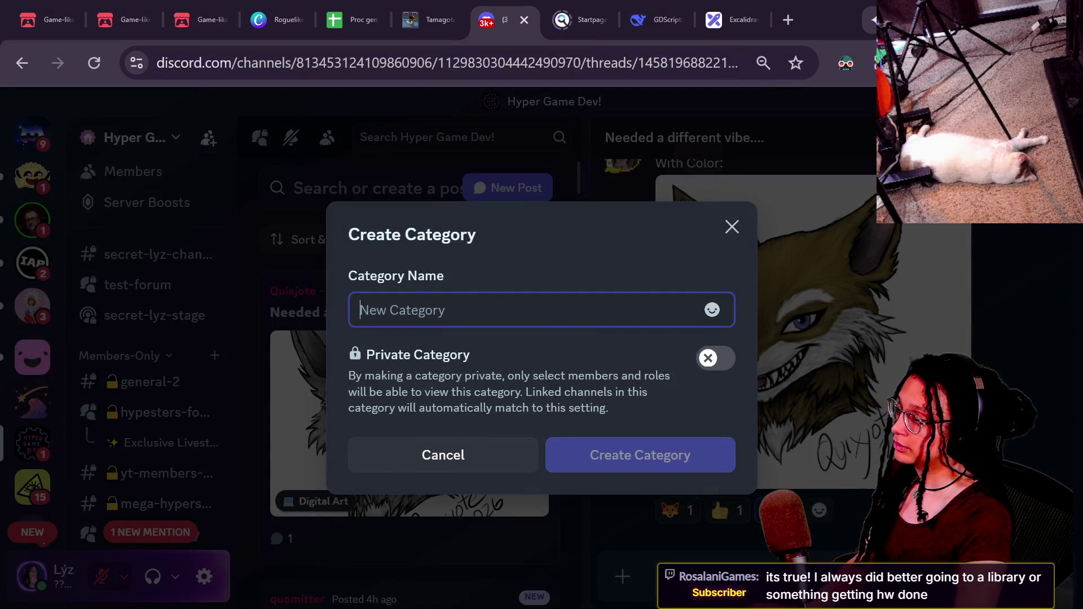
text(for)
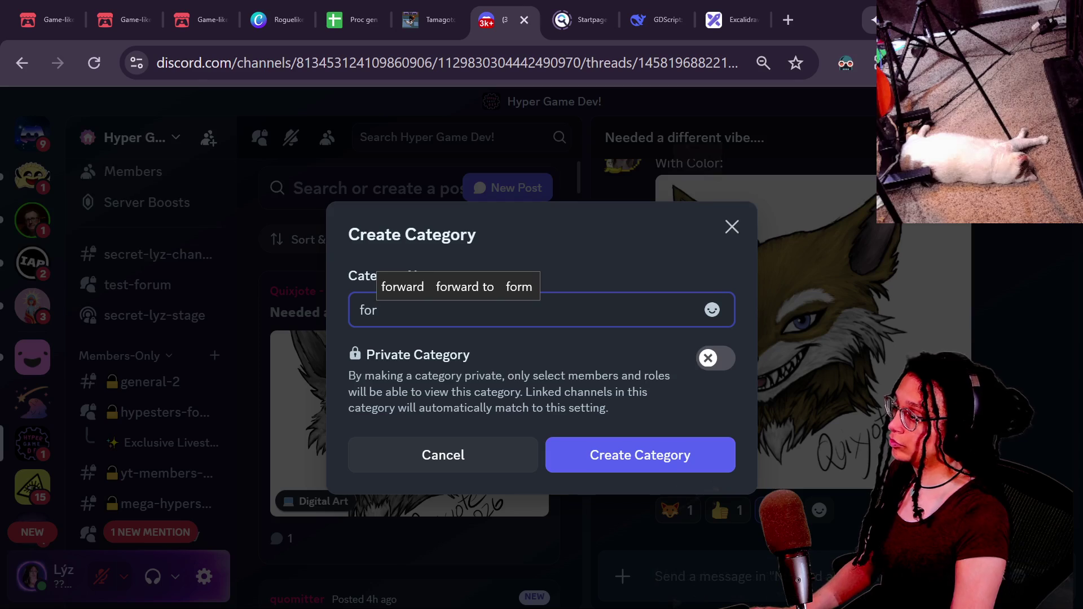
text(-the-wiki)
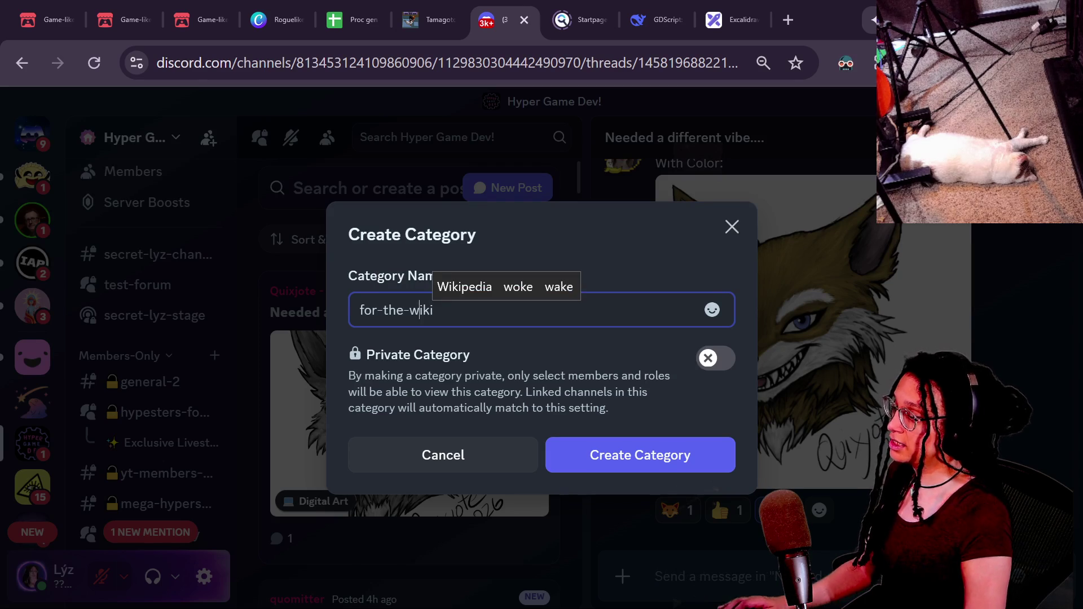
key(super+period)
text(wiki)
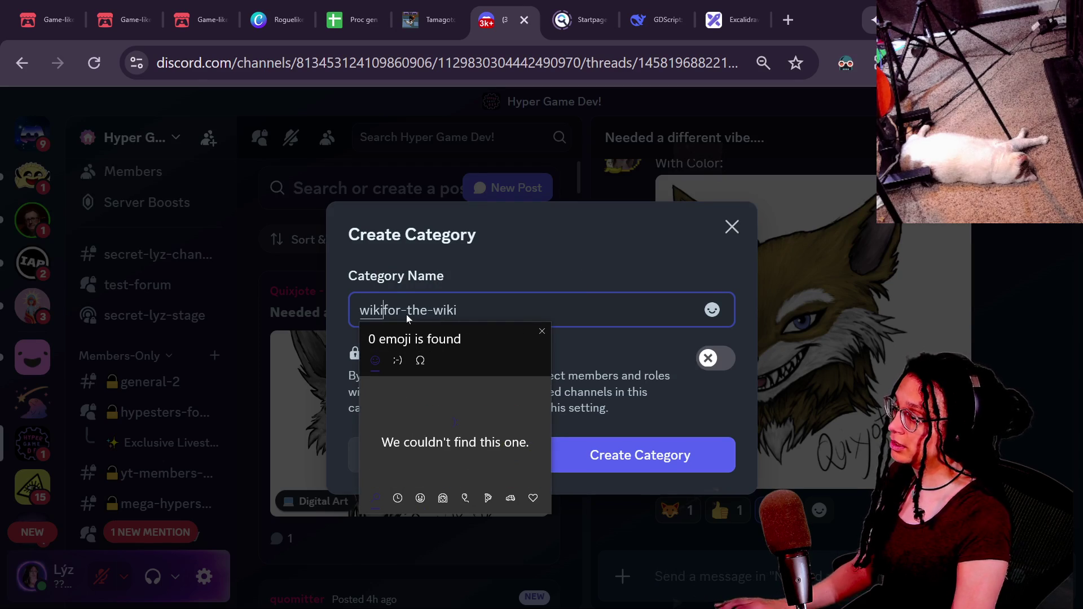
key(BackSpace)
key(BackSpace)
key(BackSpace)
text(bo)
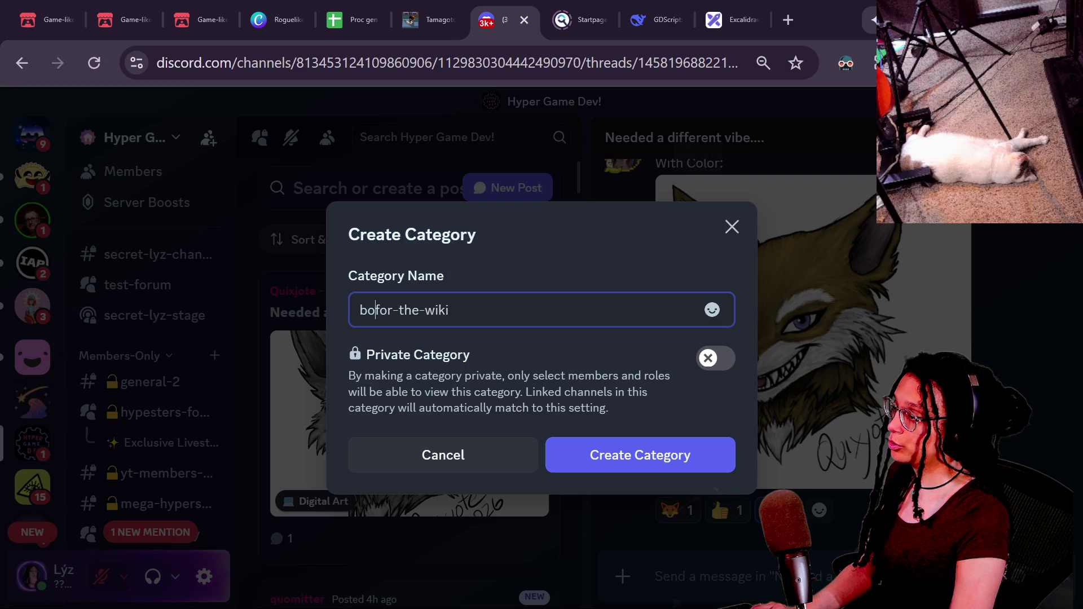
key(BackSpace)
key(BackSpace)
Step: Prefix the name with a 📚 books emoji and create the 📚for-the-wiki category
key(super+period)
text(book)
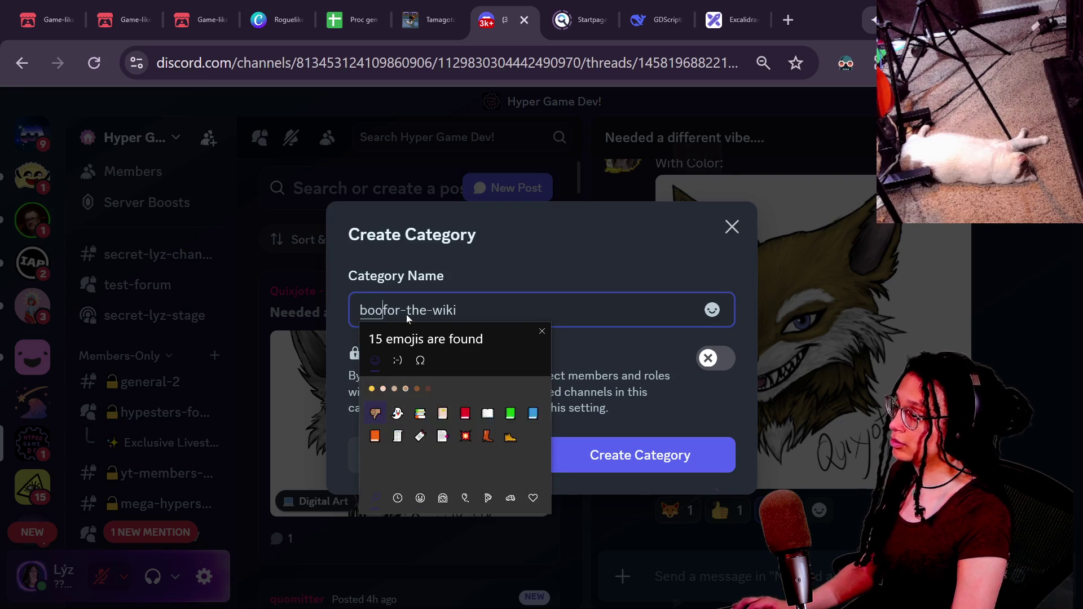
click(375, 388)
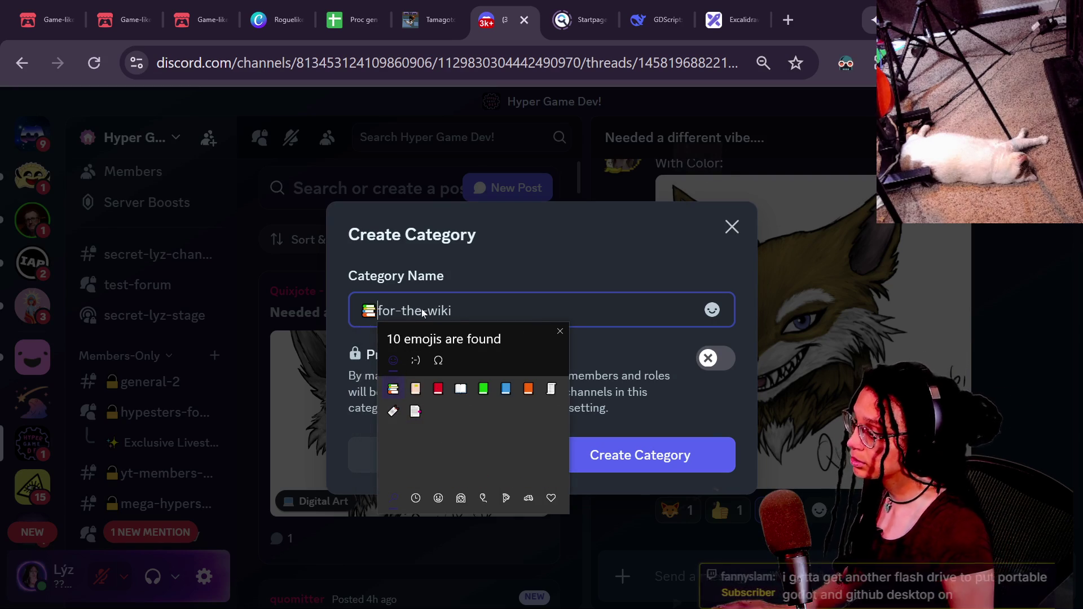
key(BackSpace)
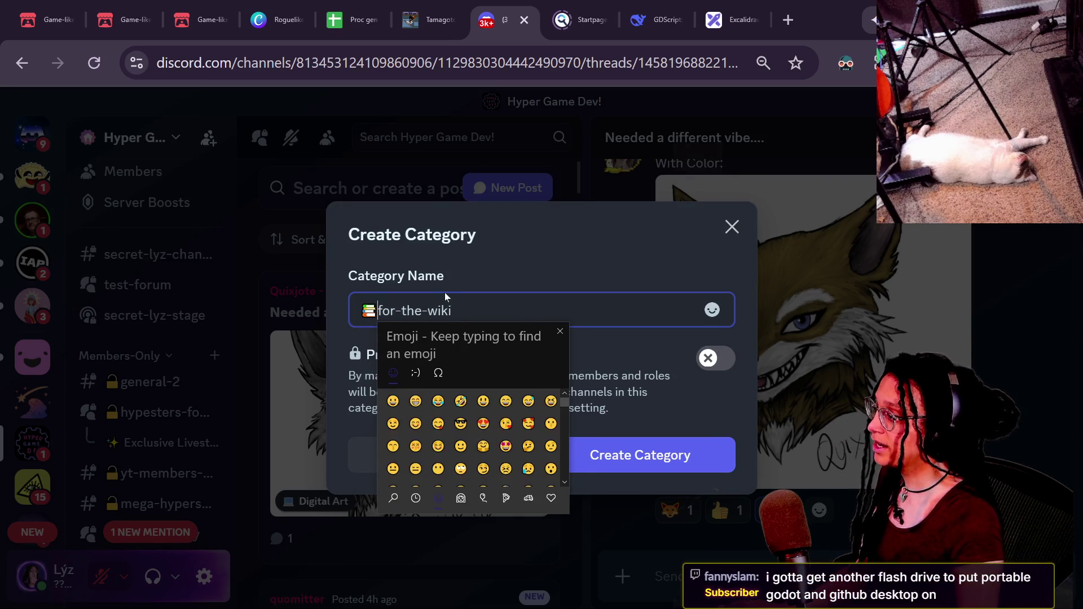
key(Escape)
click(587, 449)
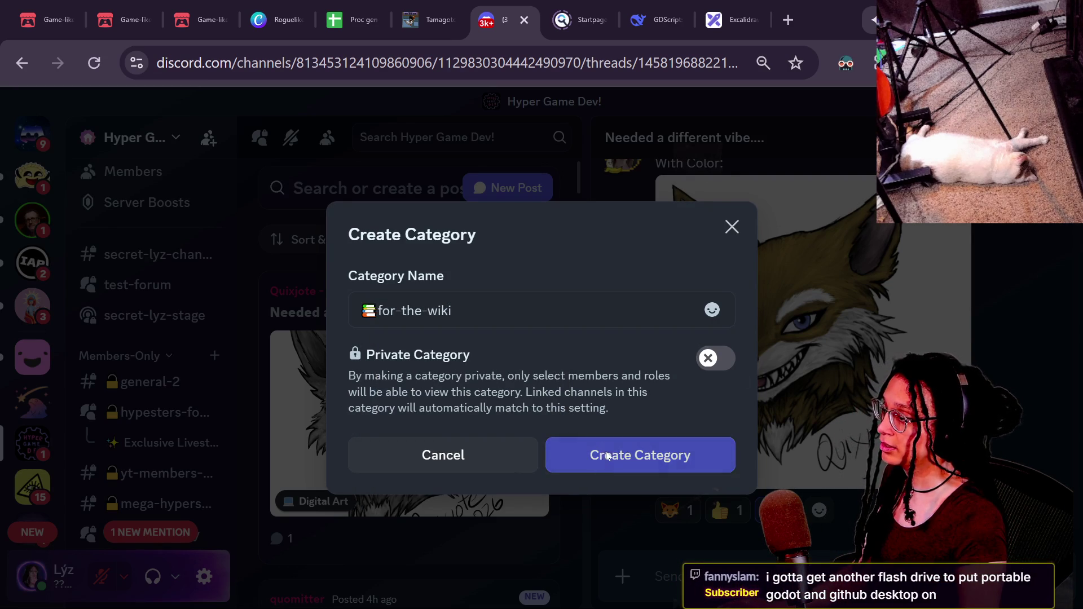
Step: Drag the 📚for-the-wiki category header partway up the channel sidebar
scroll(113, 394, down, 10)
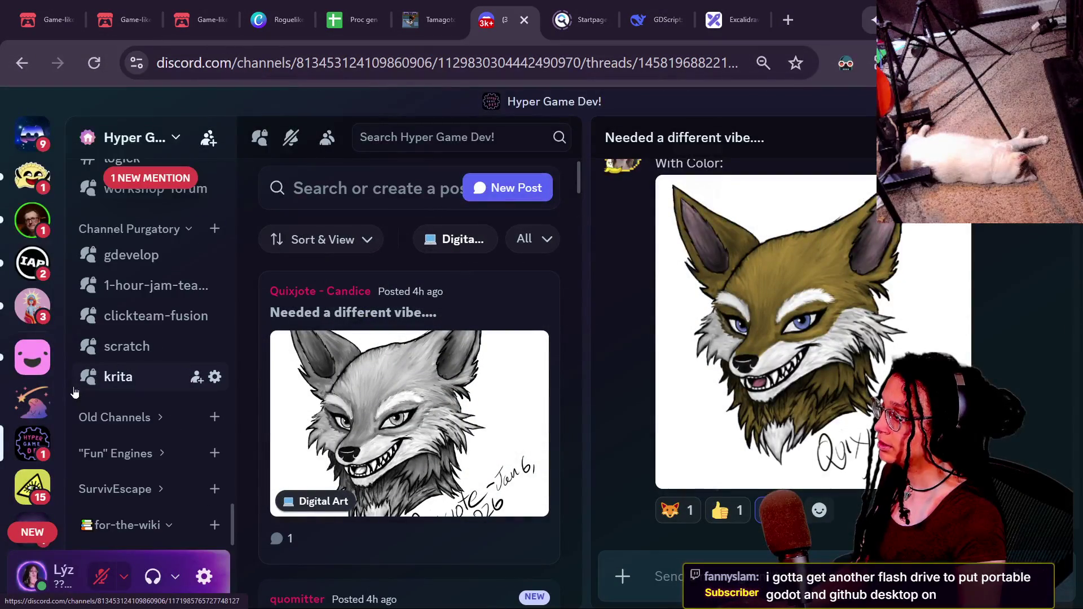
mouse_move(127, 525)
mouse_down()
mouse_move(157, 153)
mouse_move(151, 167)
mouse_move(117, 156)
mouse_move(133, 257)
mouse_move(148, 259)
mouse_up()
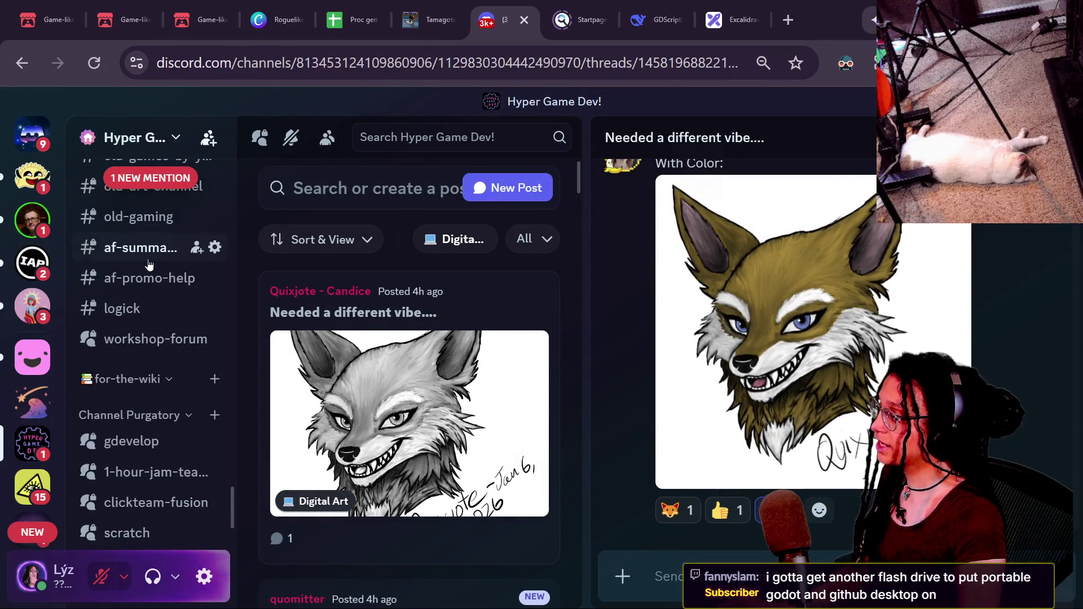
mouse_move(130, 380)
mouse_down()
mouse_move(155, 236)
mouse_move(134, 139)
mouse_move(140, 178)
mouse_move(104, 326)
mouse_move(104, 161)
mouse_move(137, 208)
mouse_move(132, 180)
mouse_move(132, 197)
mouse_move(213, 180)
mouse_move(230, 209)
mouse_move(222, 198)
mouse_move(192, 226)
mouse_up()
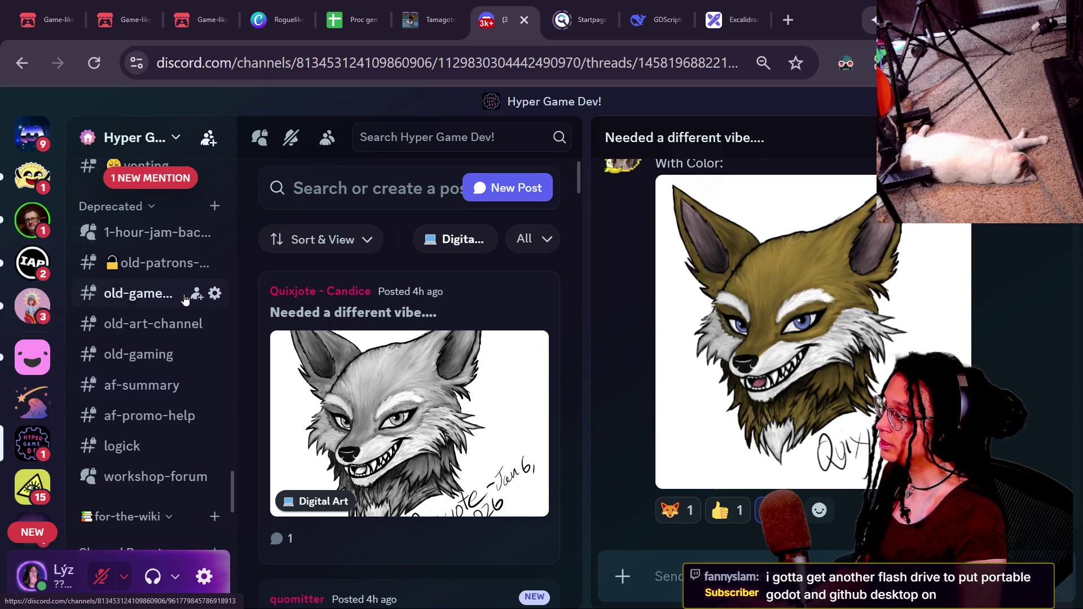
scroll(184, 299, up, 2)
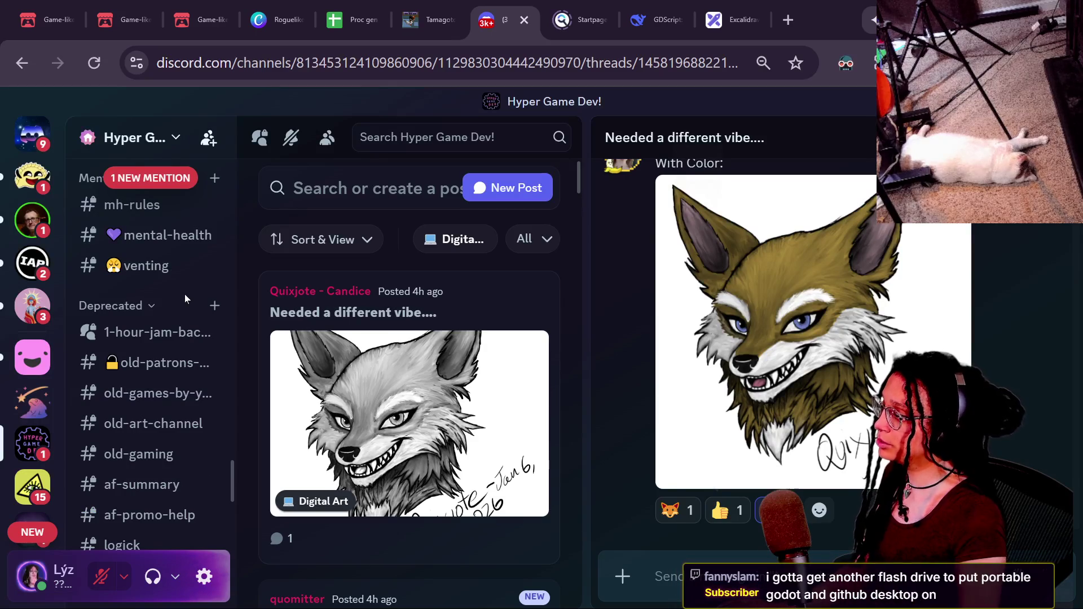
scroll(142, 402, down, 2)
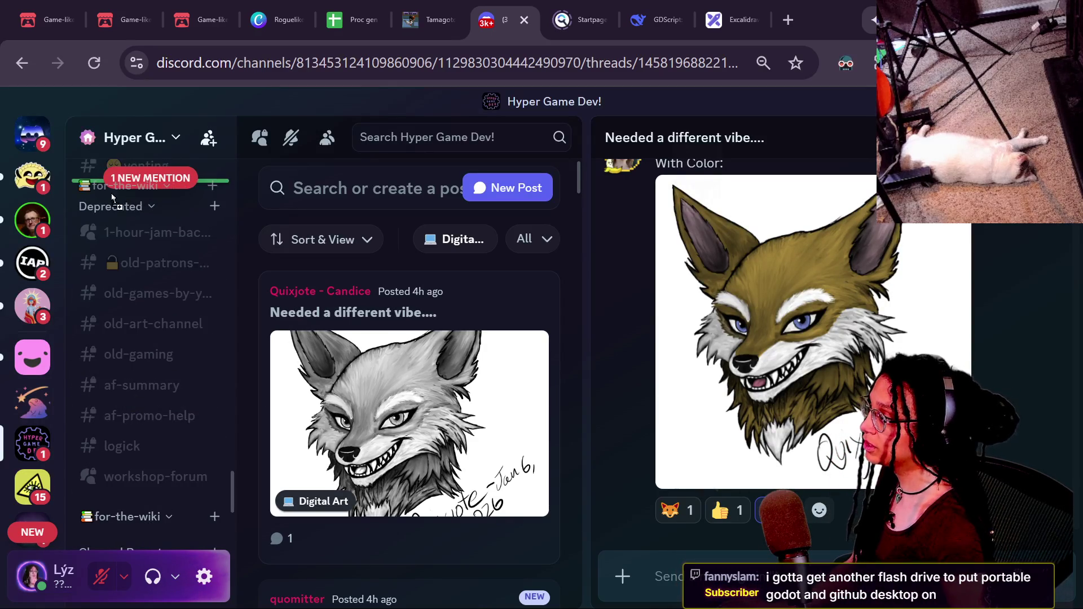
scroll(109, 381, up, 4)
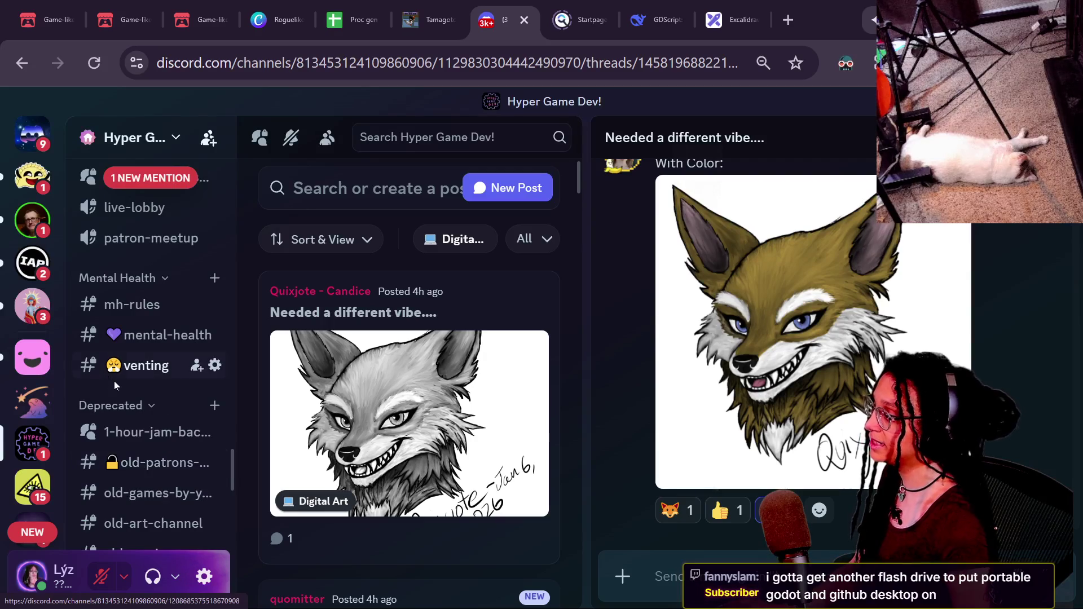
scroll(114, 381, down, 6)
scroll(156, 449, up, 2)
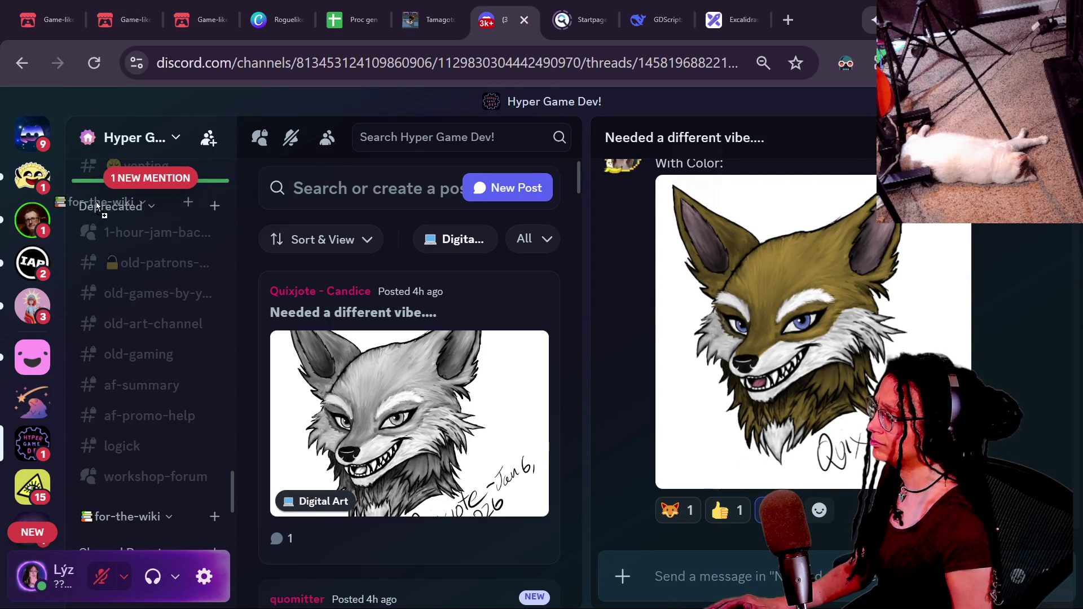
Step: Collapse Deprecated and drop 📚for-the-wiki just above the Mental Health category
click(150, 209)
mouse_move(136, 207)
mouse_down()
mouse_move(135, 272)
mouse_move(135, 254)
mouse_up()
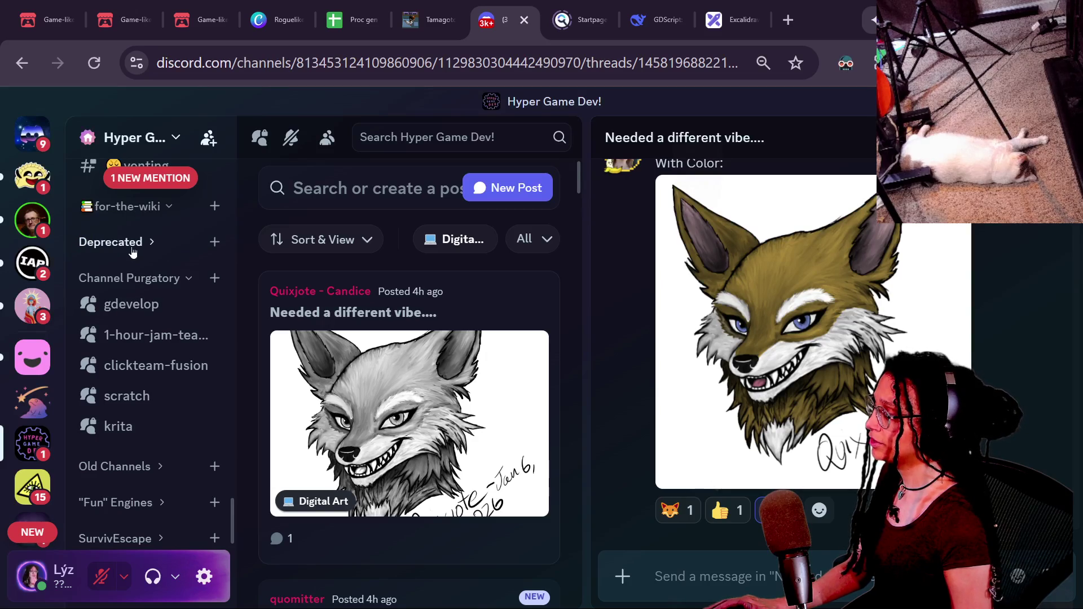
scroll(132, 252, up, 4)
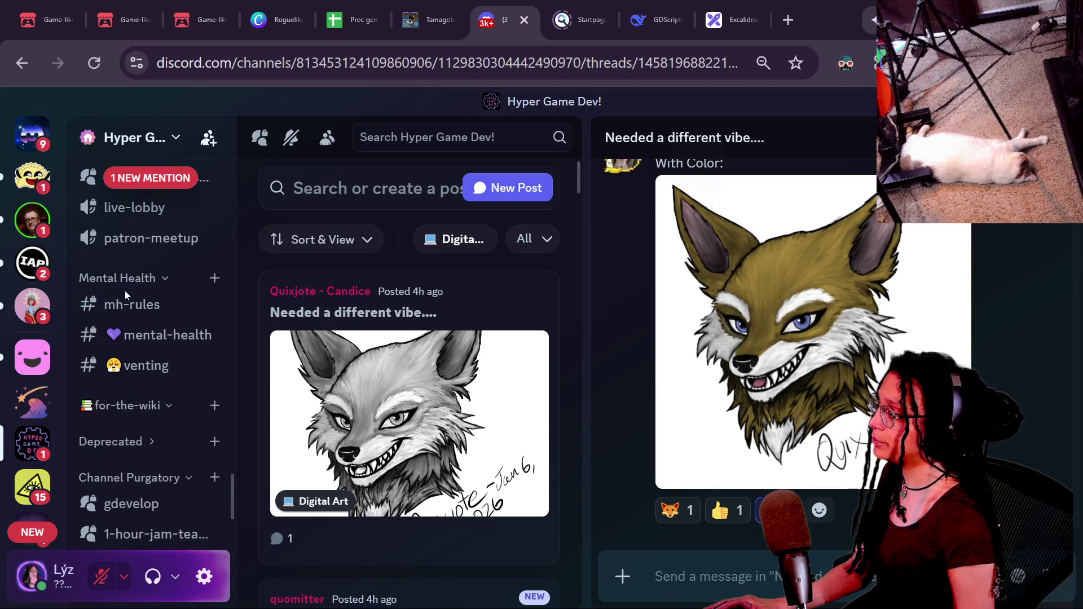
scroll(125, 291, up, 2)
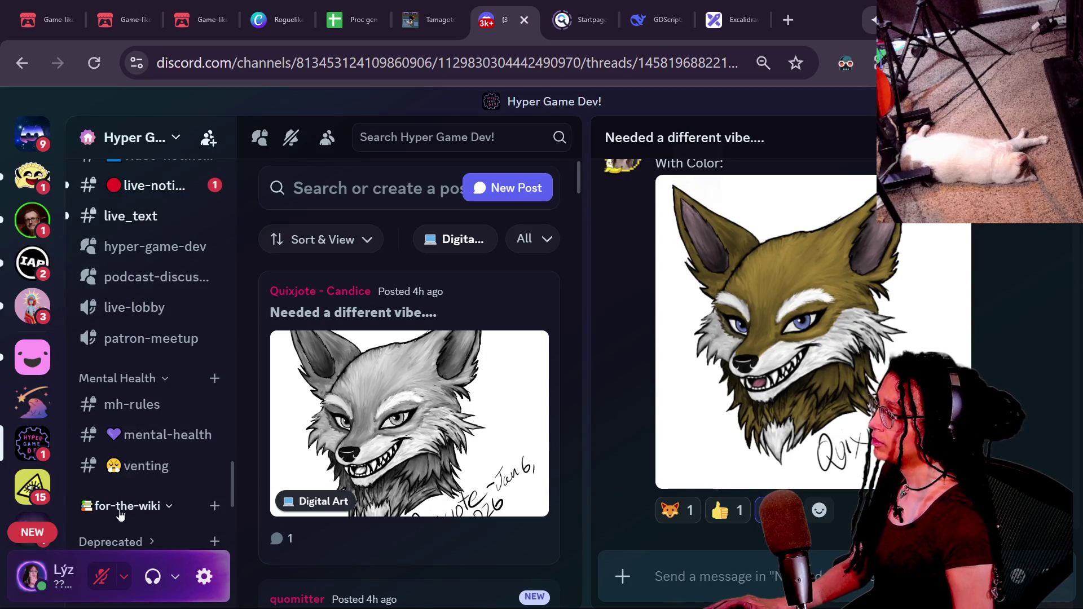
mouse_move(119, 513)
mouse_down()
mouse_move(122, 338)
mouse_move(133, 367)
mouse_up()
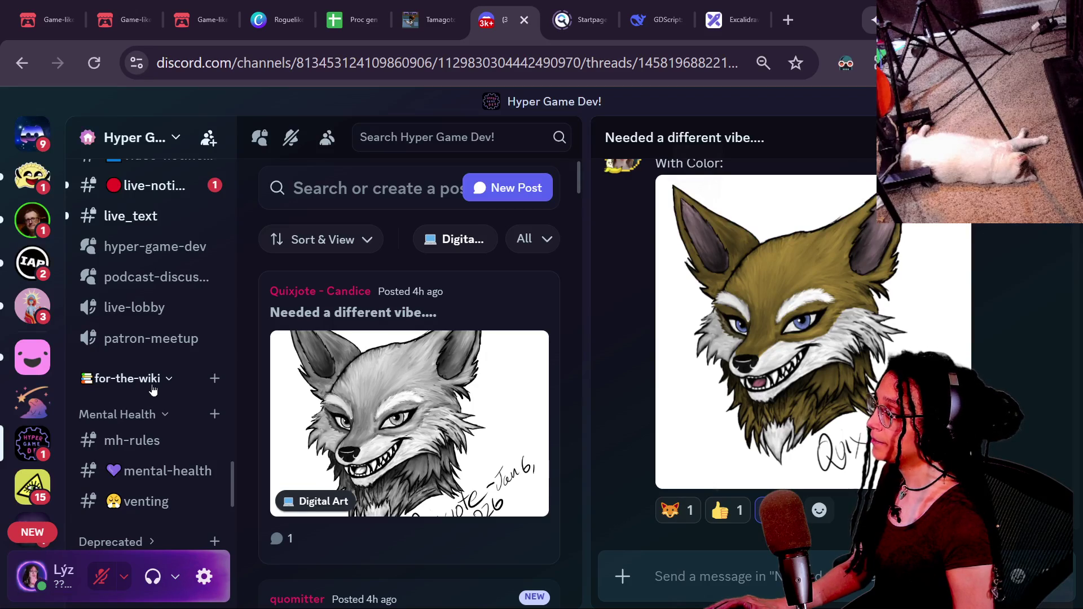
click(214, 380)
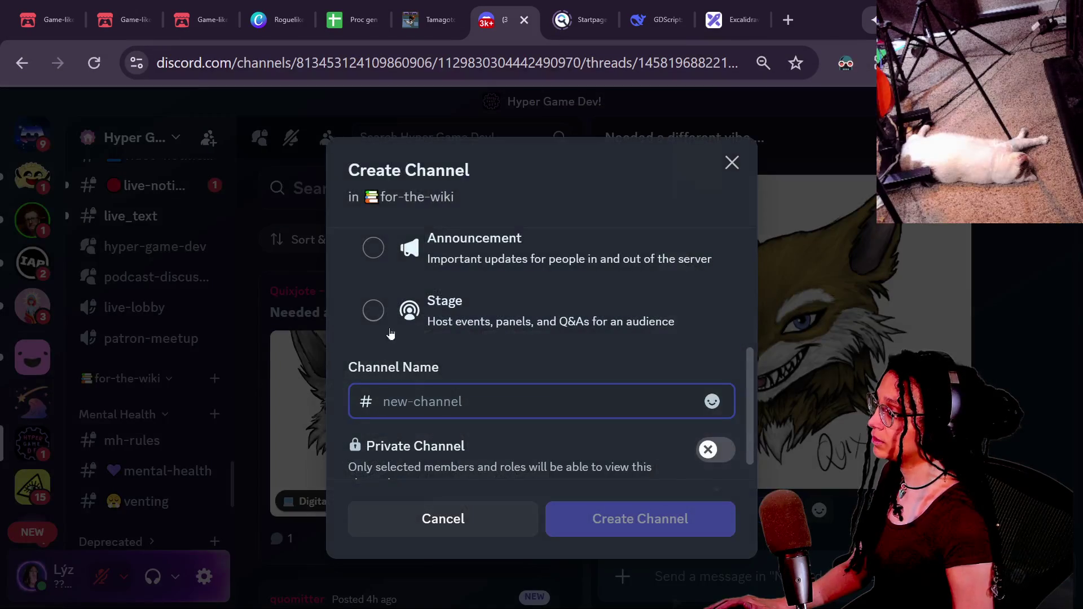
scroll(441, 364, down, 1)
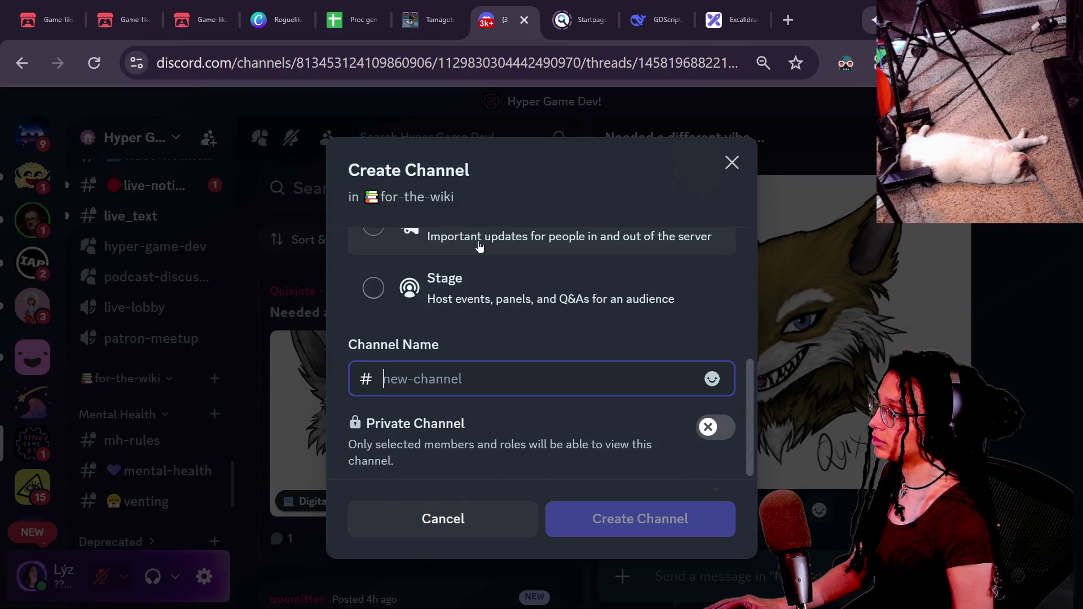
key(Escape)
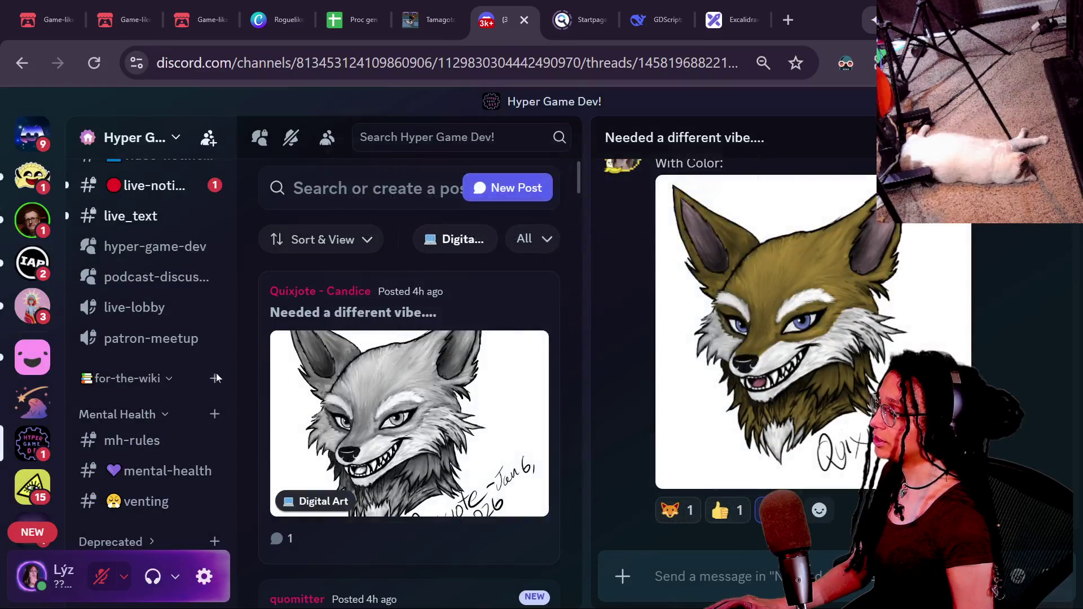
Step: Open the for-the-wiki category's settings and start retyping its name
right_click(169, 388)
click(212, 496)
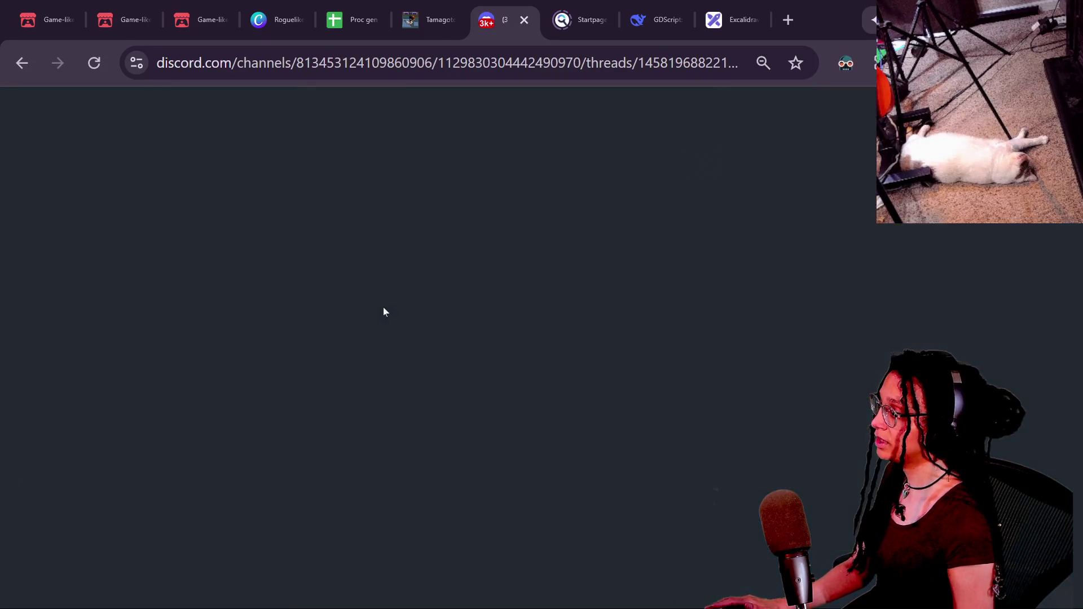
key(ctrl+a)
text(Wik)
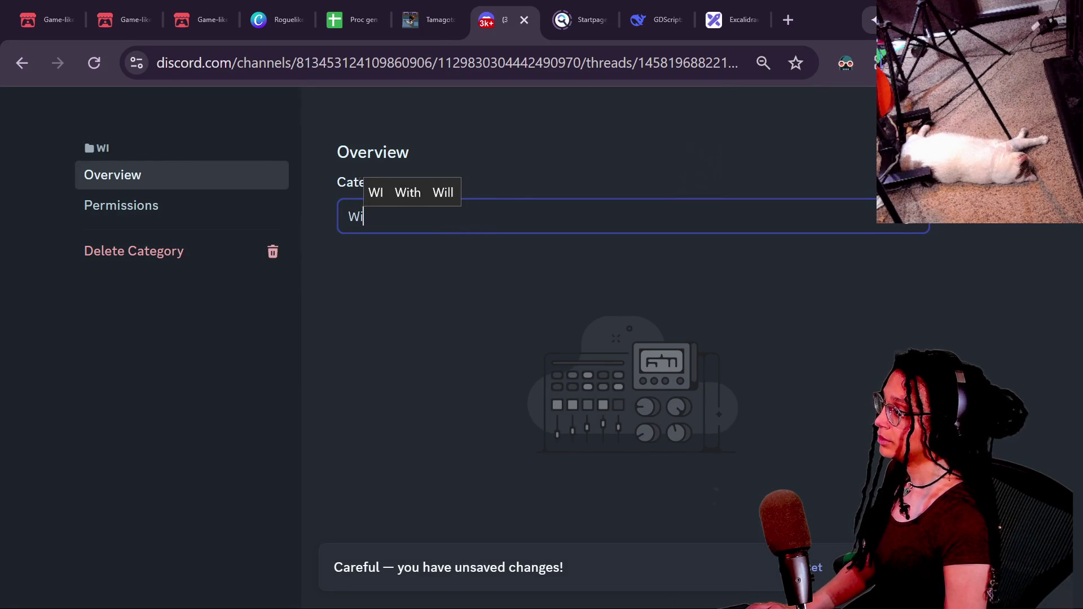
key(BackSpace)
key(BackSpace)
key(BackSpace)
text(Wiki)
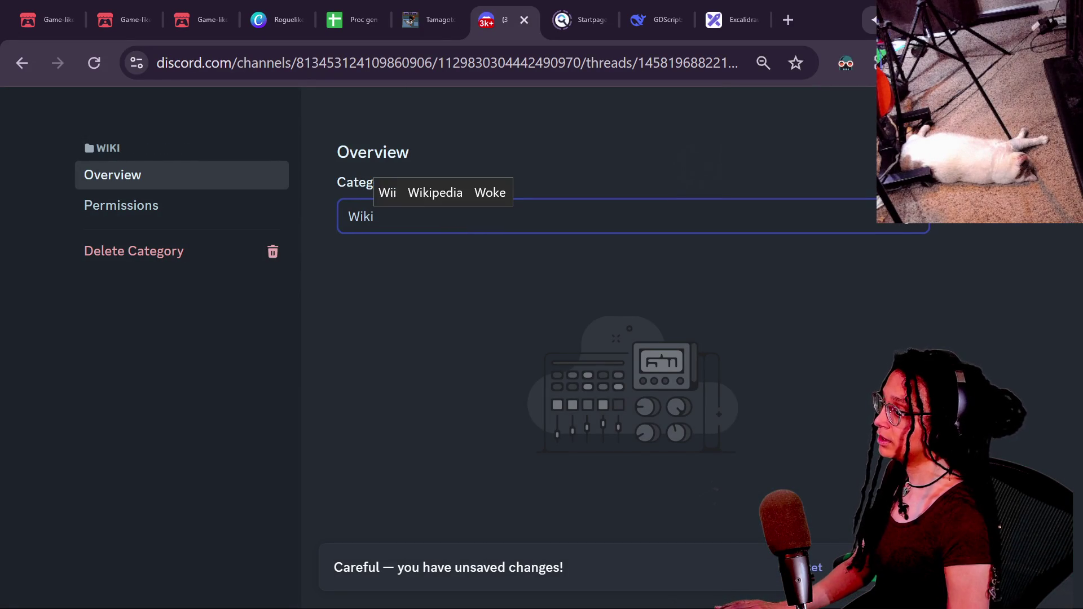
key(BackSpace)
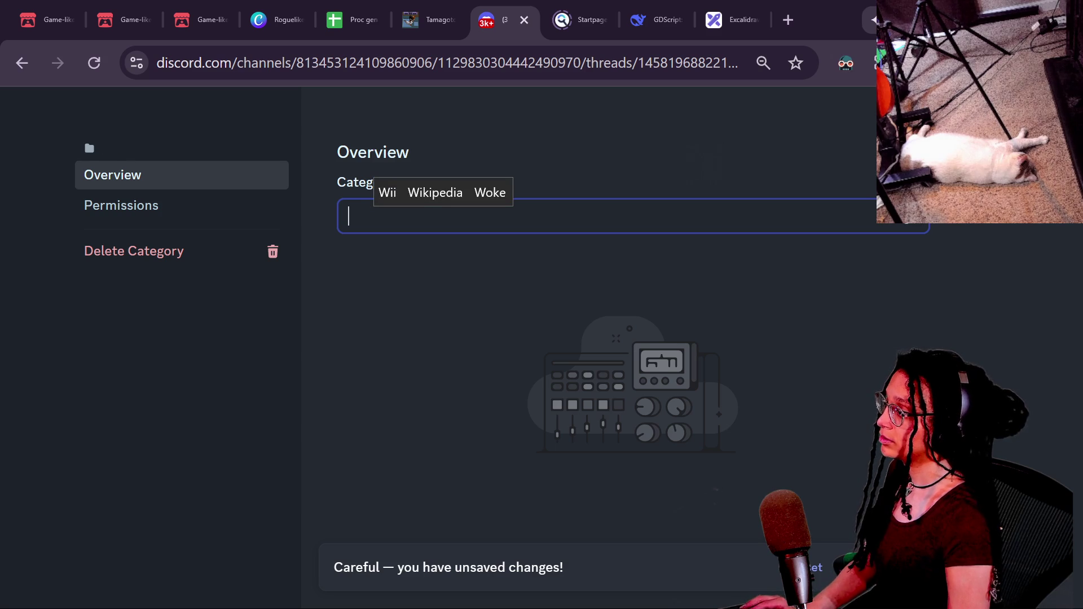
text(Wi)
Step: Replace the category name with 'Wiki', save, and close the settings
key(ctrl+z)
key(ctrl+a)
key(ctrl+c)
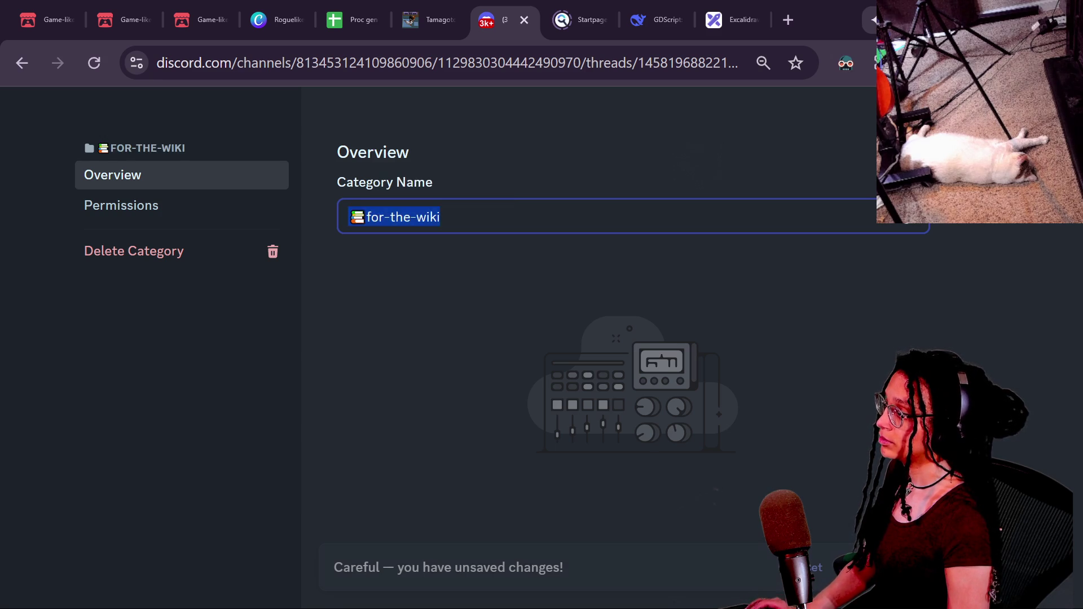
key(BackSpace)
text(Wiki)
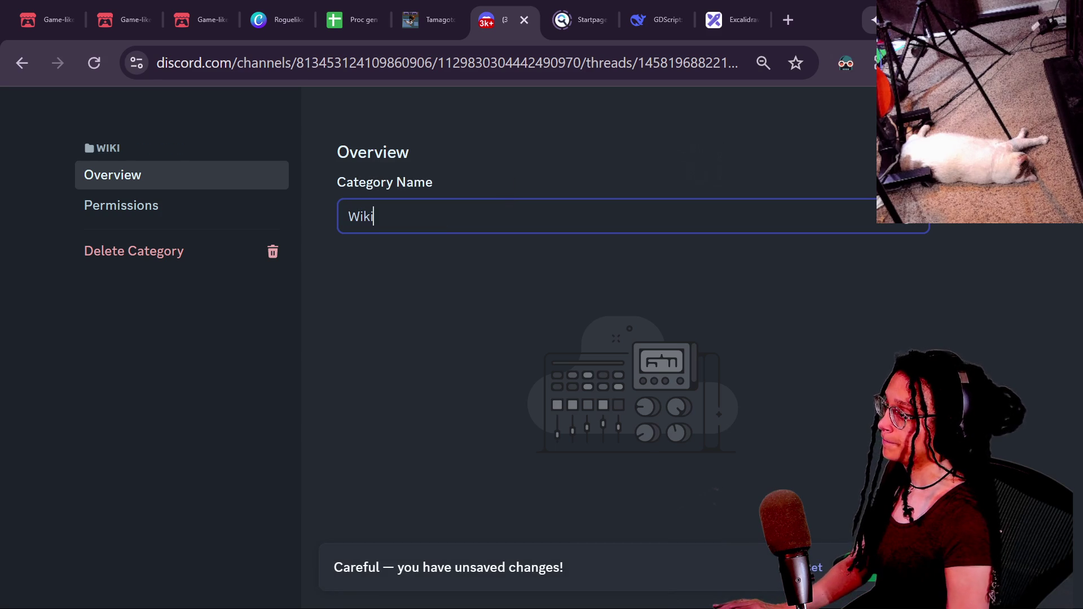
click(801, 446)
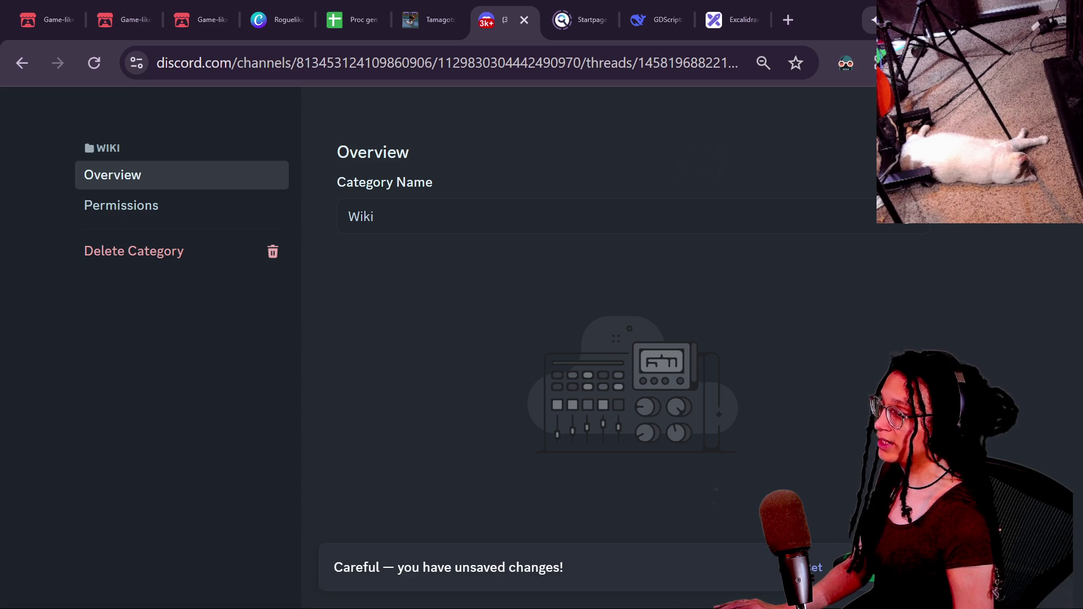
key(ctrl+s)
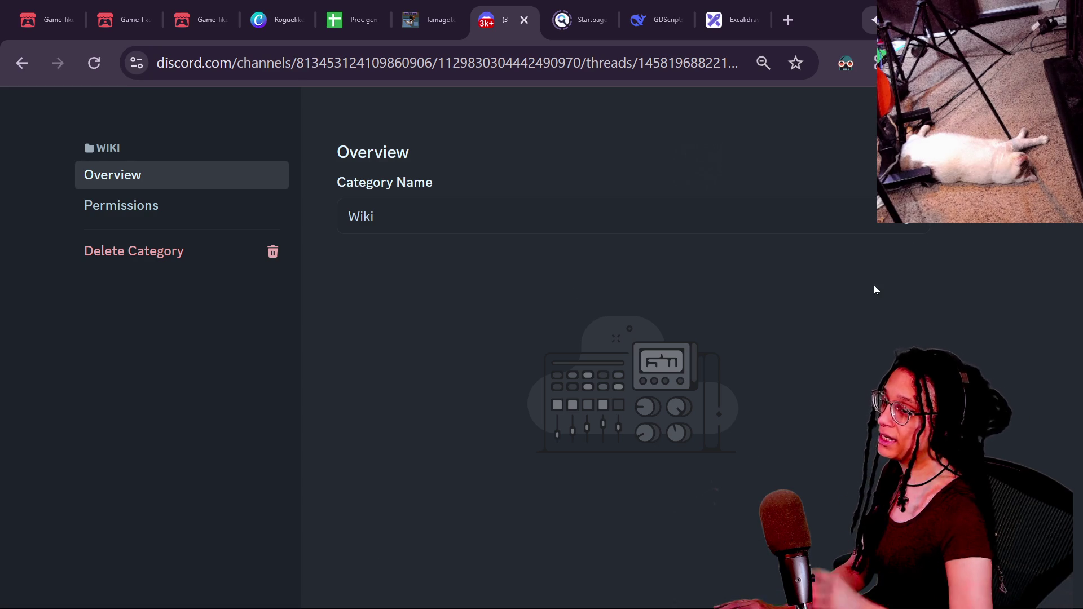
key(Escape)
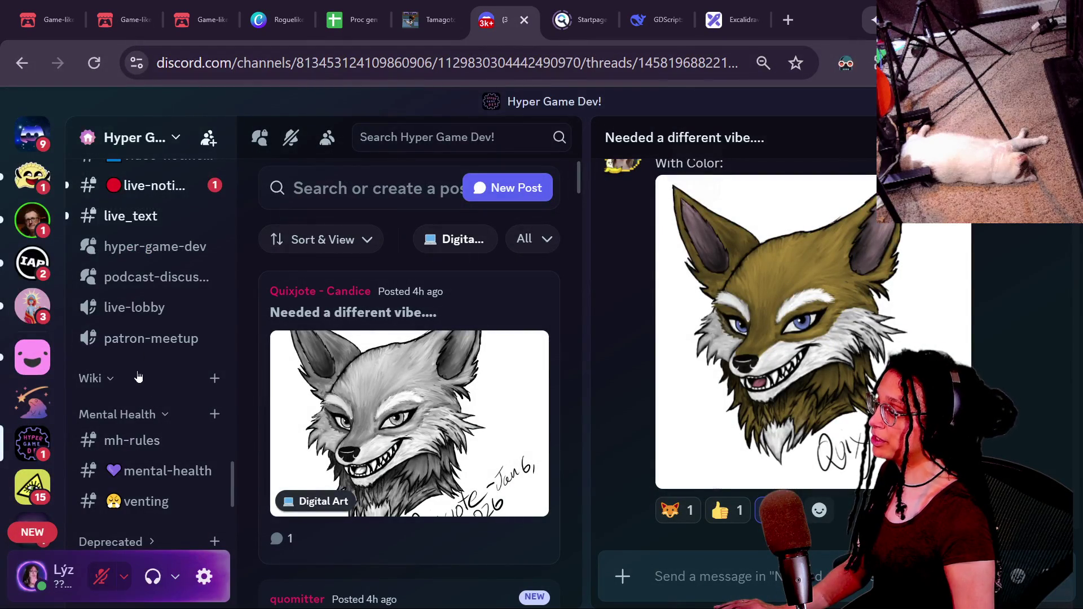
Step: Create a for-the-wiki text channel in the Wiki category with the pasted name
click(214, 379)
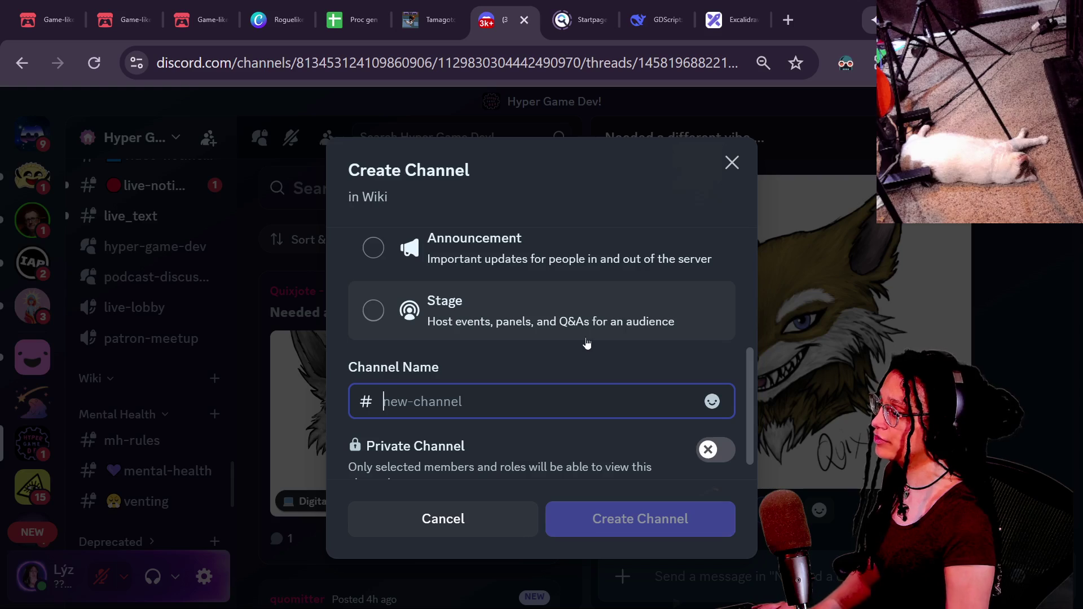
key(ctrl+v)
click(367, 405)
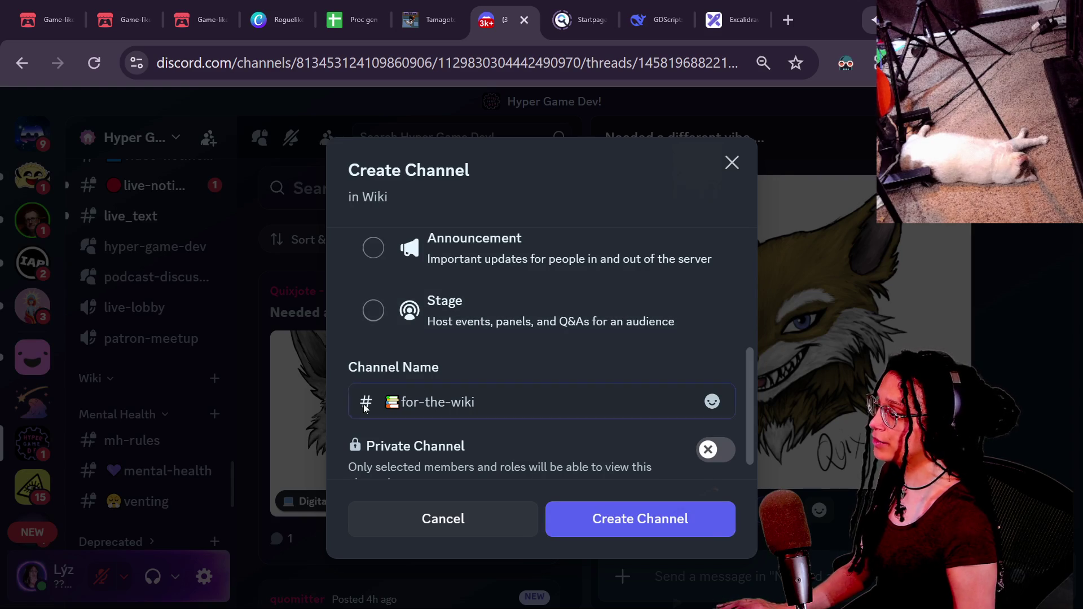
scroll(376, 418, down, 1)
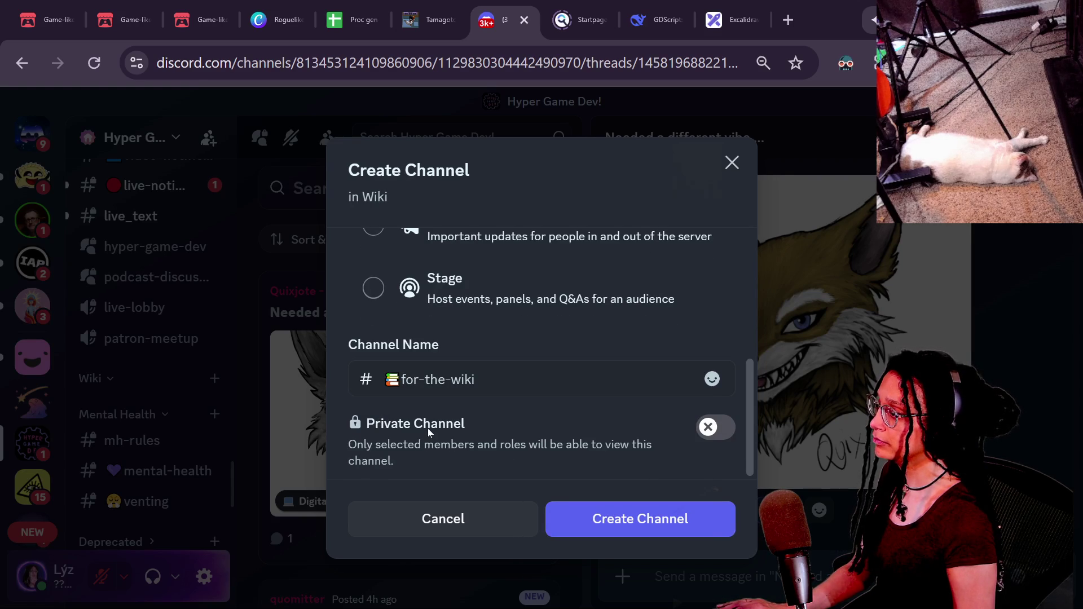
click(600, 525)
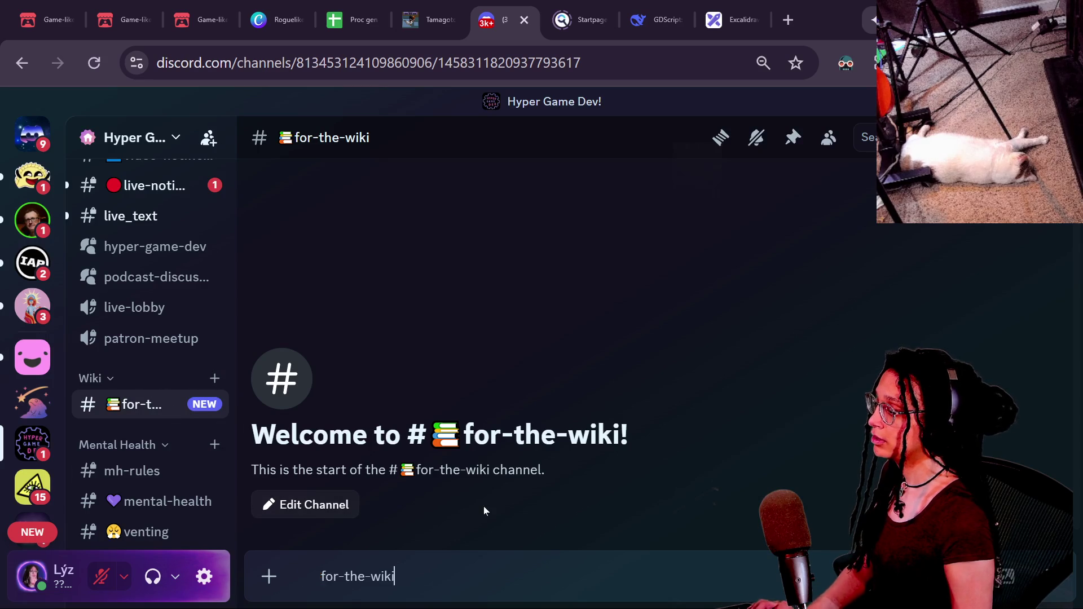
Step: Clear the new channel's message box and bring up the clipboard history
key(ctrl+a)
key(BackSpace)
key(super+v)
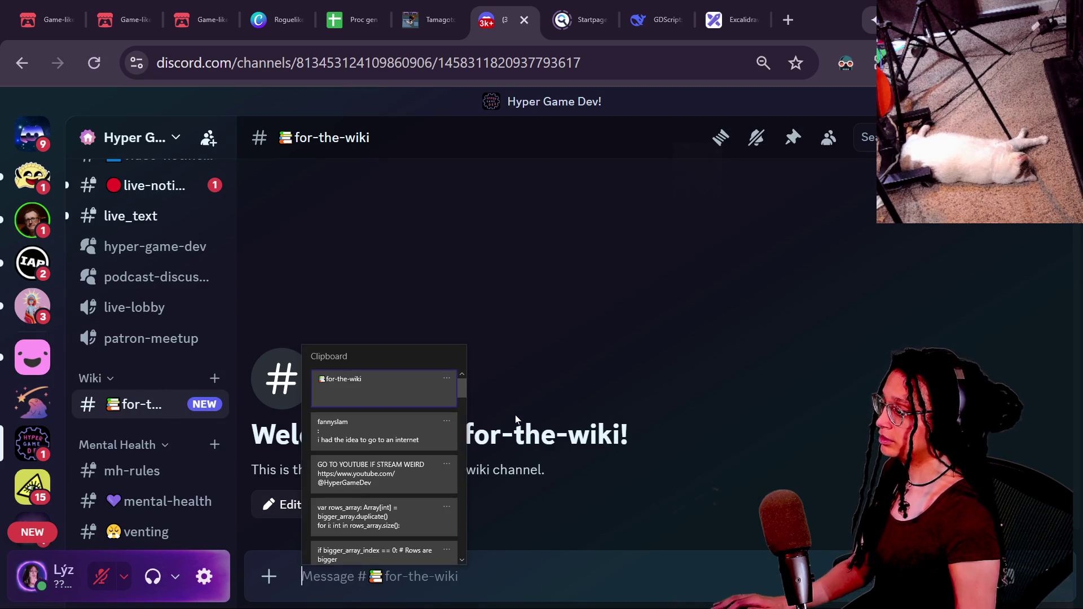
Step: Paste the member's saved post and add a blank line above it
click(429, 429)
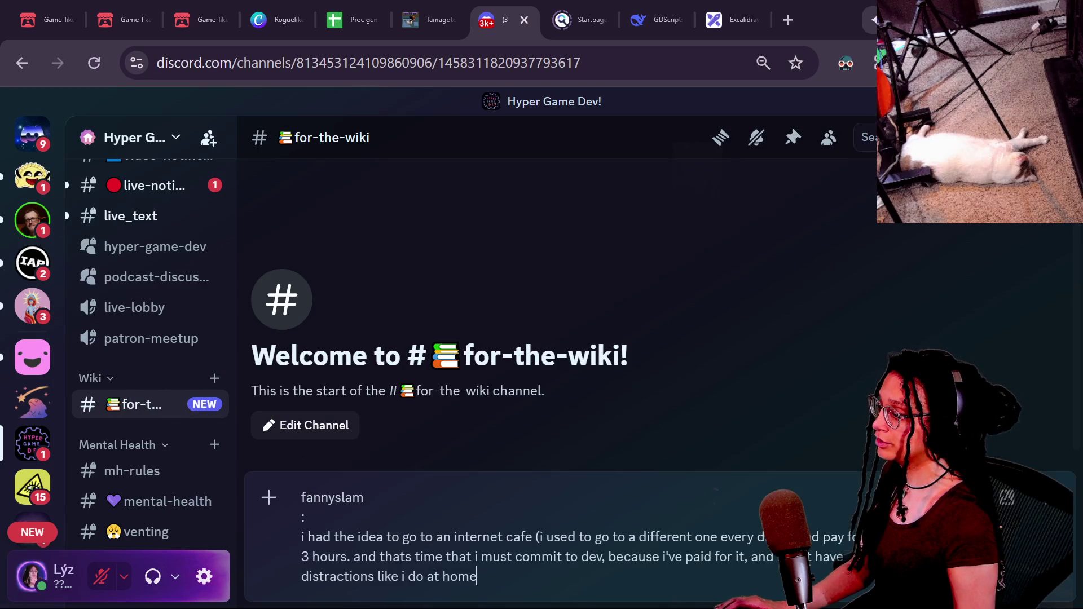
key(Up)
key(Up)
key(Up)
key(shift+Up)
key(shift+Down)
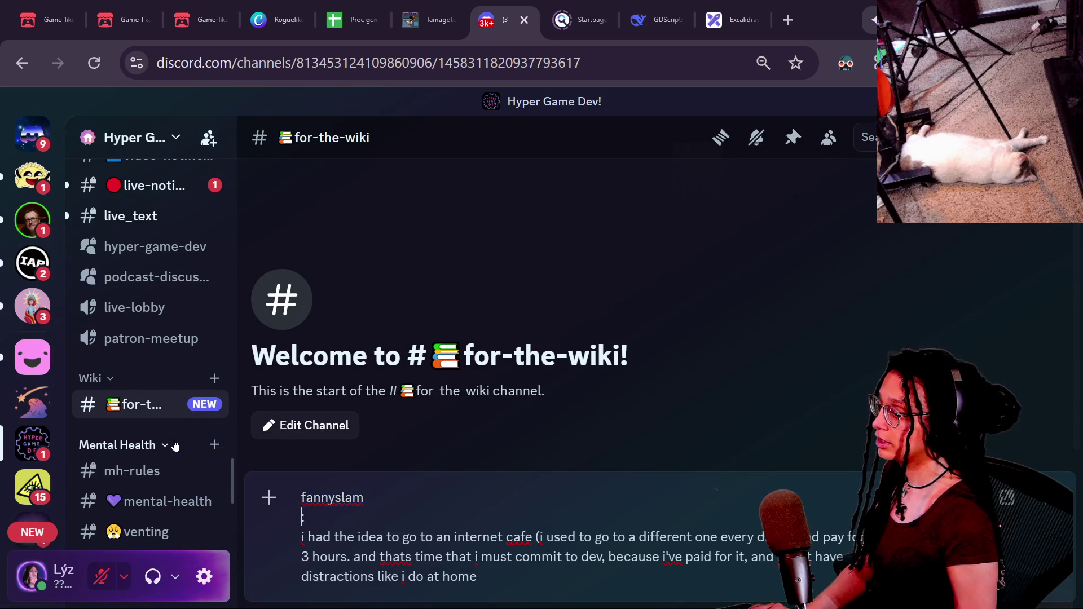
key(BackSpace)
text(:)
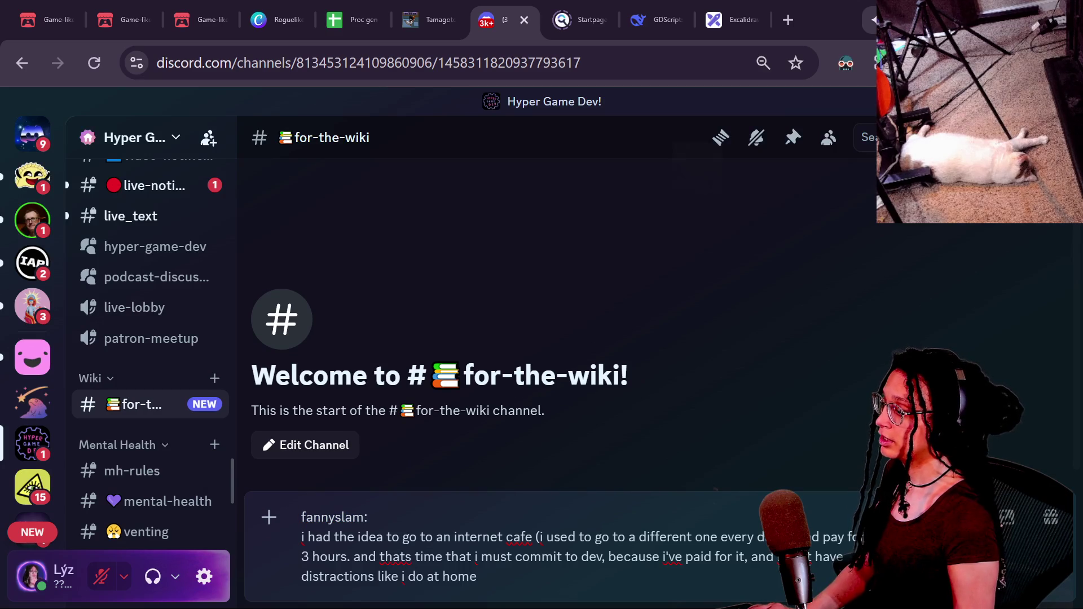
key(shift+Return)
key(BackSpace)
key(shift+Return)
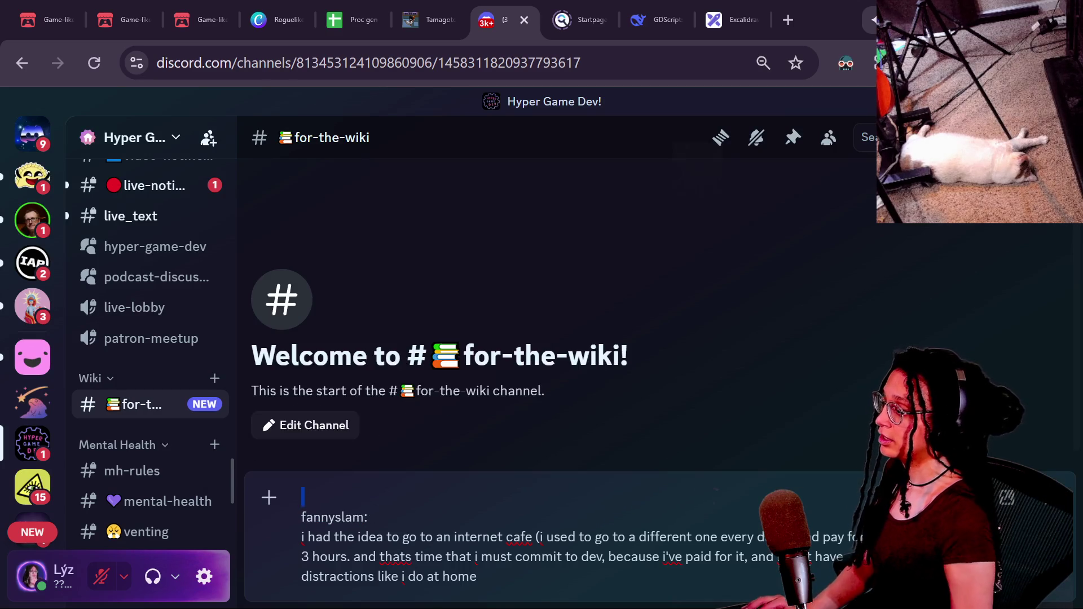
text(Ex)
key(BackSpace)
key(BackSpace)
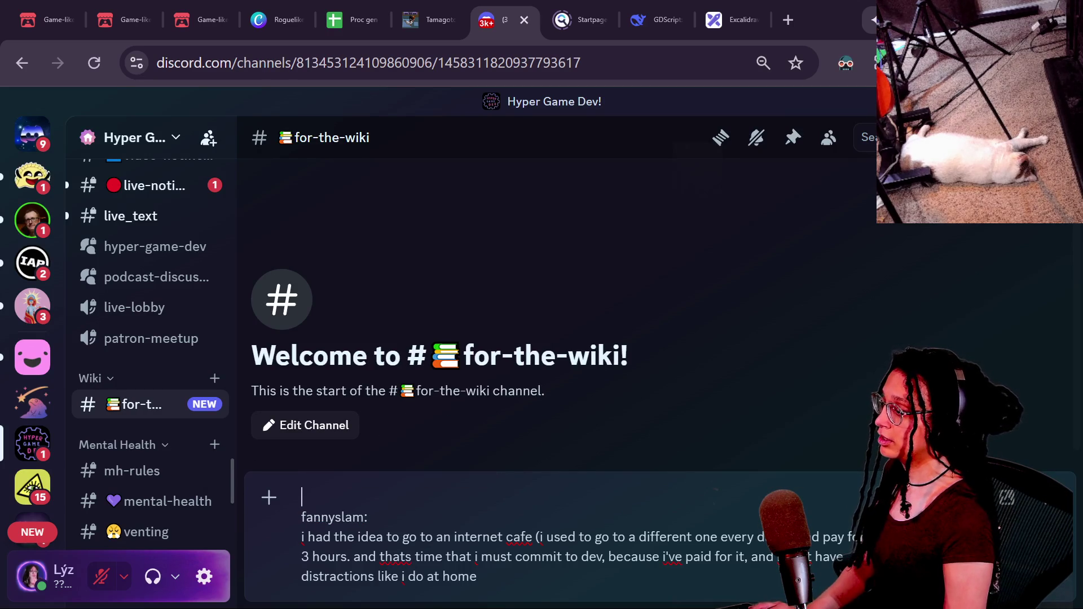
text(##)
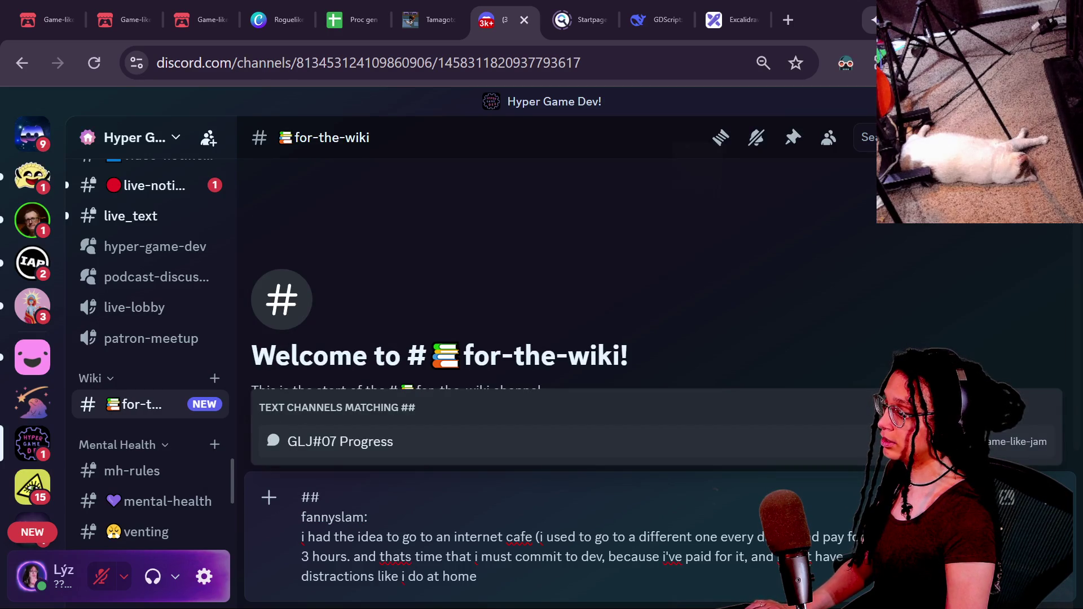
text( Extinsic)
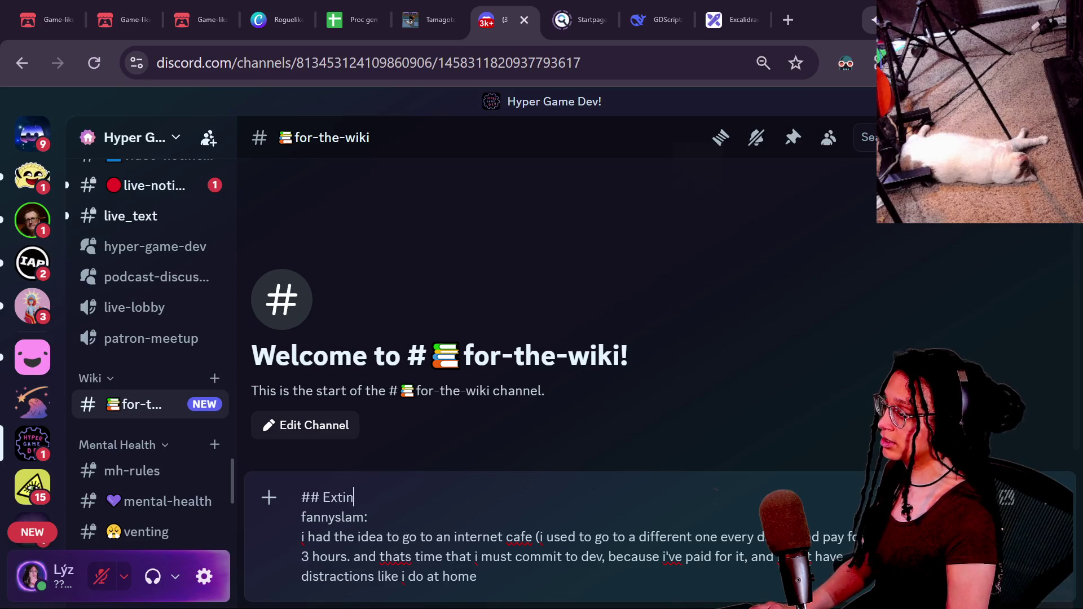
key(BackSpace)
key(BackSpace)
text(rinsic mot)
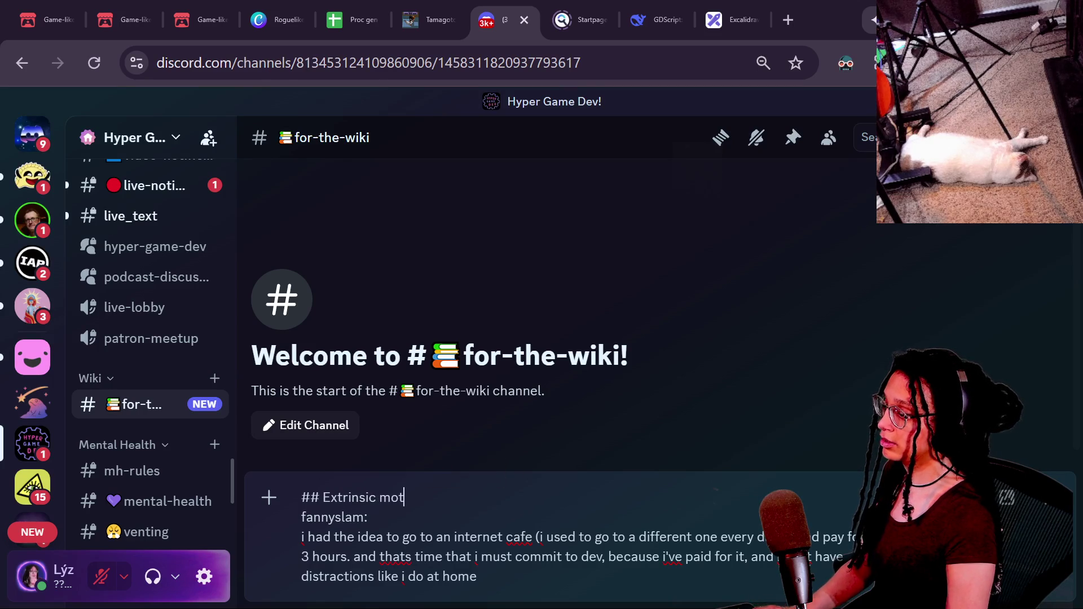
text(ivation example)
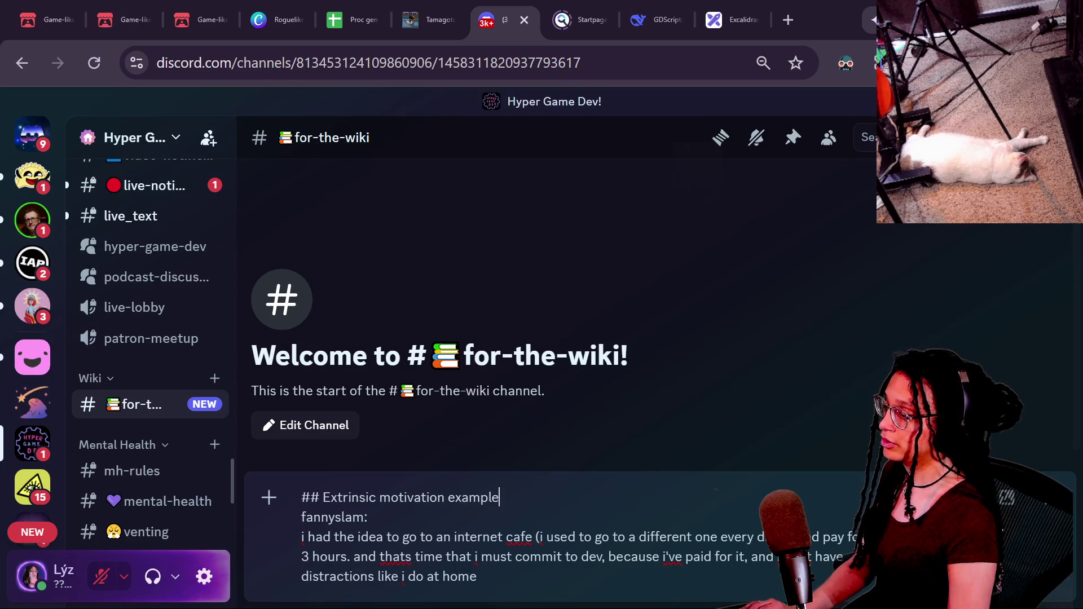
text( to get dev )
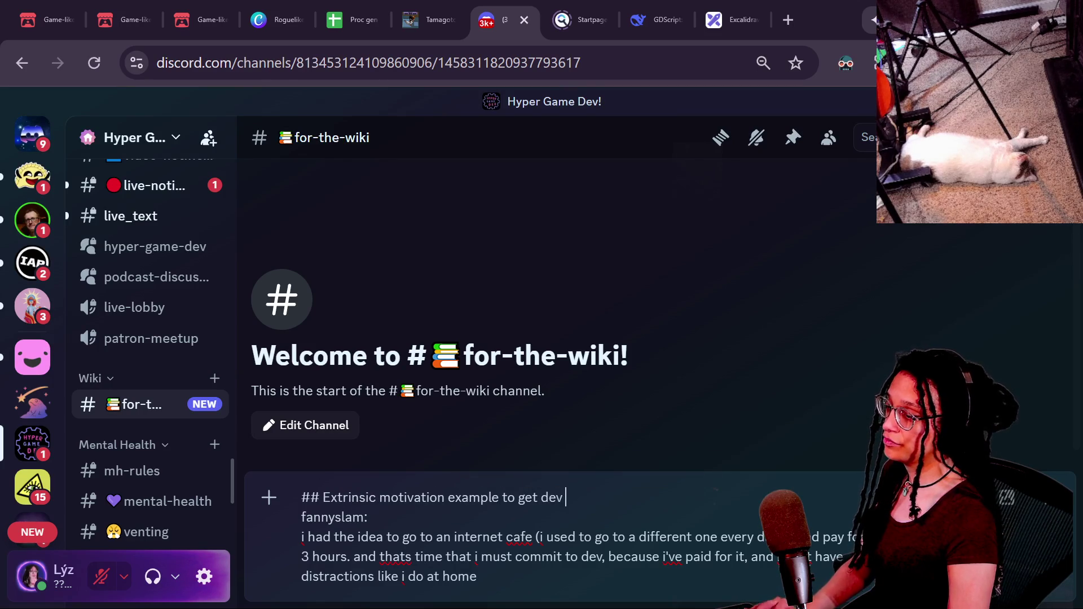
text(done! Courts)
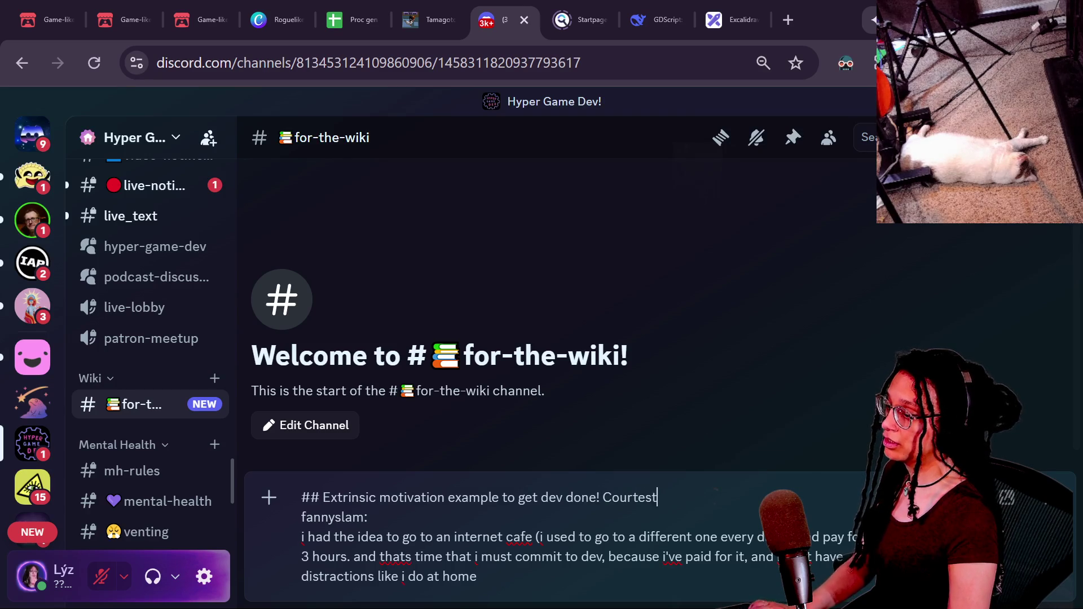
key(BackSpace)
text(y of )
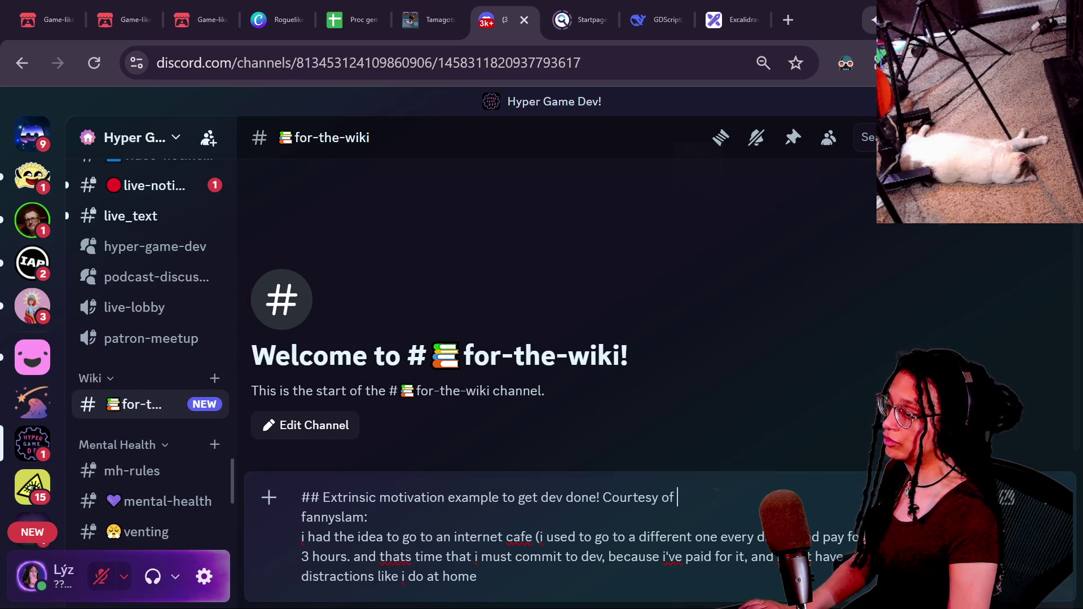
text(@fanny)
key(Tab)
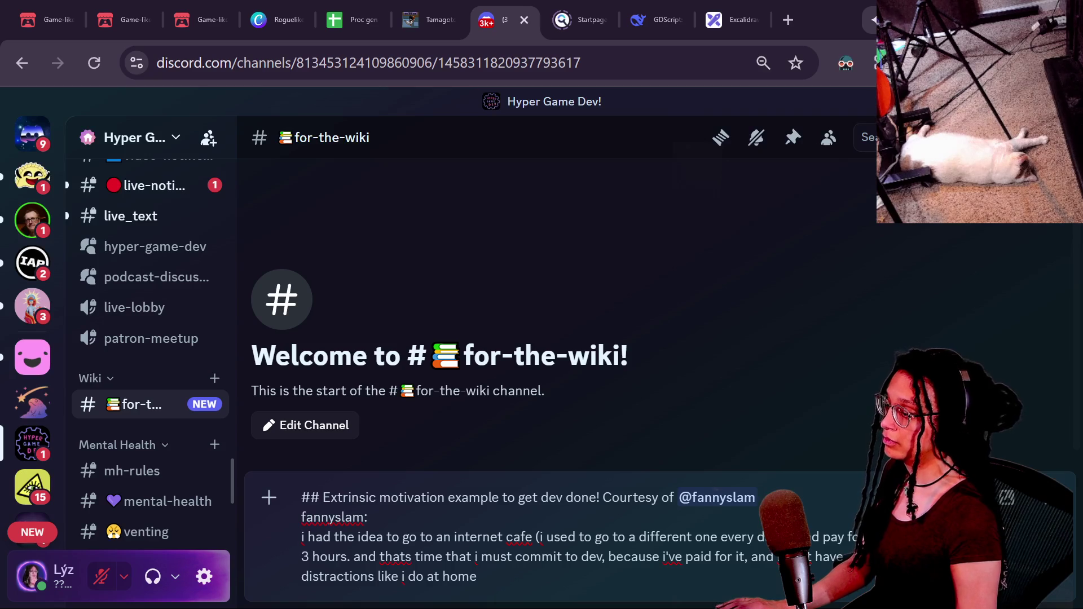
Step: Prefix the quote with '>' and send the message
text(>)
key(BackSpace)
text(>)
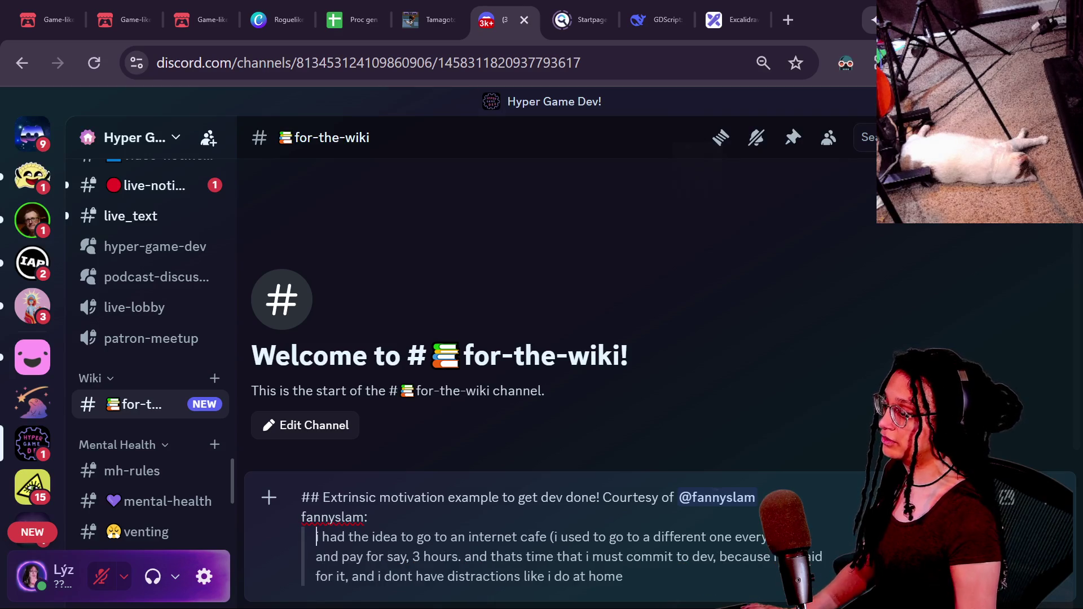
key(Return)
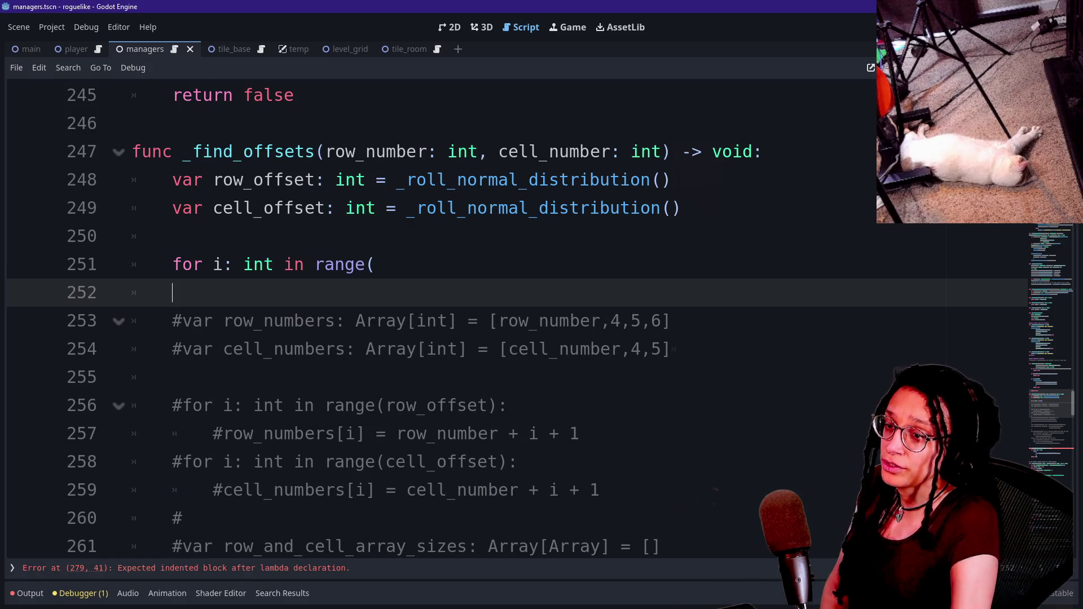
Step: Finish line 251 as 'for i: int in range(cell_offset):' and start an indented body line
click(171, 376)
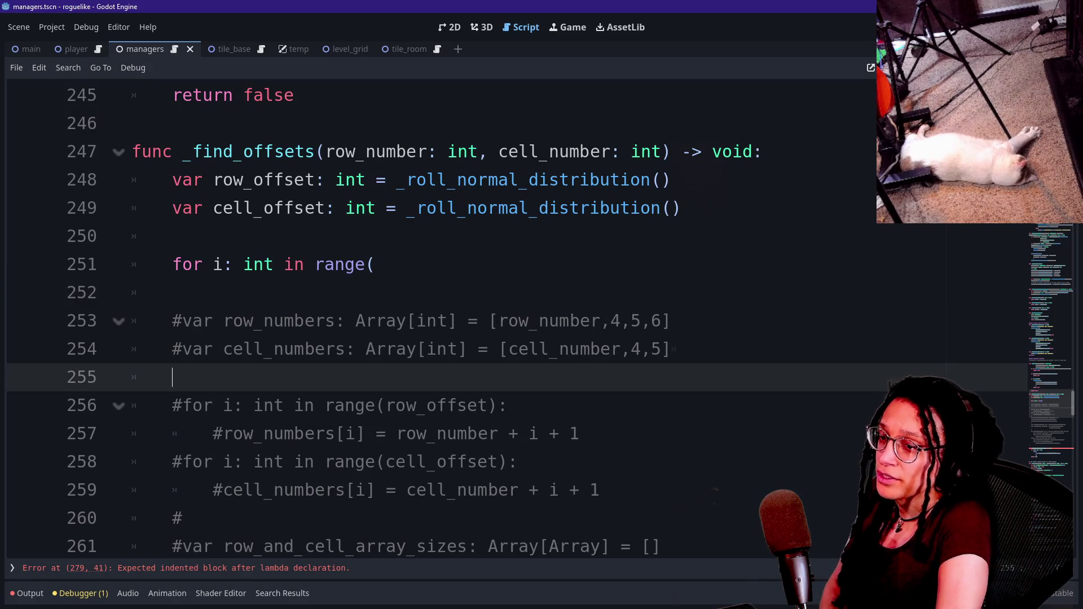
click(172, 236)
click(508, 405)
click(396, 264)
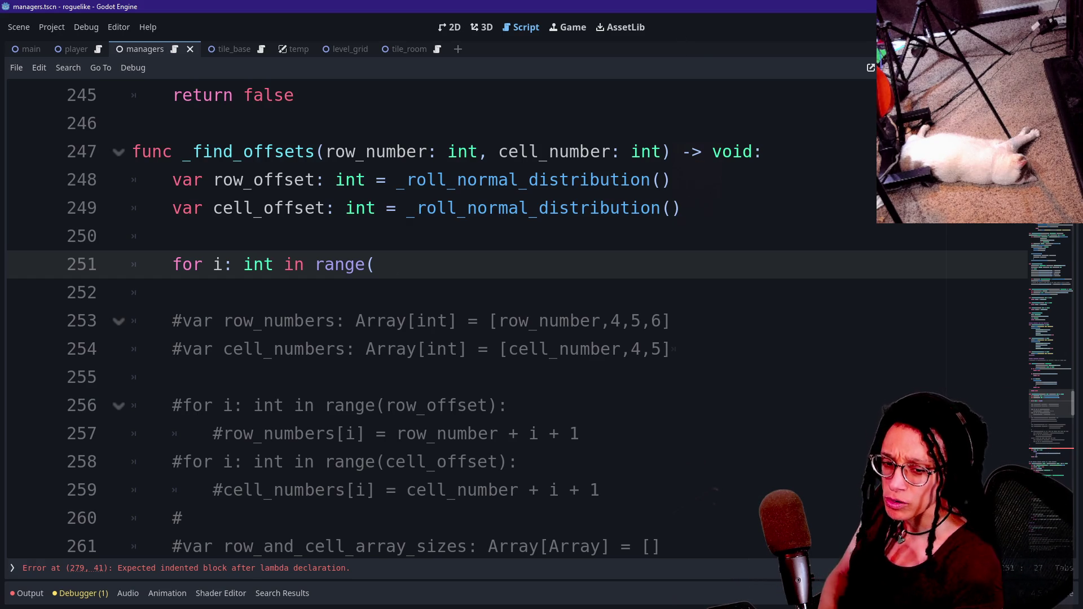
key(Down)
key(Up)
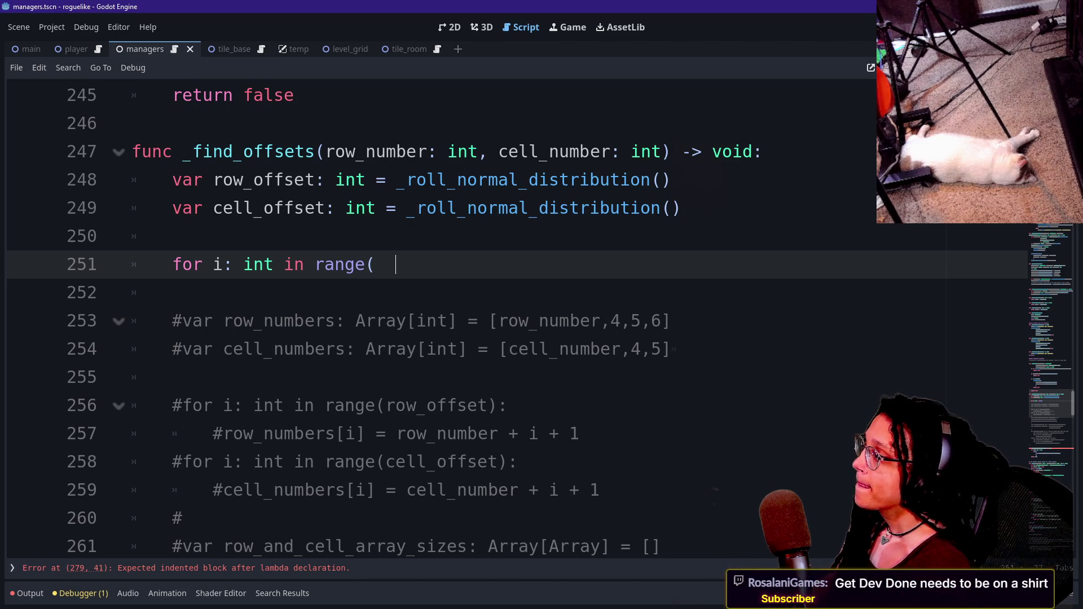
key(BackSpace)
text(r)
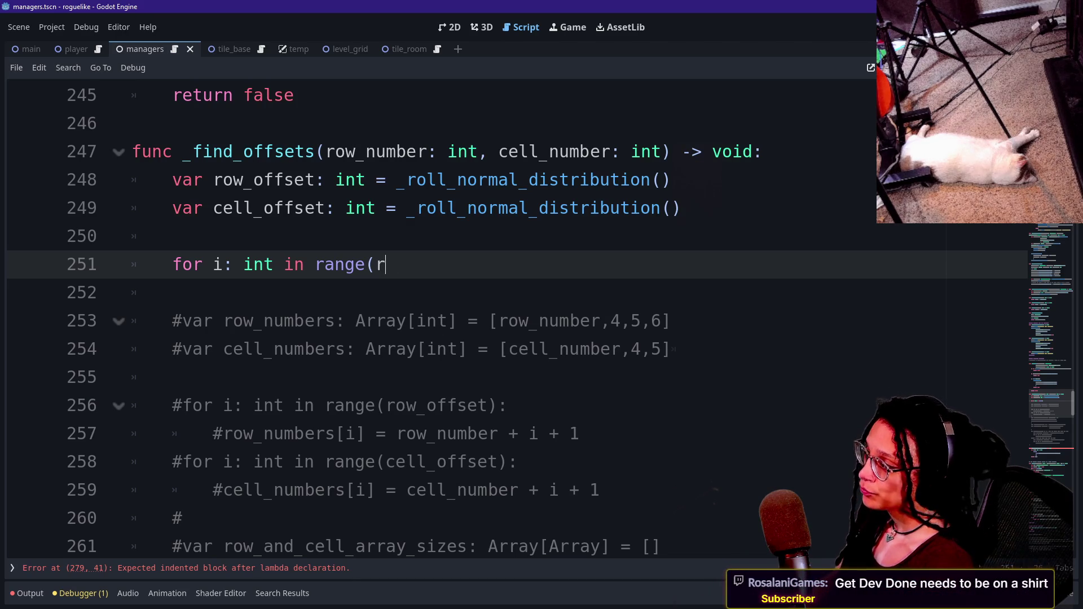
key(BackSpace)
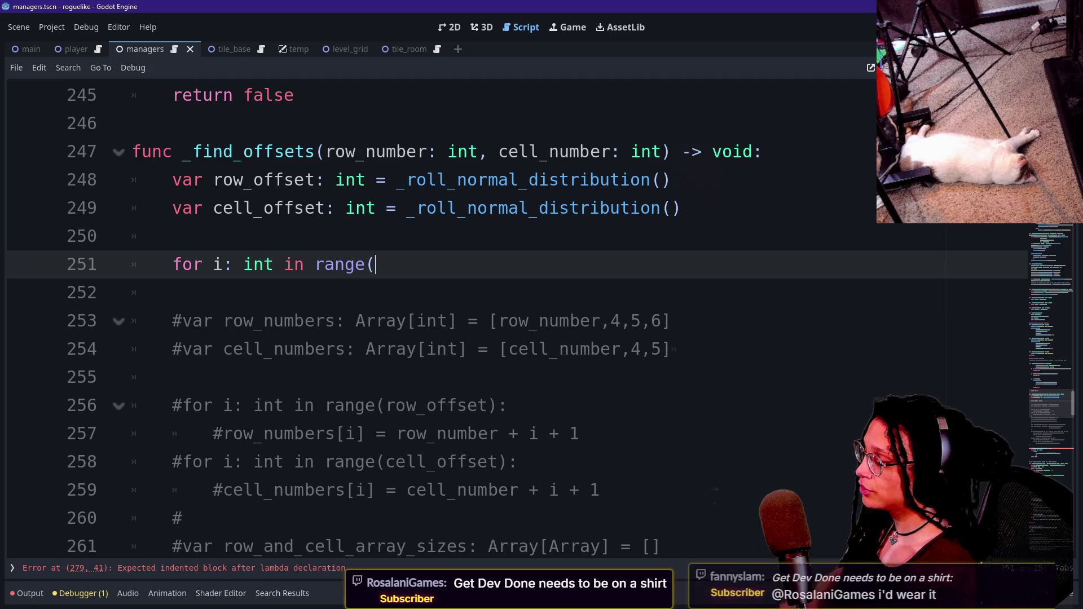
text(cell)
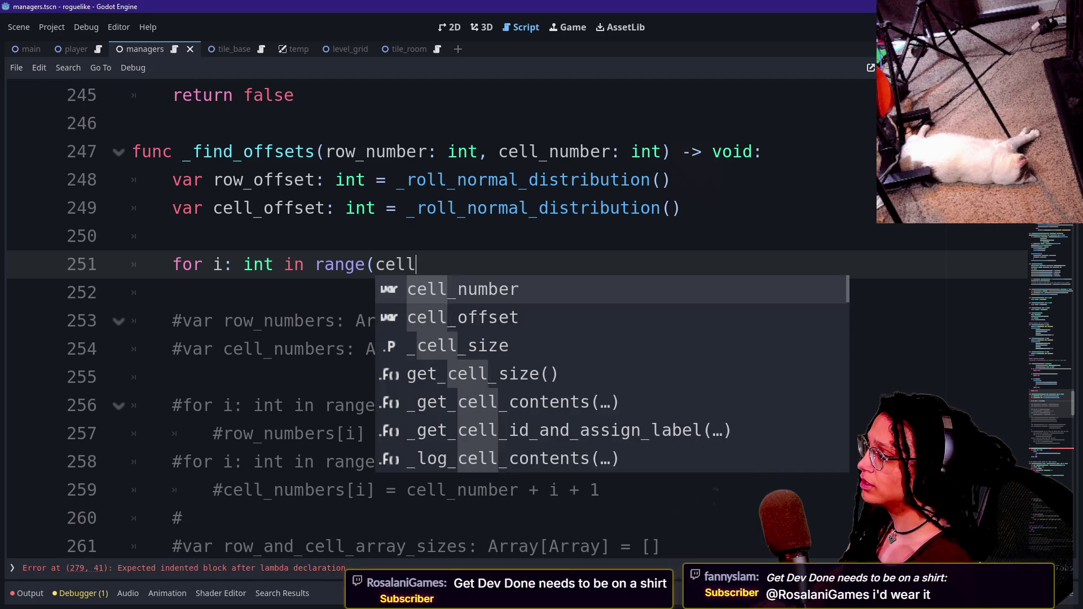
text(_offset))
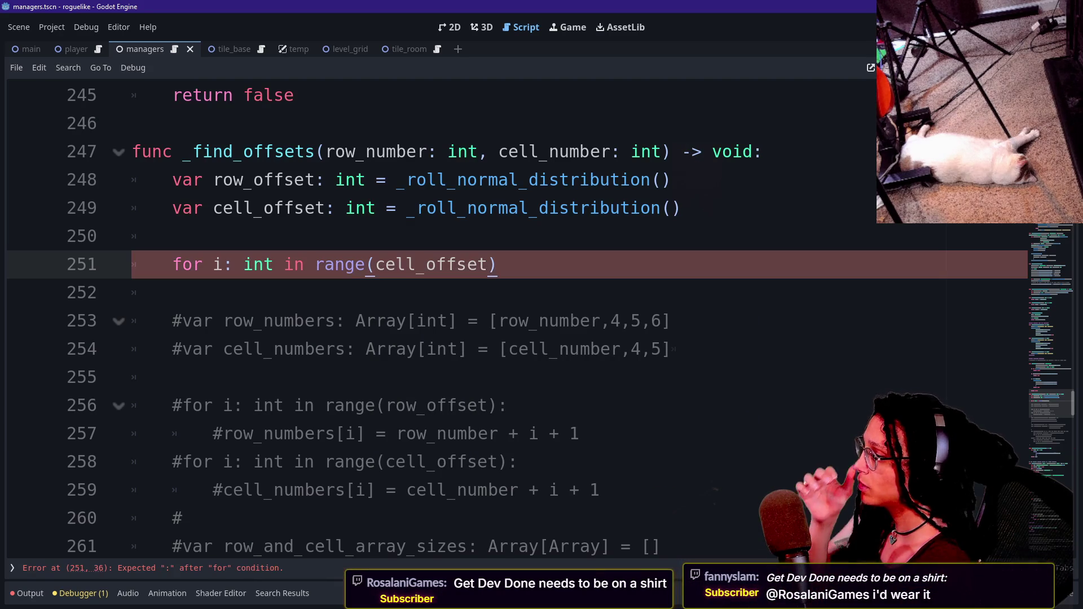
text(:)
key(Return)
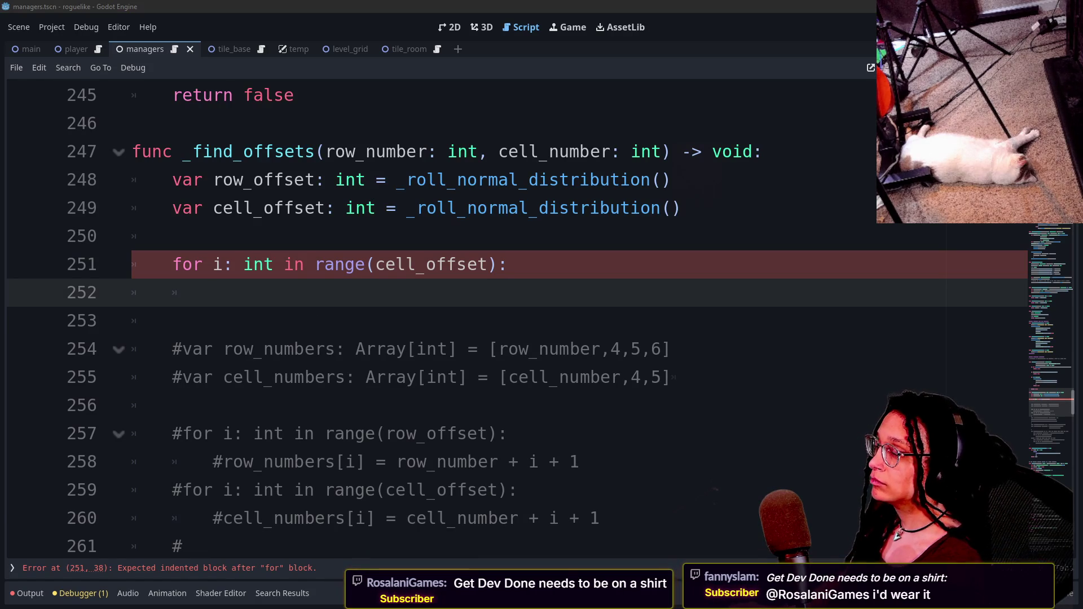
Step: Start the inner loop line and rename the outer loop variable to i_cell
text(fo)
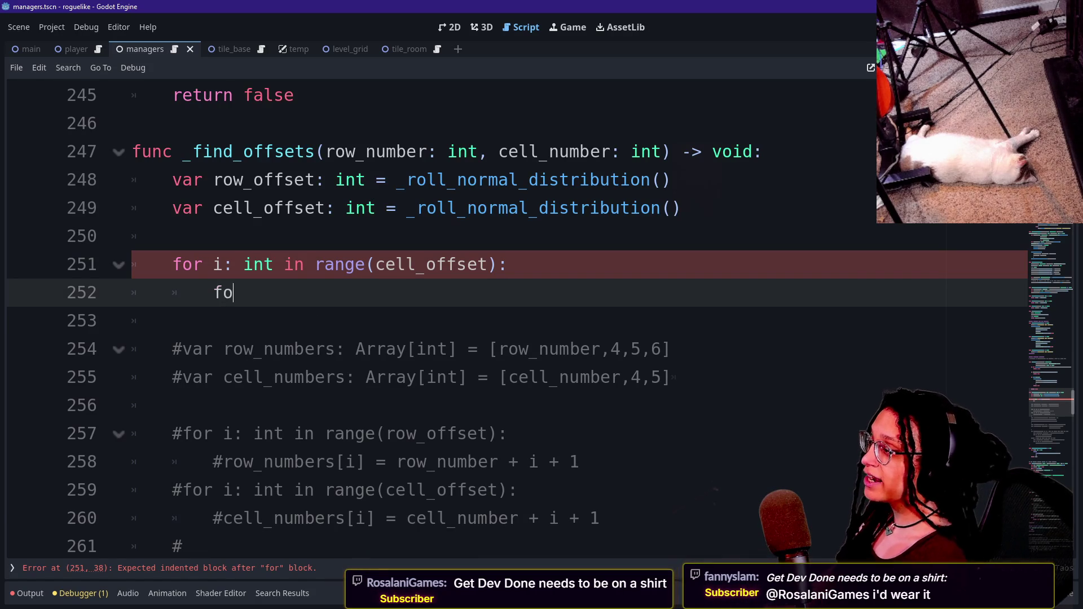
text(r )
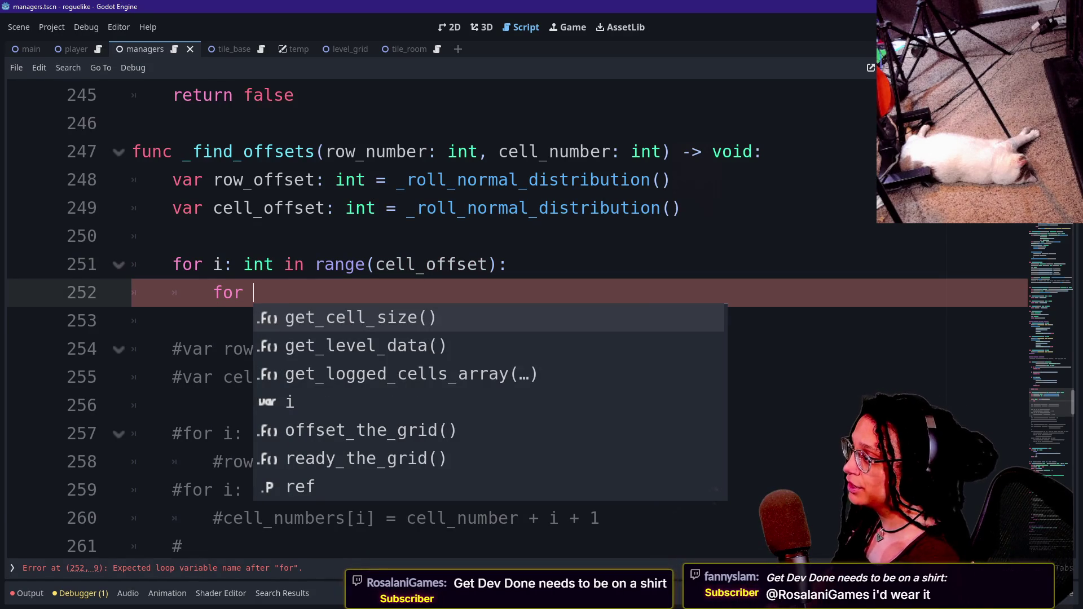
text(i:)
key(BackSpace)
key(BackSpace)
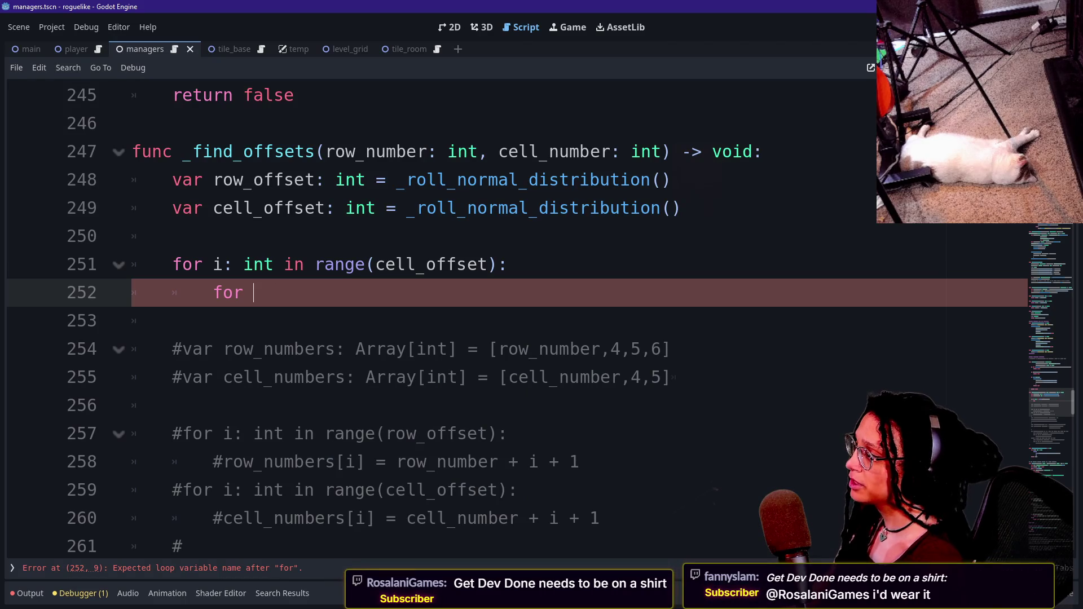
click(223, 264)
text(_row)
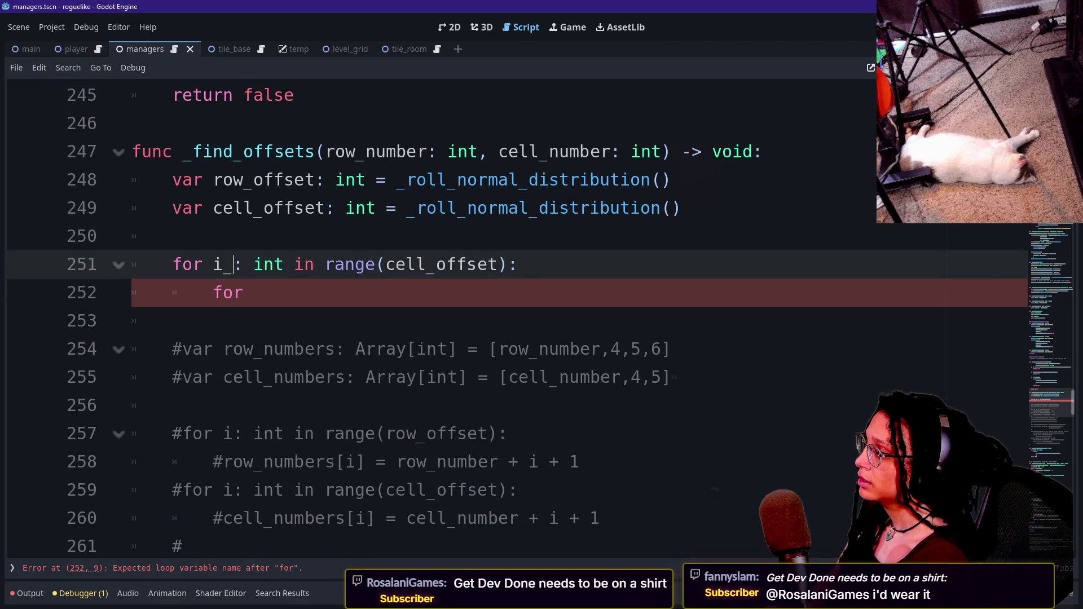
key(BackSpace)
key(BackSpace)
key(BackSpace)
text(cell)
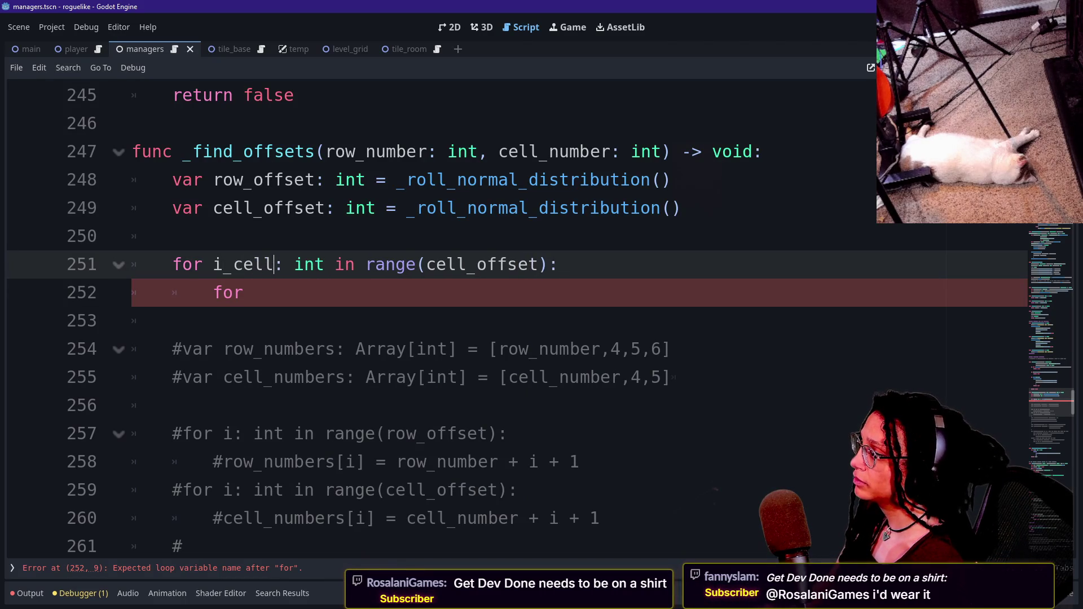
Step: Write the inner loop header 'for i_row: int in range(row_offset):'
click(254, 292)
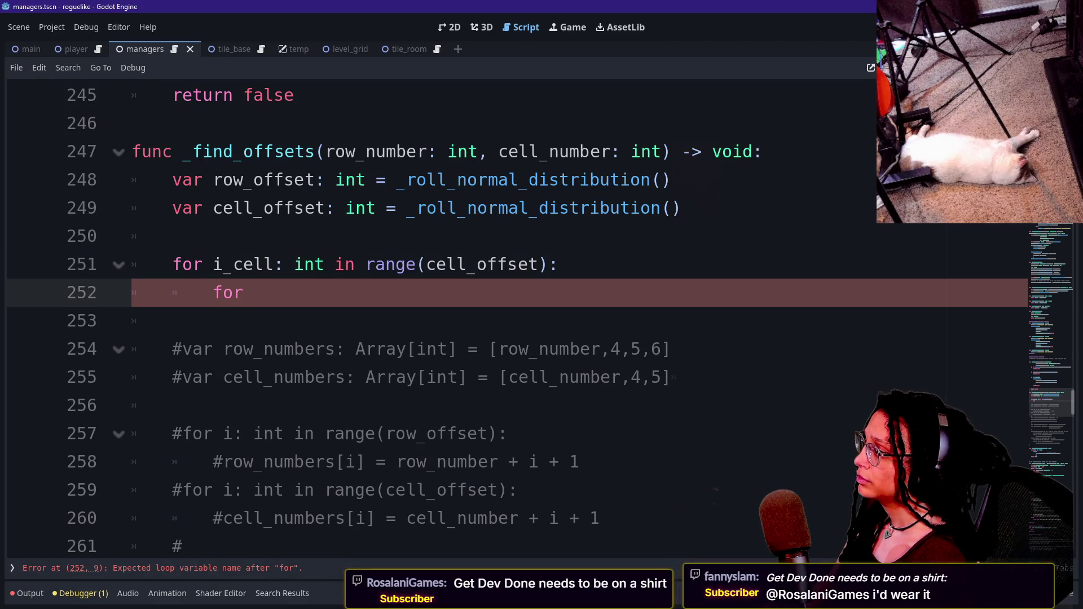
text(i_row: in)
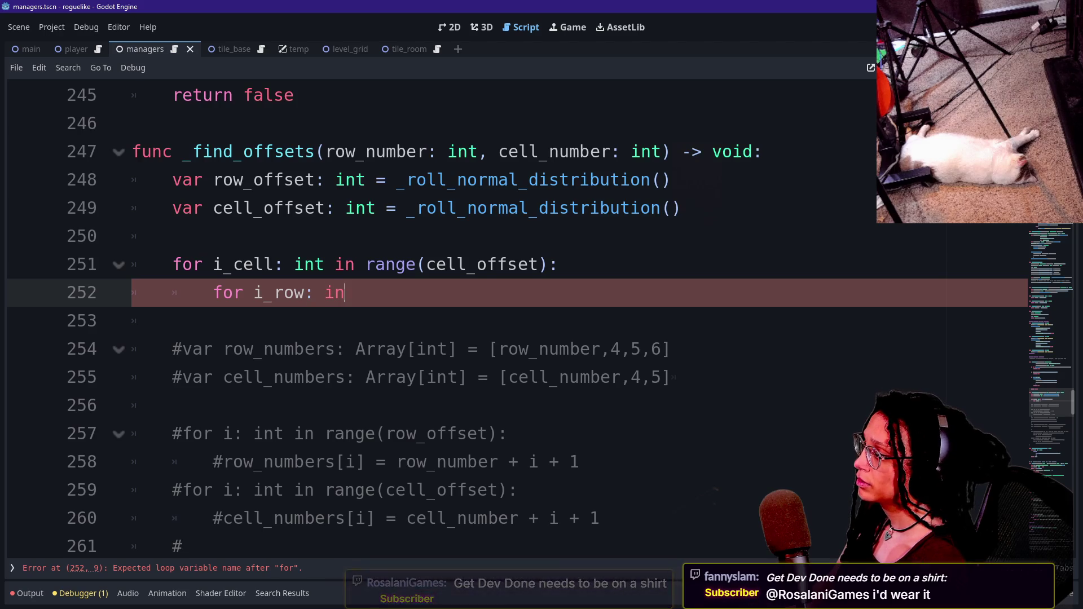
text(t in range)
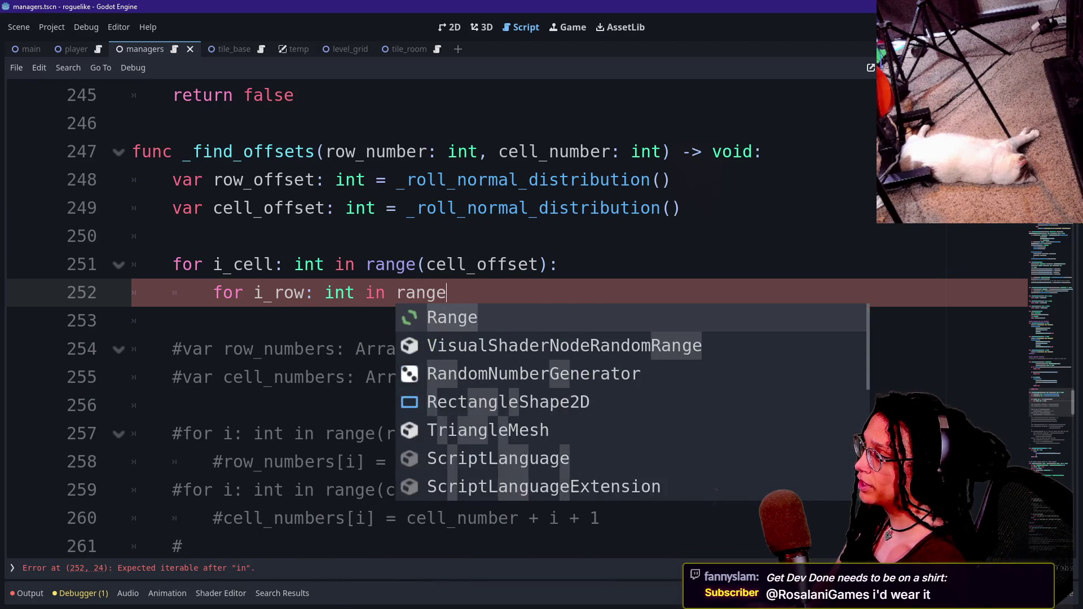
text((row_offset):)
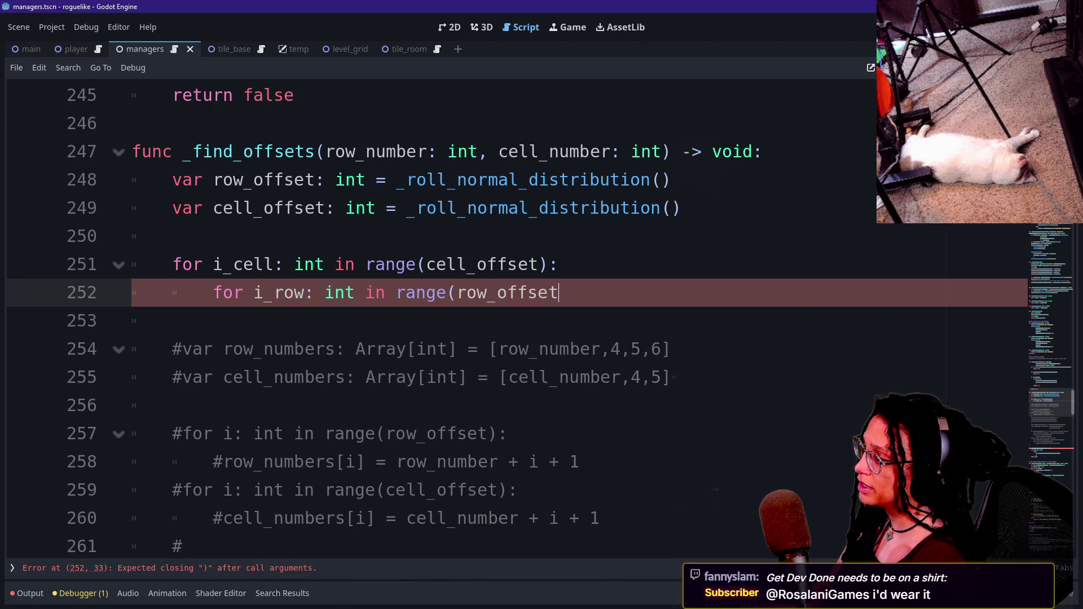
key(Return)
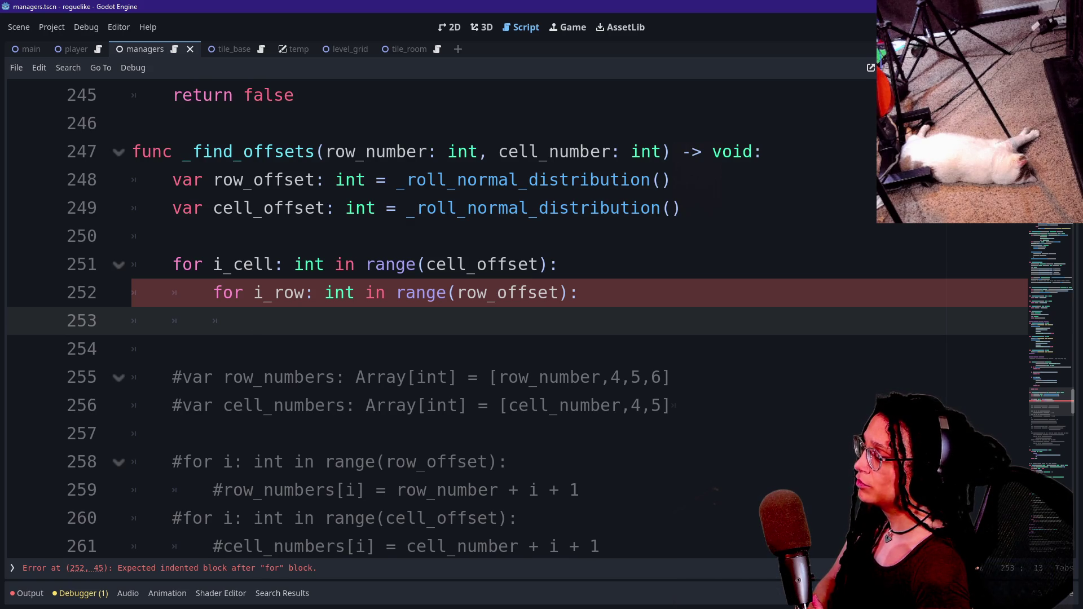
Step: Begin declaring 'var offsetted_row' on a new line above the inner loop
click(560, 264)
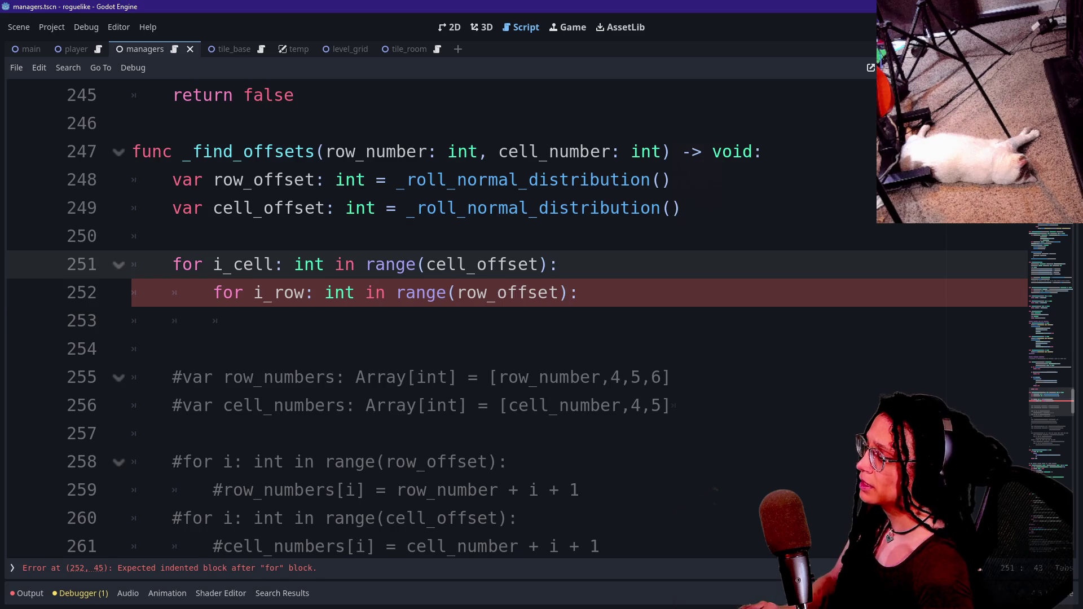
key(Return)
text(var )
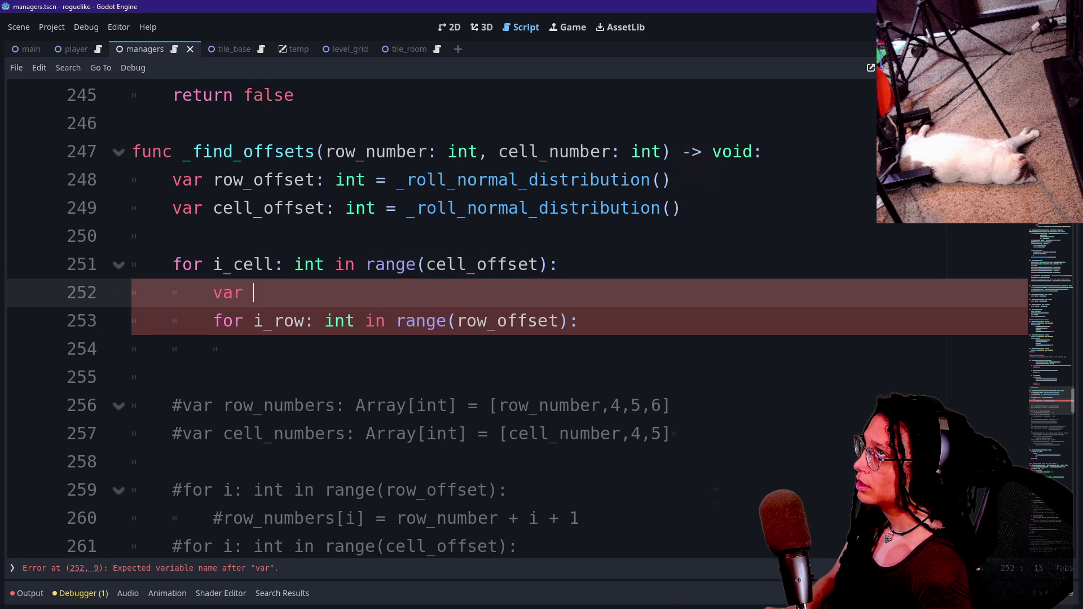
text(ro)
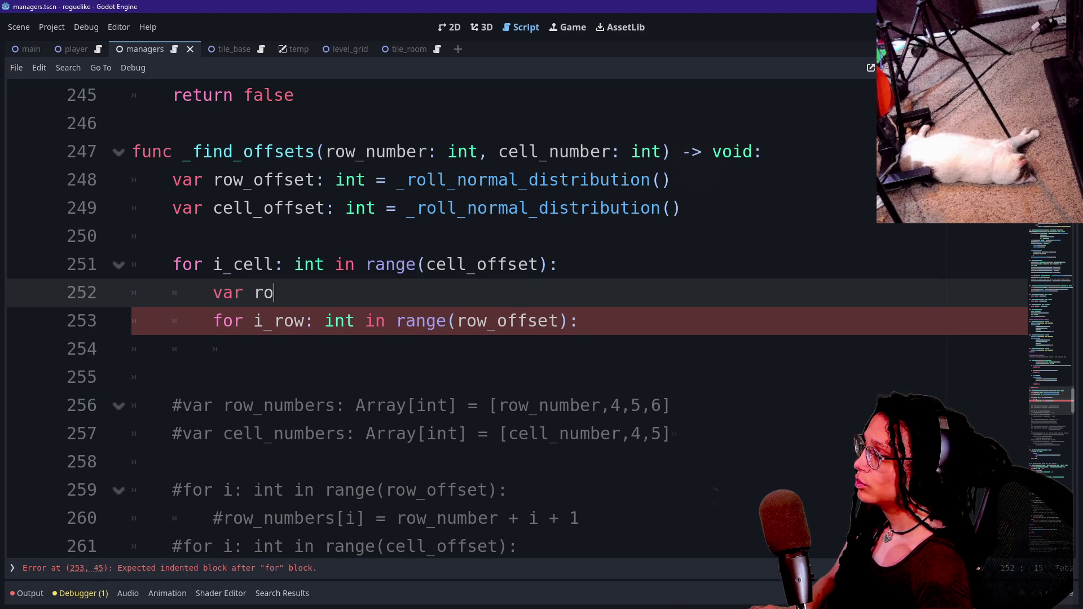
text(ww_o)
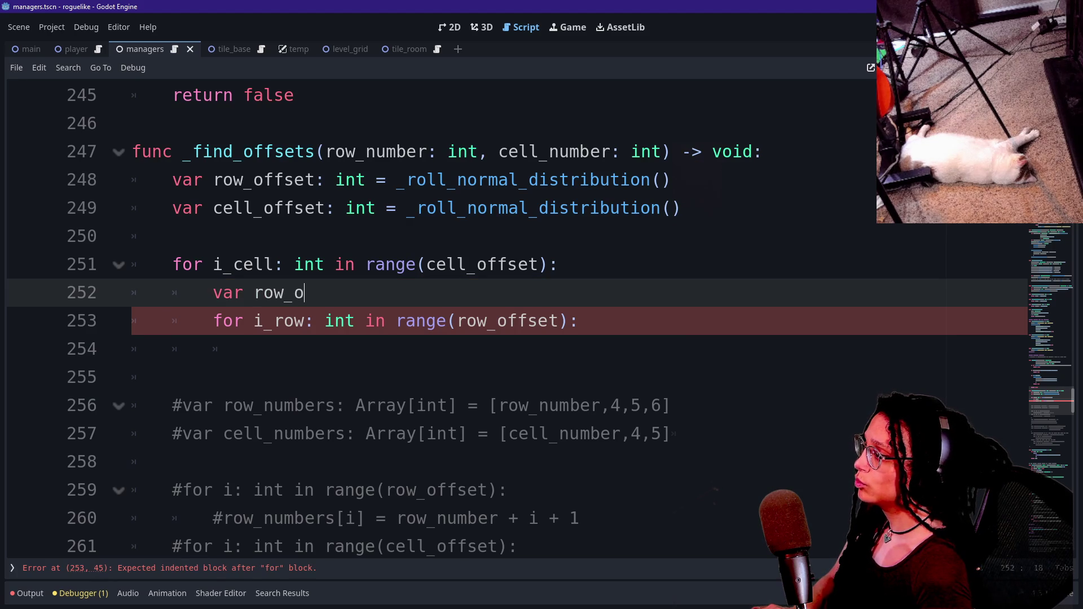
key(BackSpace)
key(BackSpace)
text(offs)
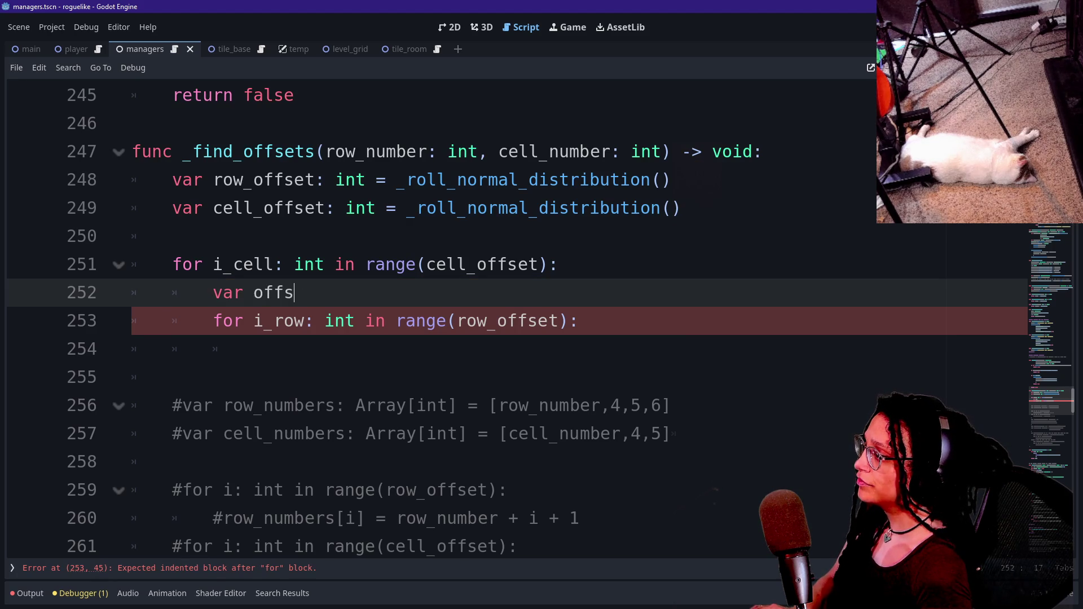
text(etted_row:)
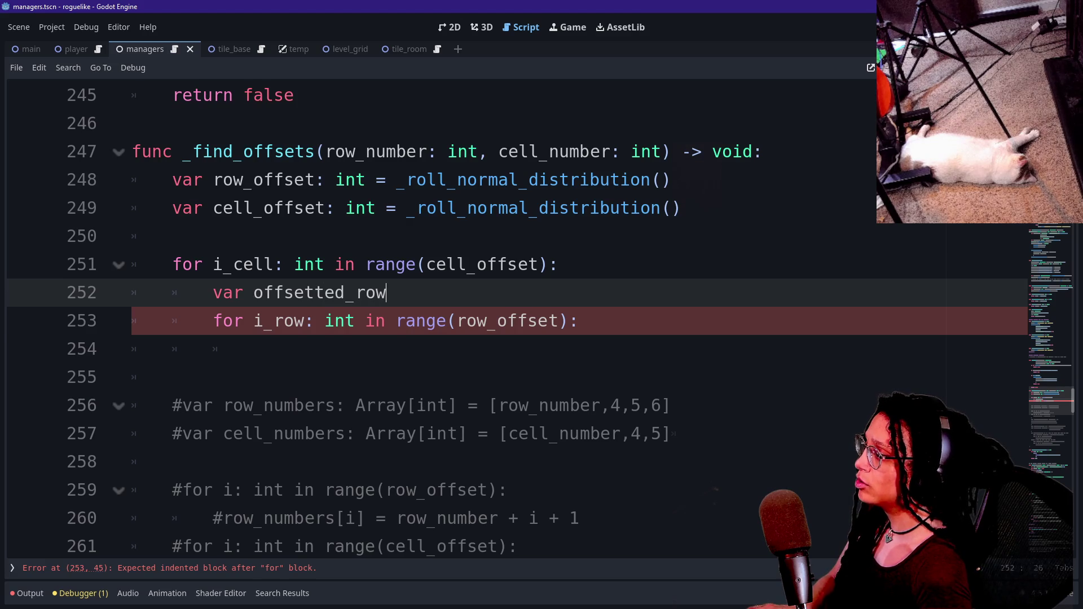
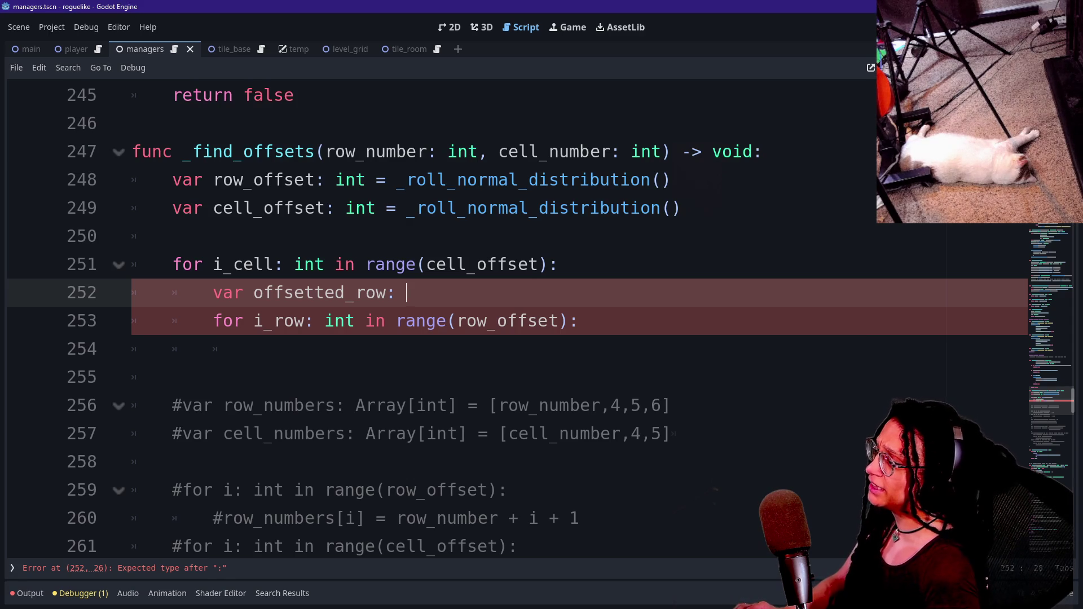
Step: Switch from the Godot script editor to the Chrome window showing the Discord for-the-wiki channel
key(alt+Tab)
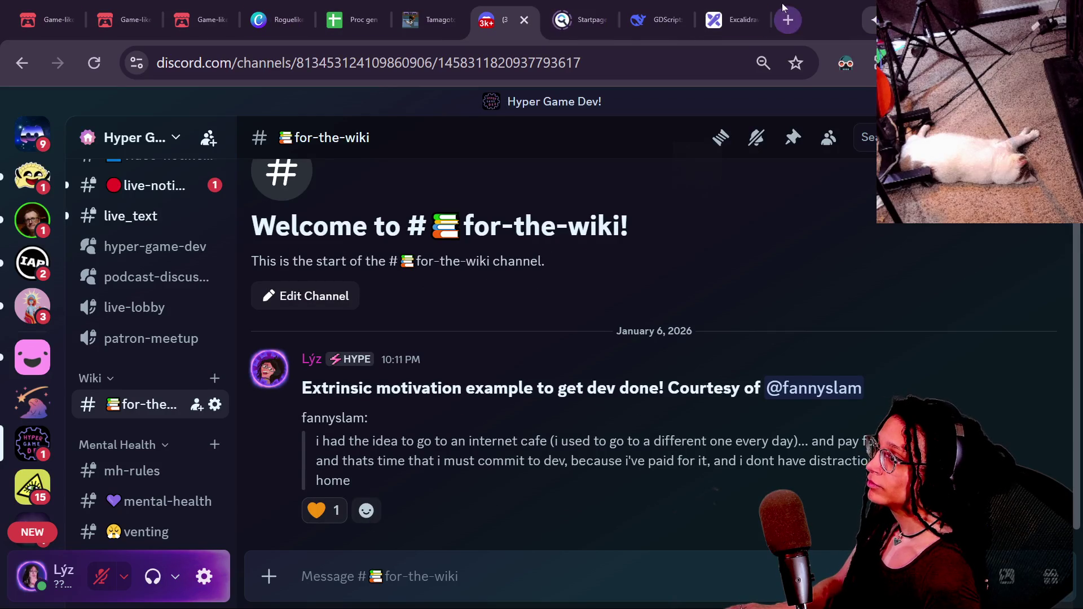
Step: Load the bookmarked Channel Stuff spreadsheet in a new Chrome tab
click(352, 20)
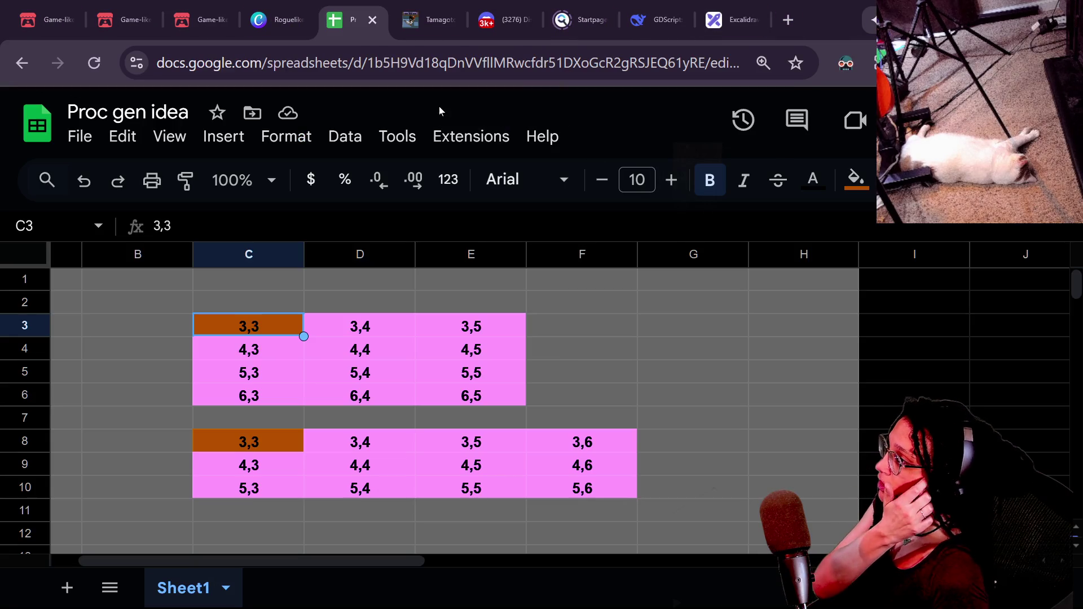
click(790, 20)
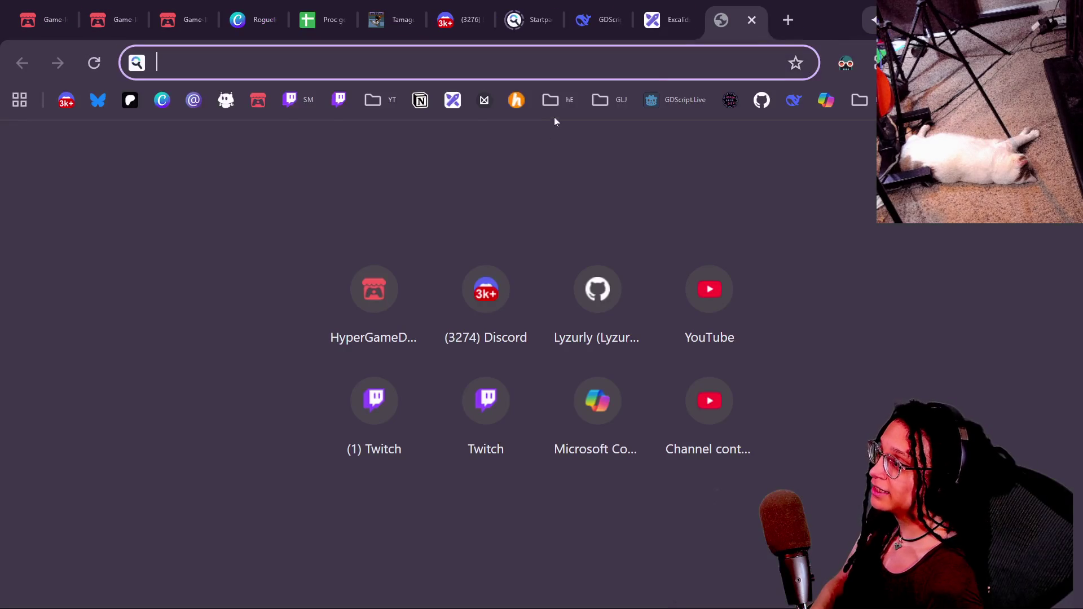
click(394, 108)
click(511, 244)
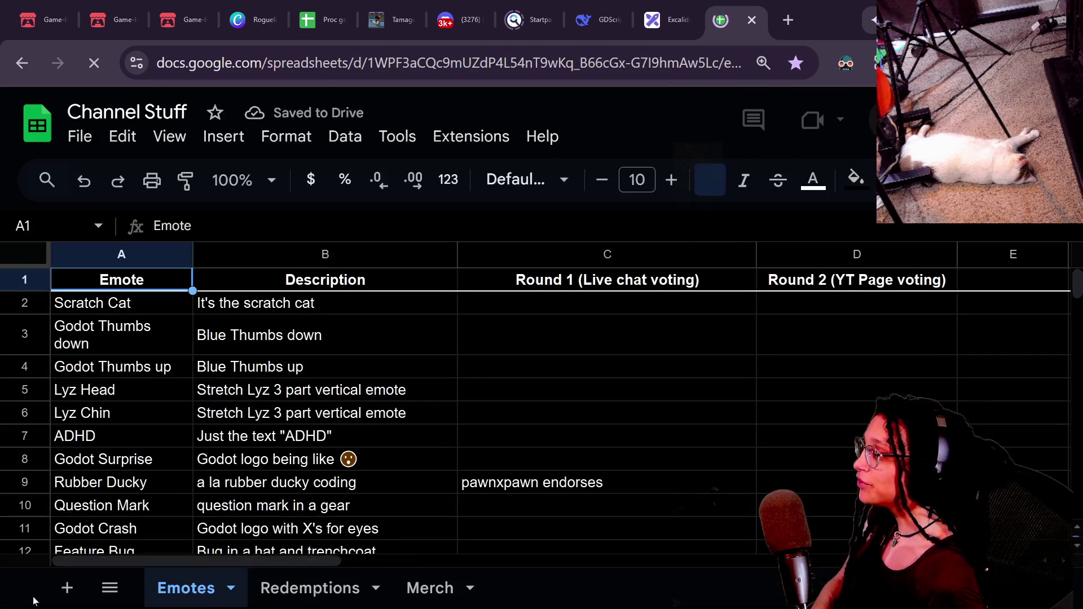
Step: On the Merch sheet, enter 'GET DEV DONE' in A5 and its two contributors' names in B5
click(411, 587)
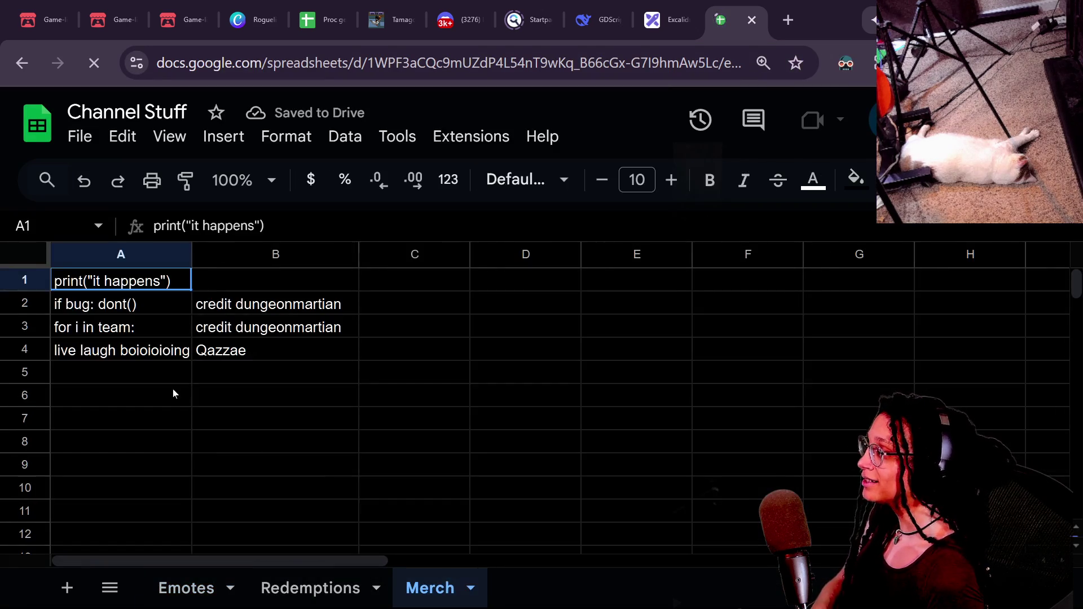
click(191, 364)
text(GET DE)
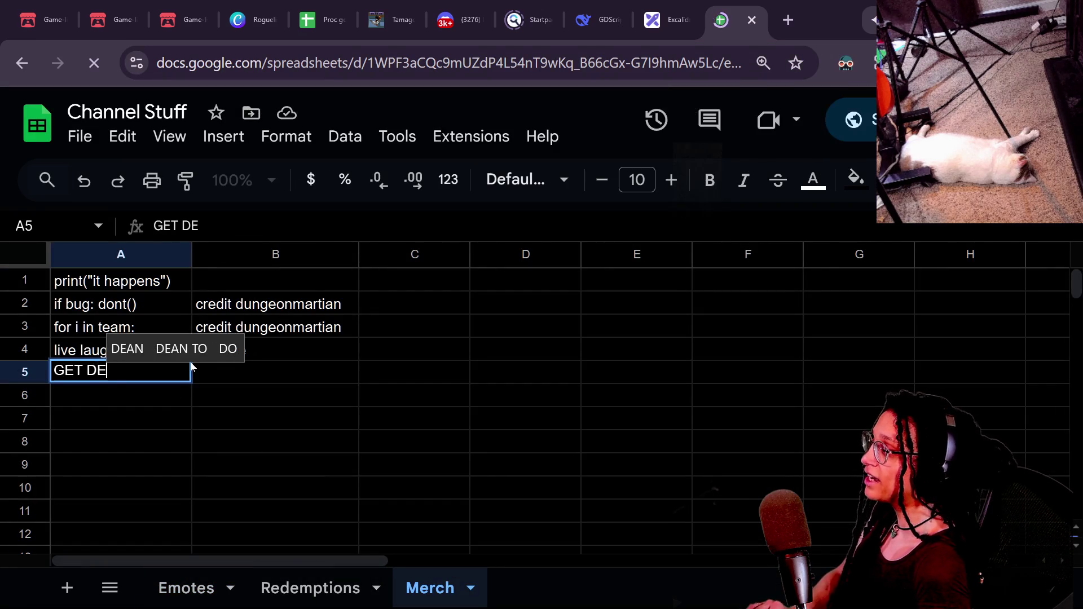
text(V DONE)
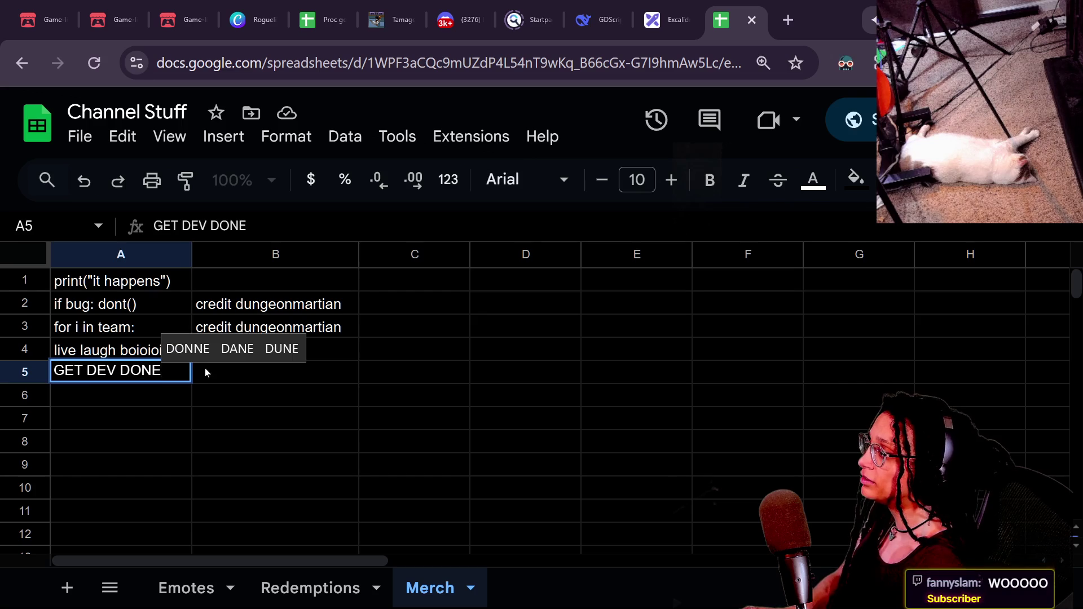
click(204, 372)
text(Rosaline)
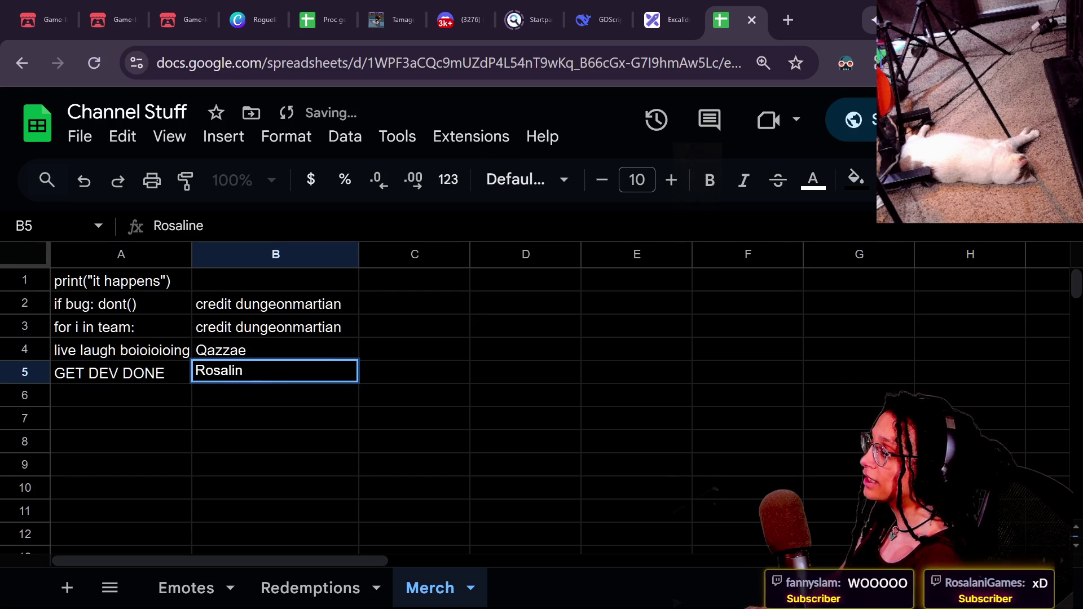
text(a)
key(BackSpace)
key(BackSpace)
key(BackSpace)
text(ani)
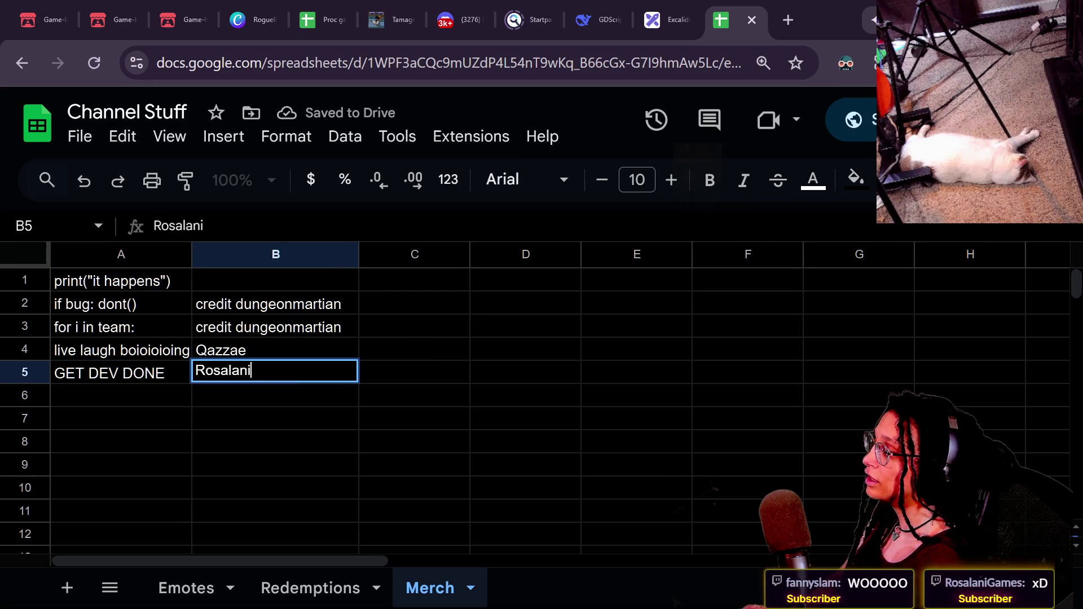
text(/Fanny)
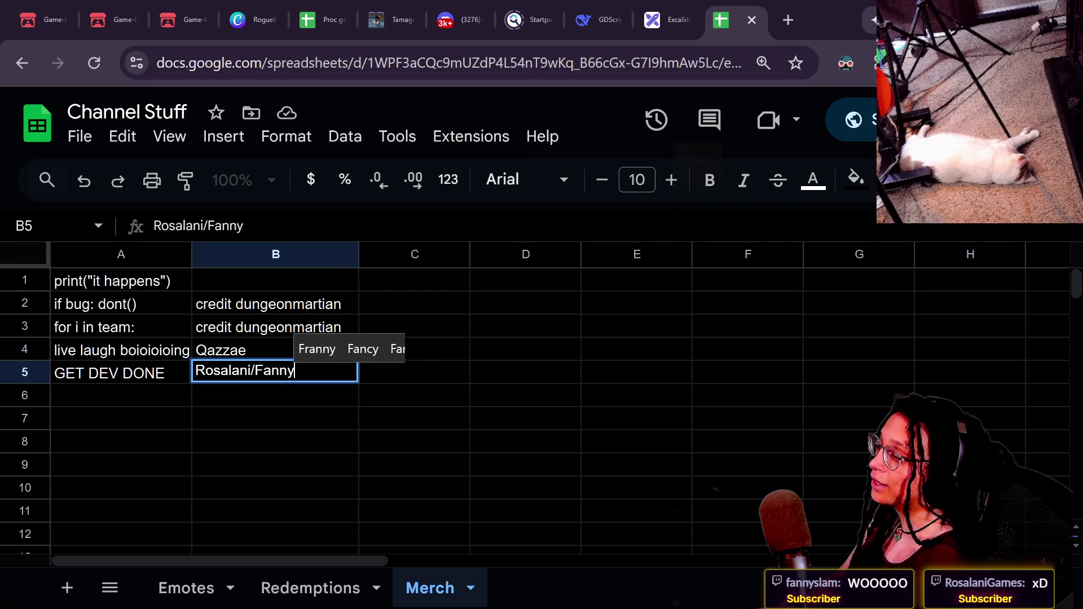
click(234, 427)
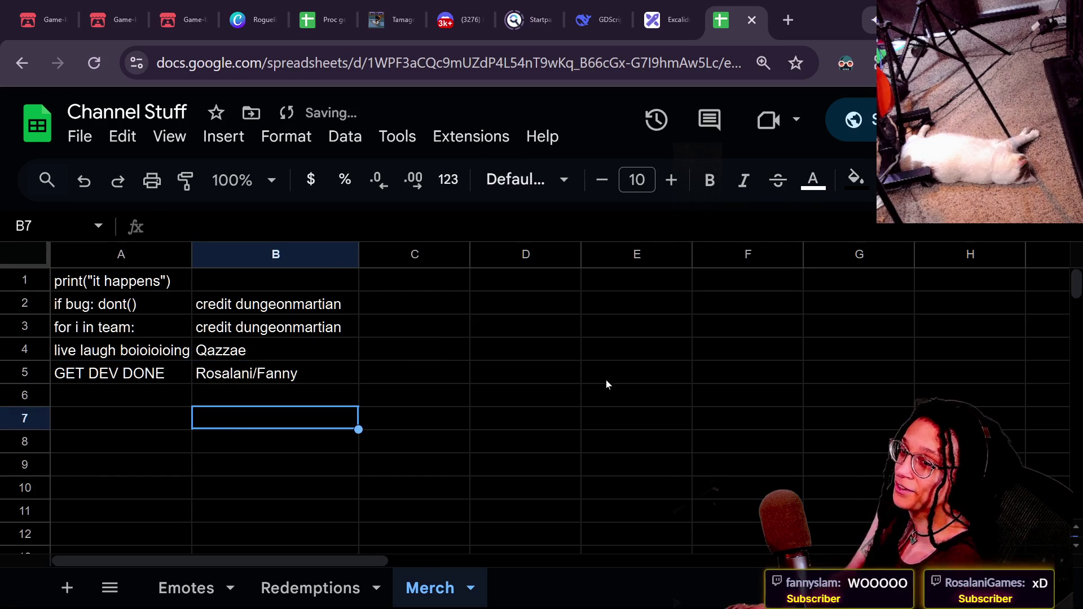
Step: Check line 251 in the Godot script, then select the 'if bug: dont()' entry in A2
key(alt+Tab)
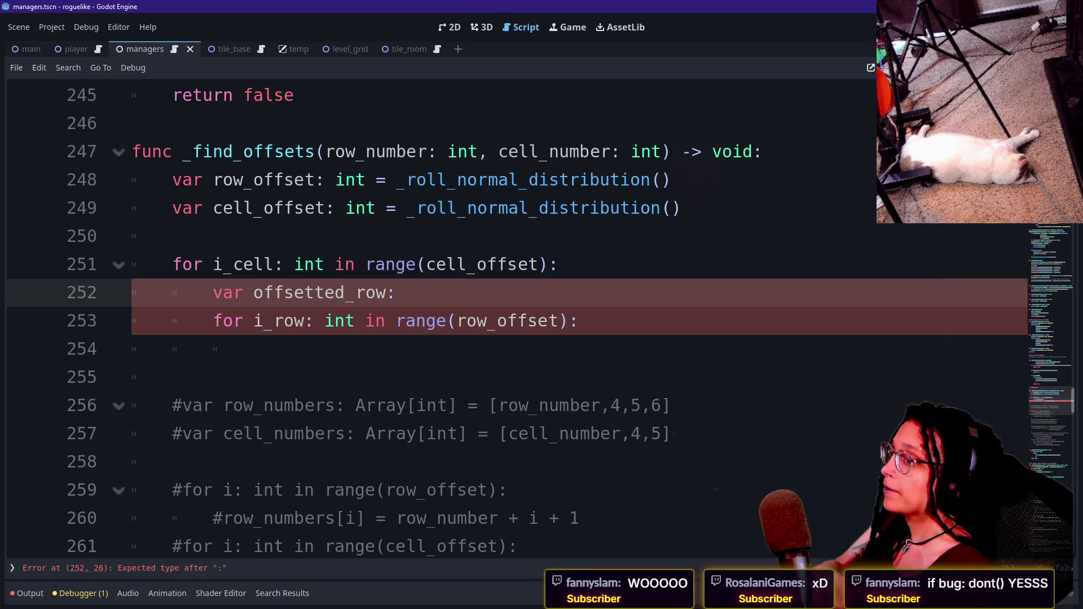
click(559, 265)
key(alt+Tab)
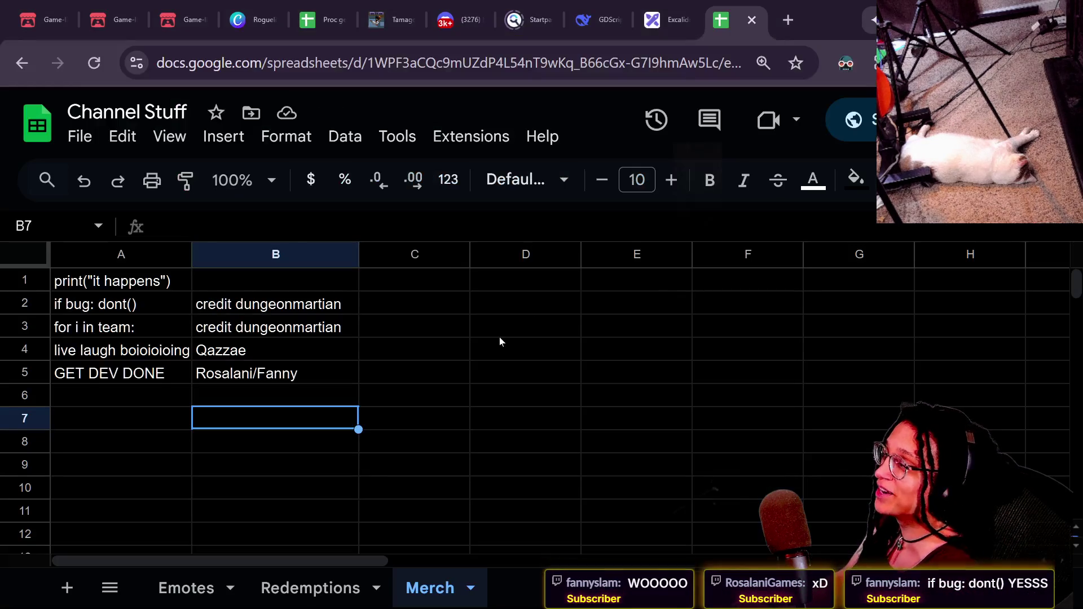
click(94, 306)
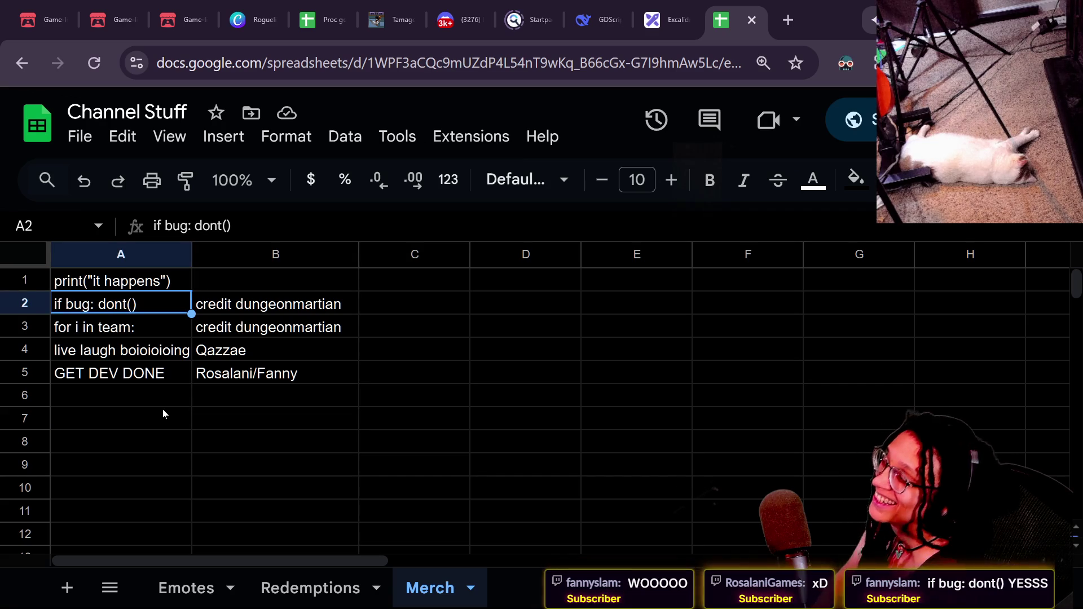
Step: Enter a +1 note crediting a chat user in C2, then undo the resulting #ERROR!
click(424, 299)
text(+1 )
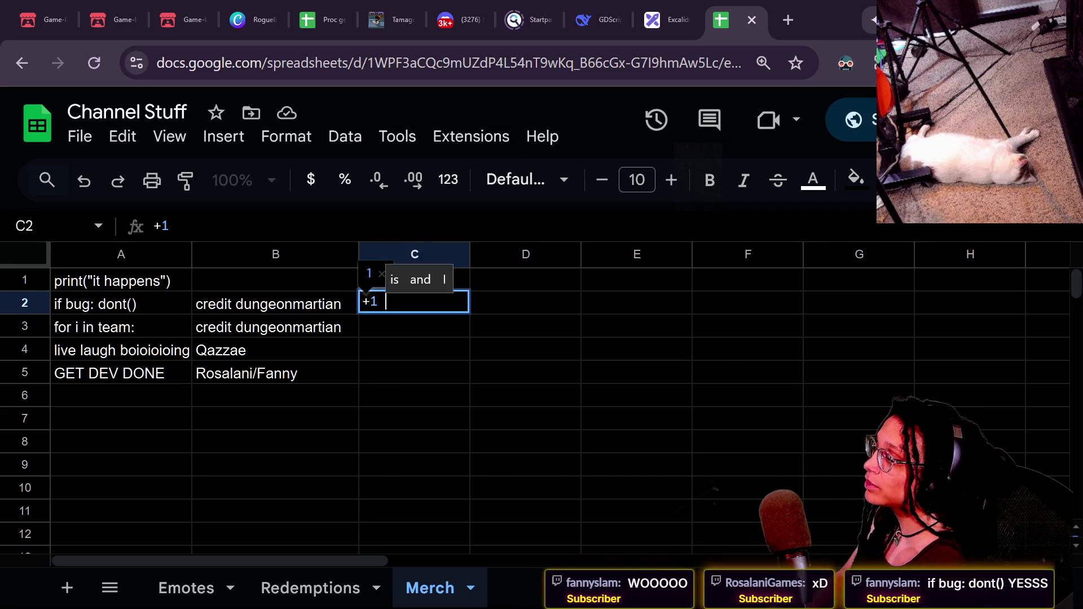
text(Fanny)
click(344, 434)
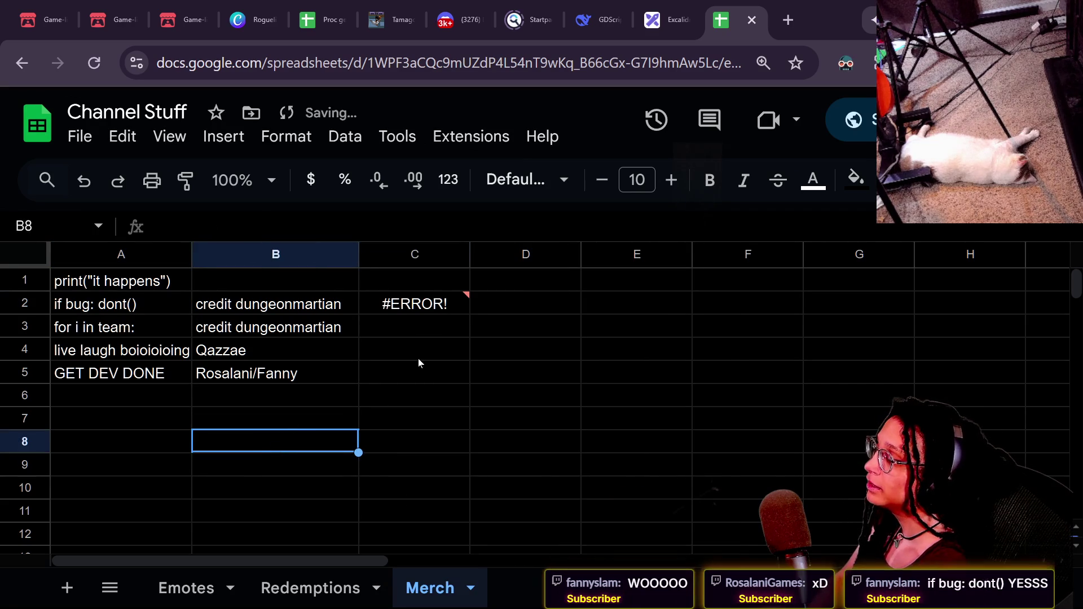
click(417, 327)
key(ctrl+z)
key(ctrl+z)
click(411, 308)
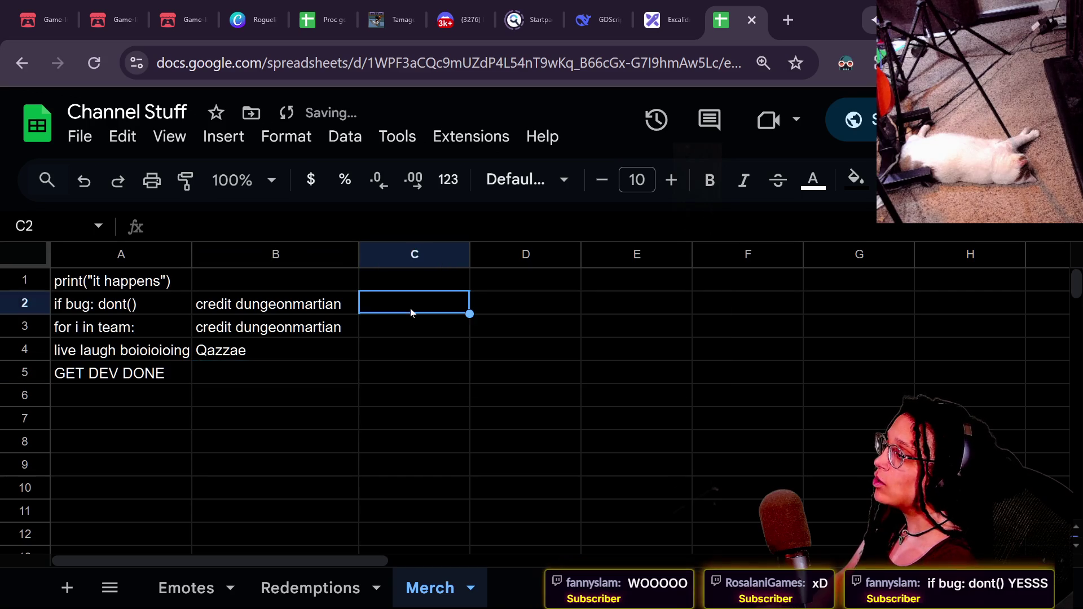
key(ctrl+y)
Step: Re-enter the C2 +1 note wrapped in double quotes so it shows as text
double_click(407, 306)
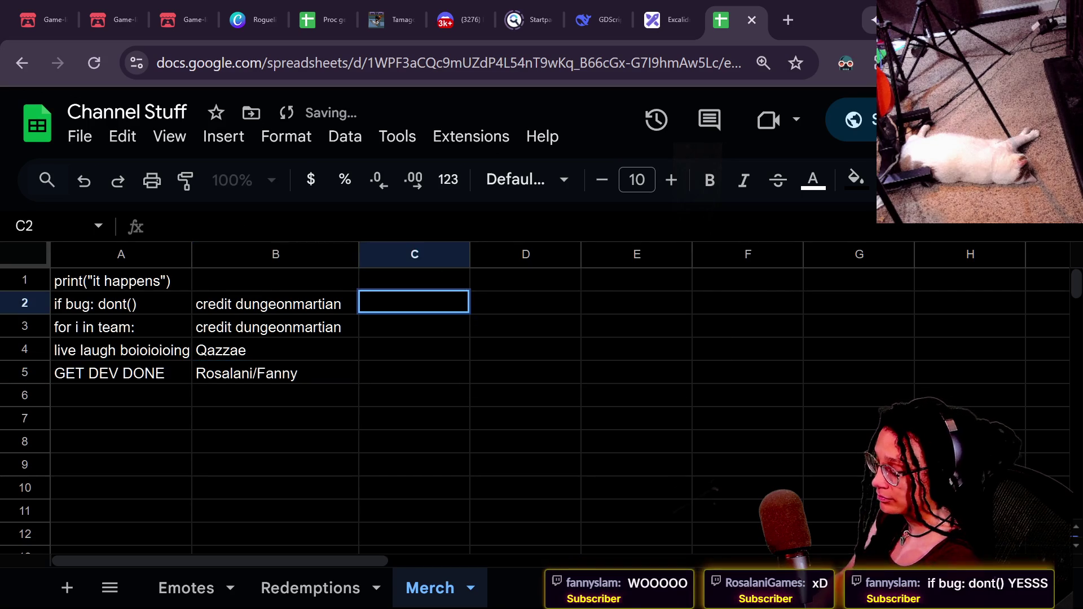
text(\+)
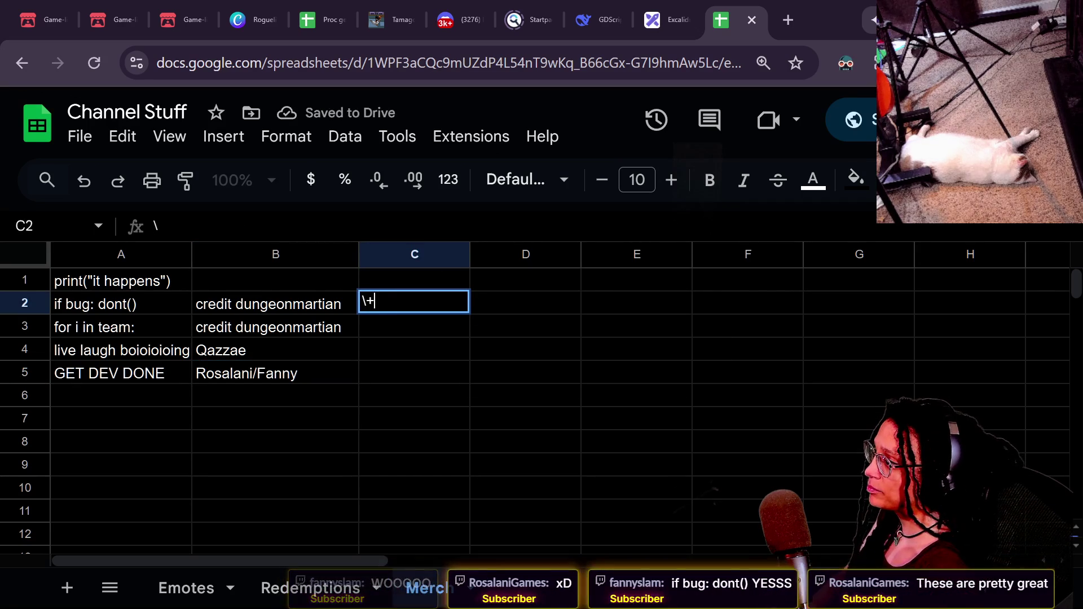
text(1 Fanny)
click(413, 418)
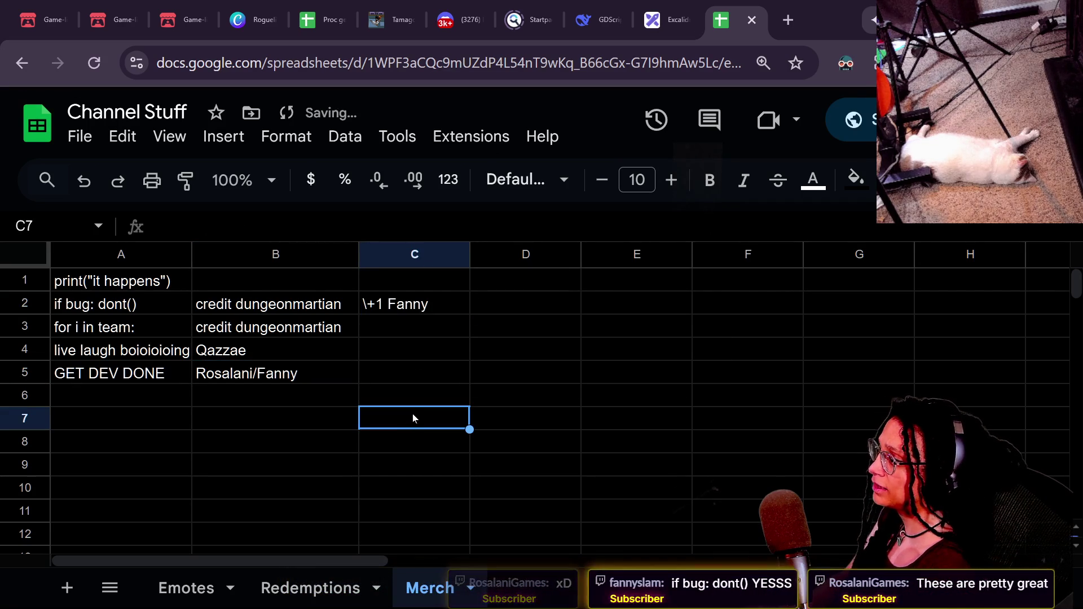
click(366, 329)
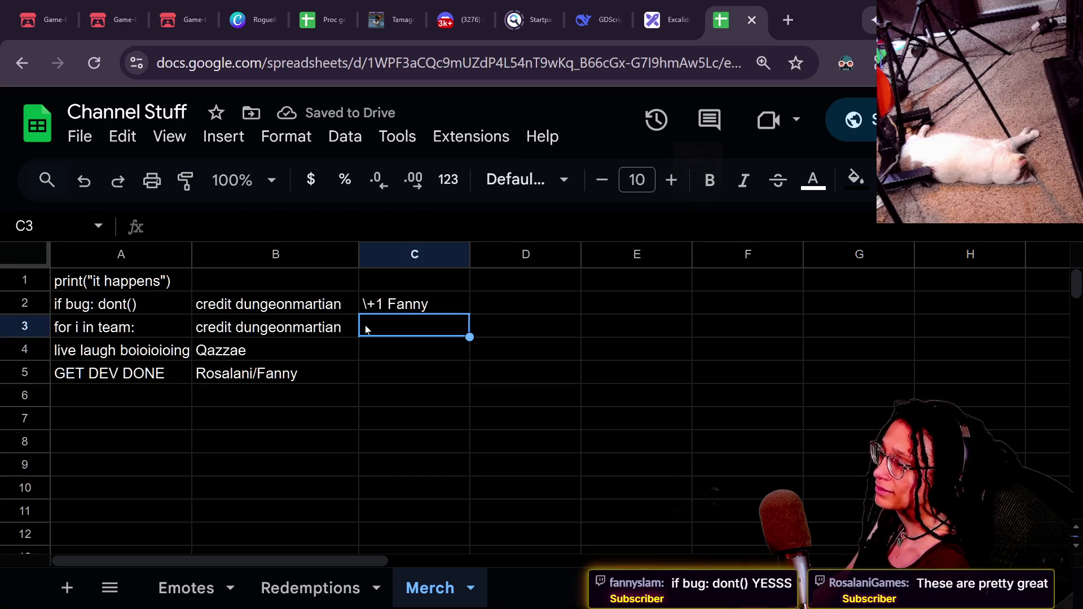
click(414, 280)
click(395, 304)
double_click(369, 302)
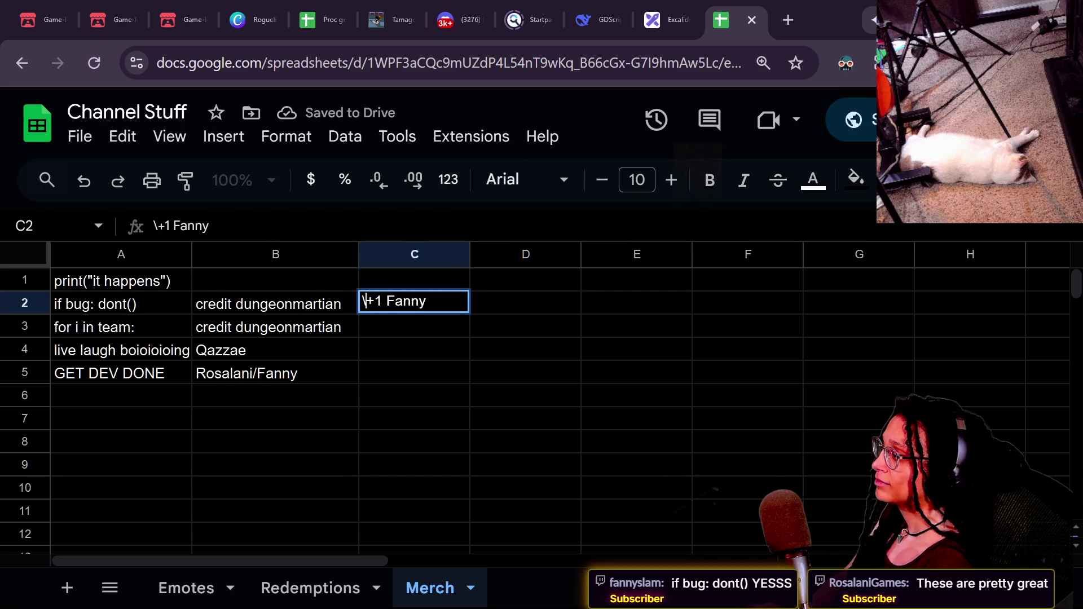
key(BackSpace)
text(")
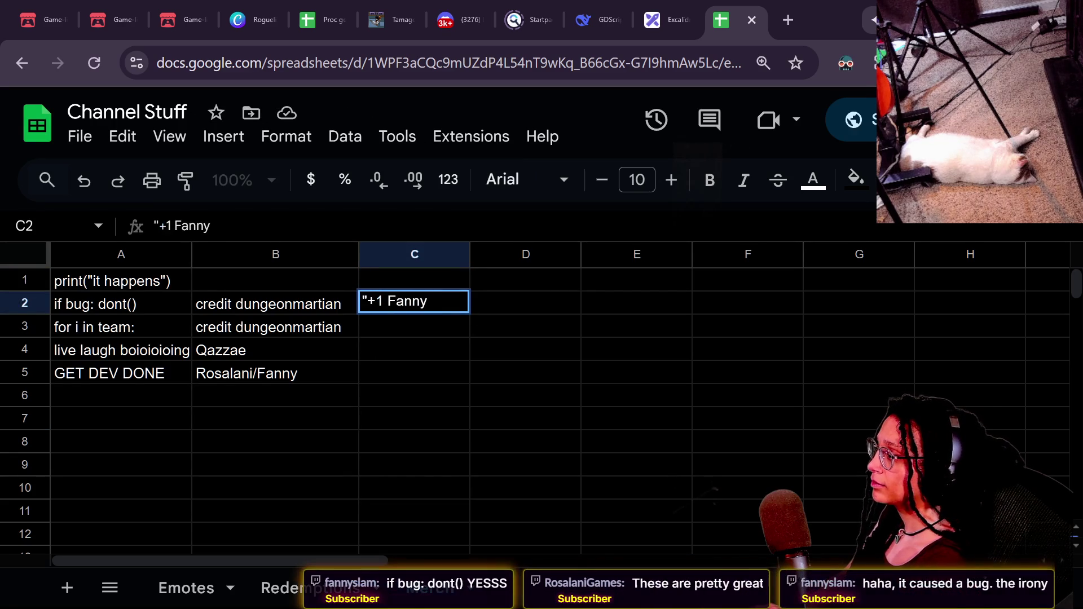
text(")
key(Return)
click(390, 419)
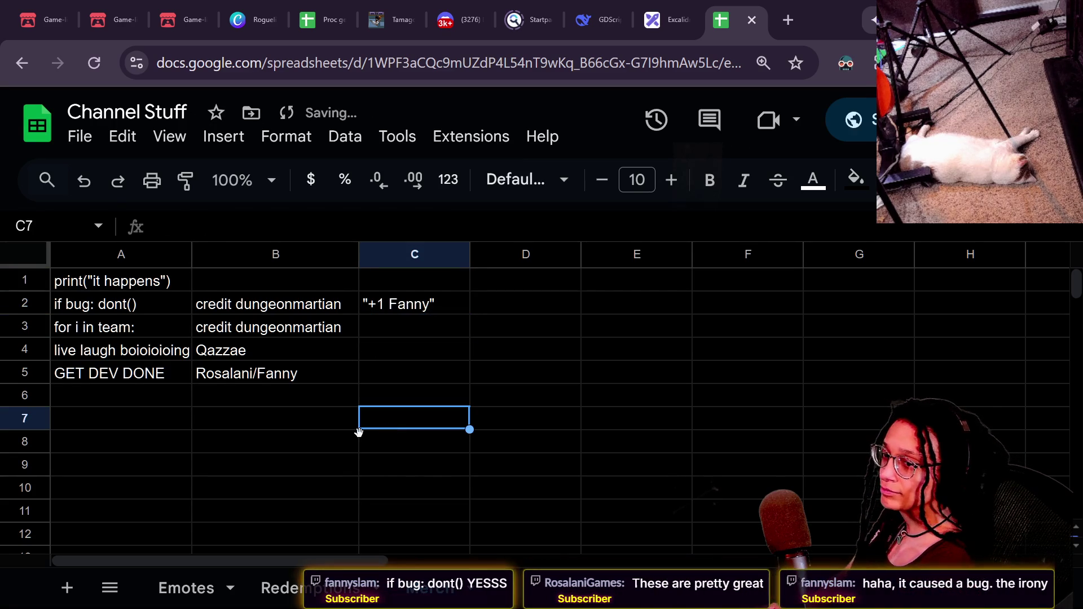
Step: Back in Godot, complete line 252 as 'var offsetted_row: int = row_number + i'
key(alt+Tab)
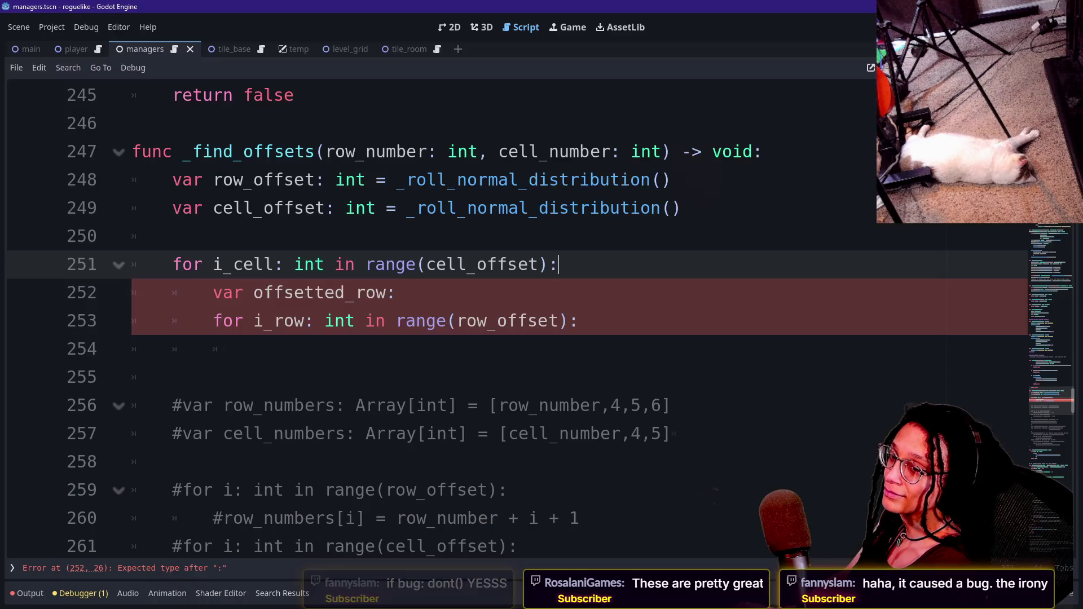
click(274, 406)
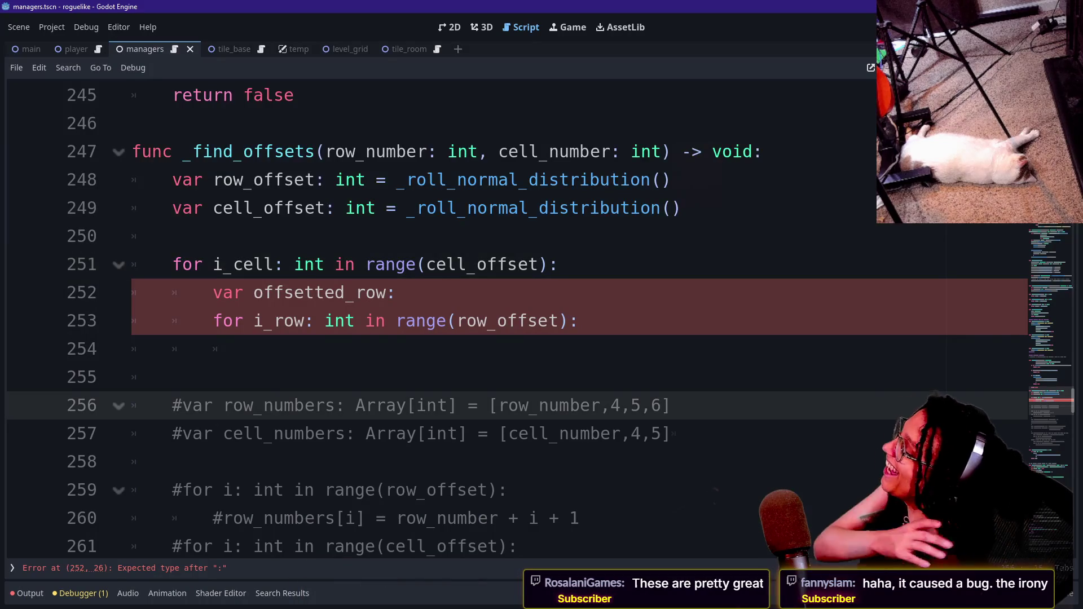
click(406, 292)
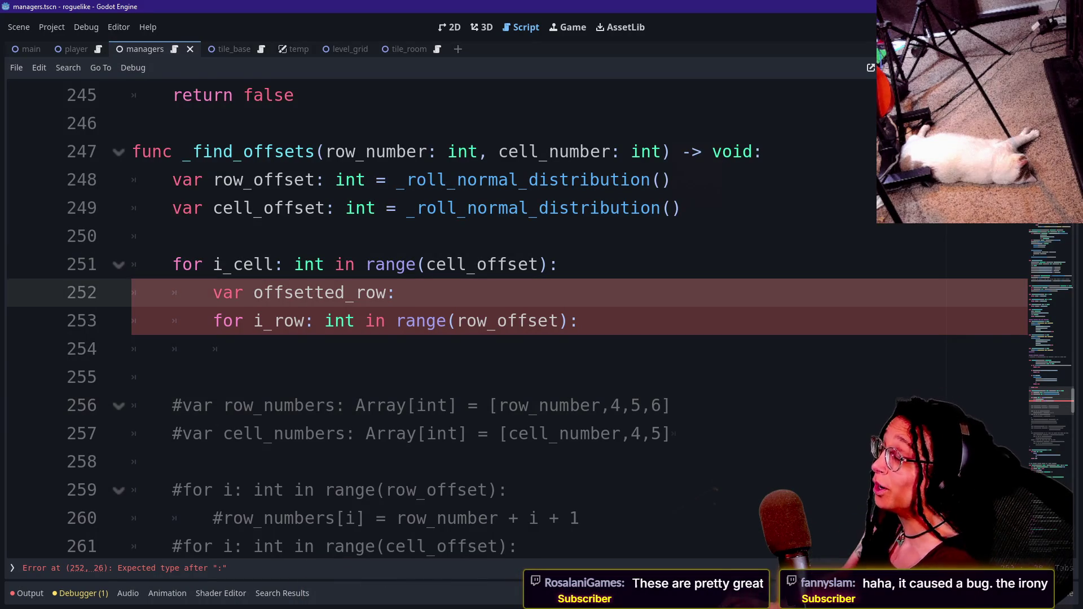
click(253, 349)
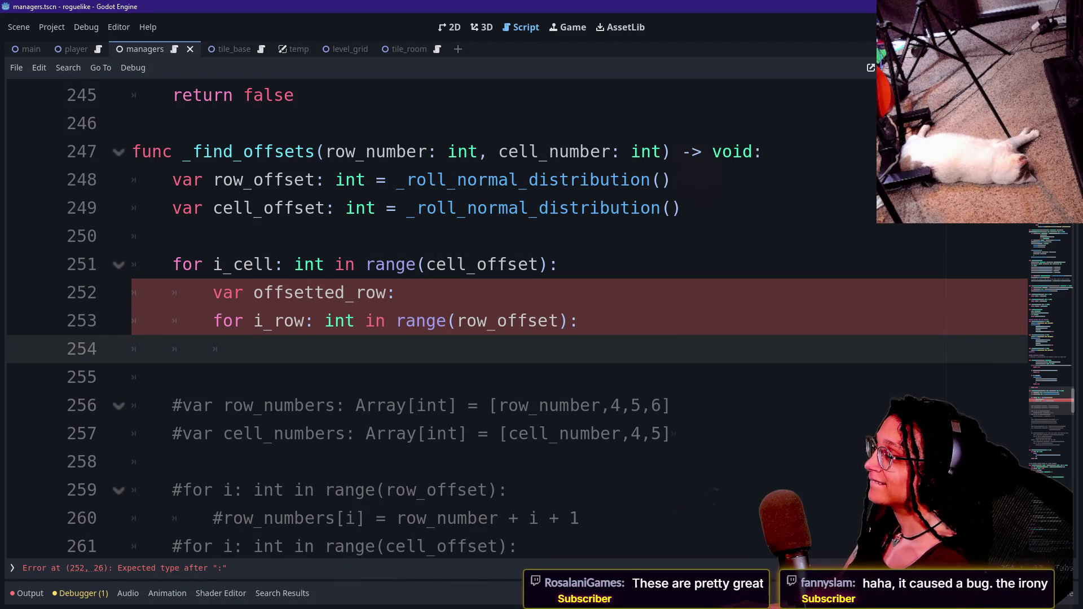
click(558, 264)
click(402, 293)
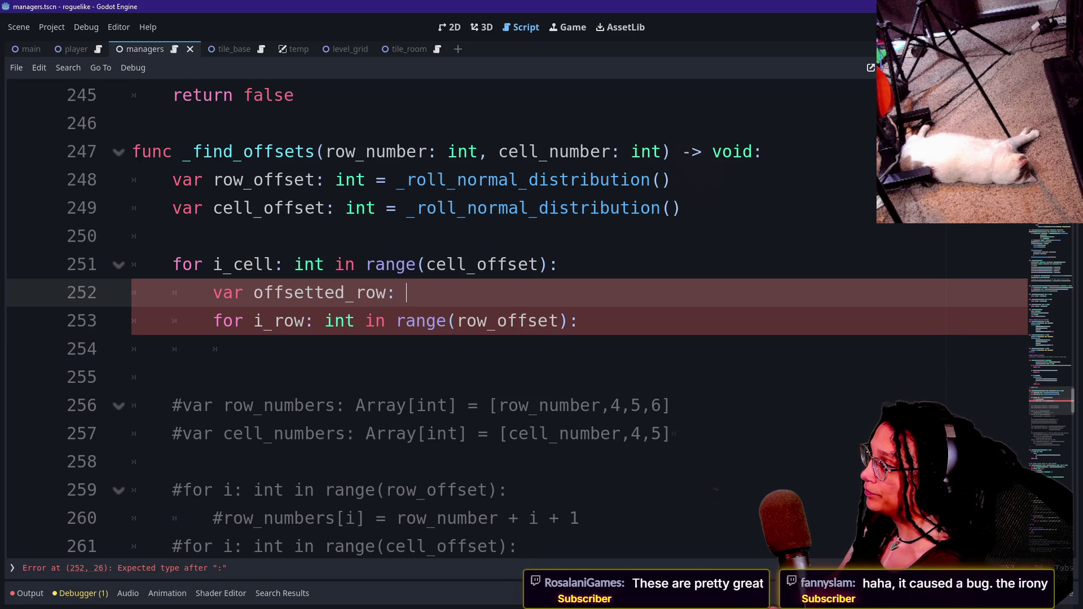
text(row_n)
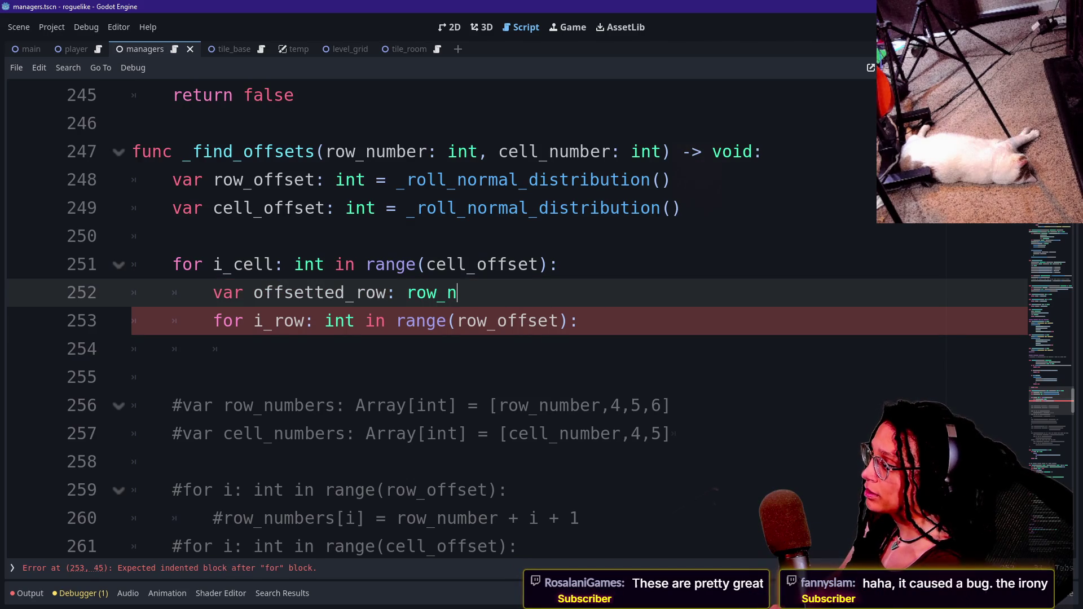
key(BackSpace)
key(BackSpace)
key(BackSpace)
text(in)
key(BackSpace)
key(BackSpace)
key(BackSpace)
text(int = )
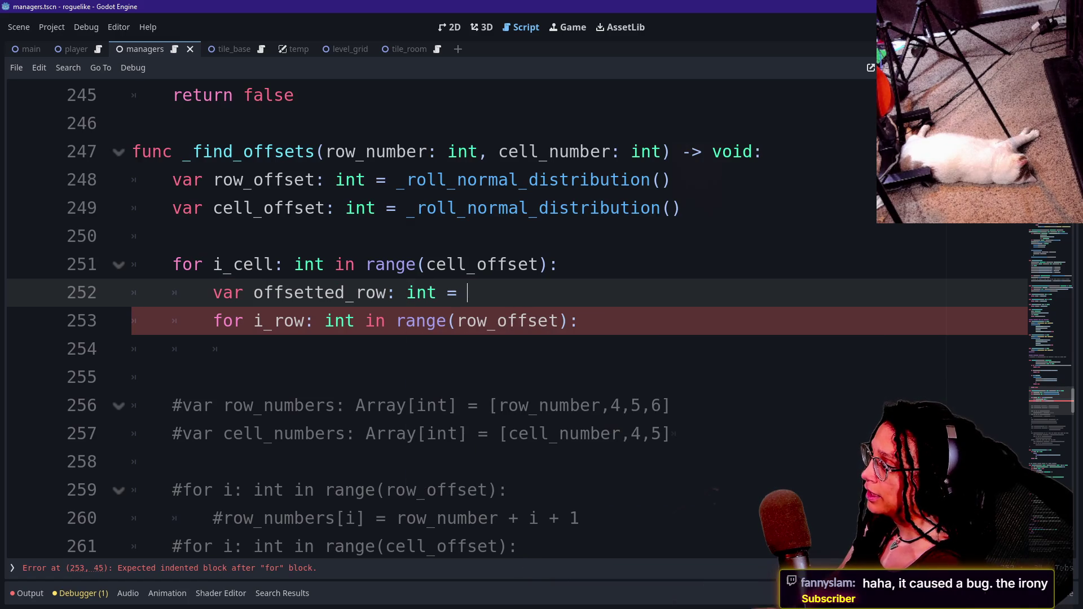
text(row_number + i)
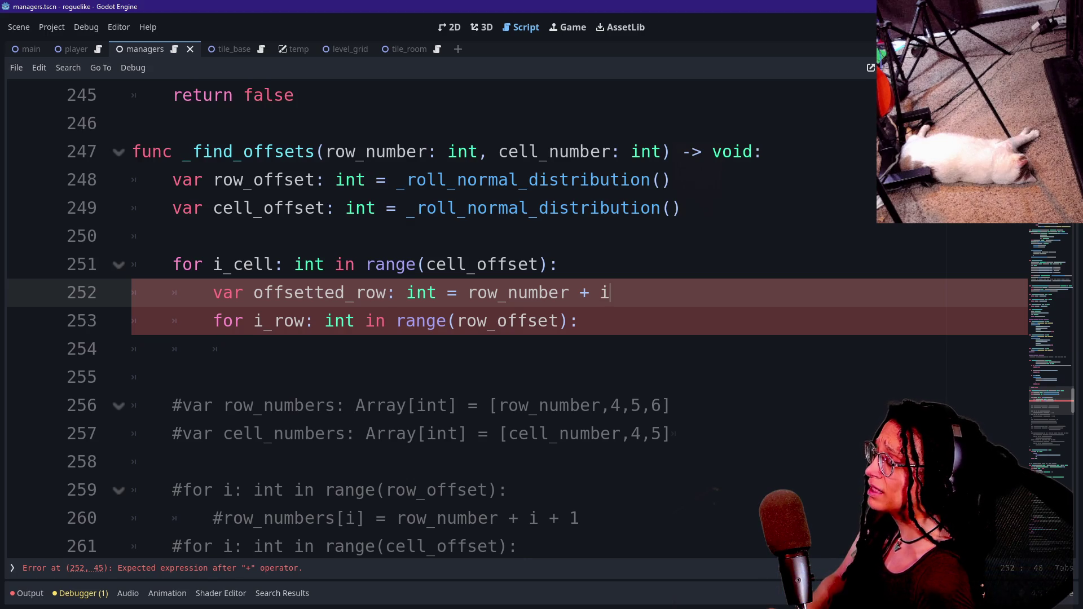
key(ctrl+space)
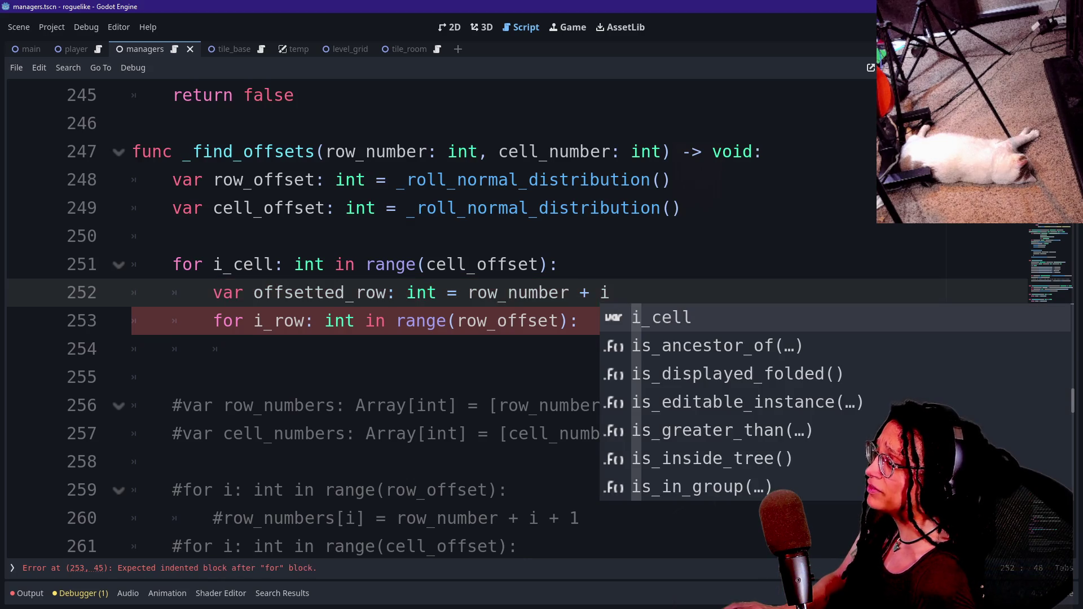
key(Escape)
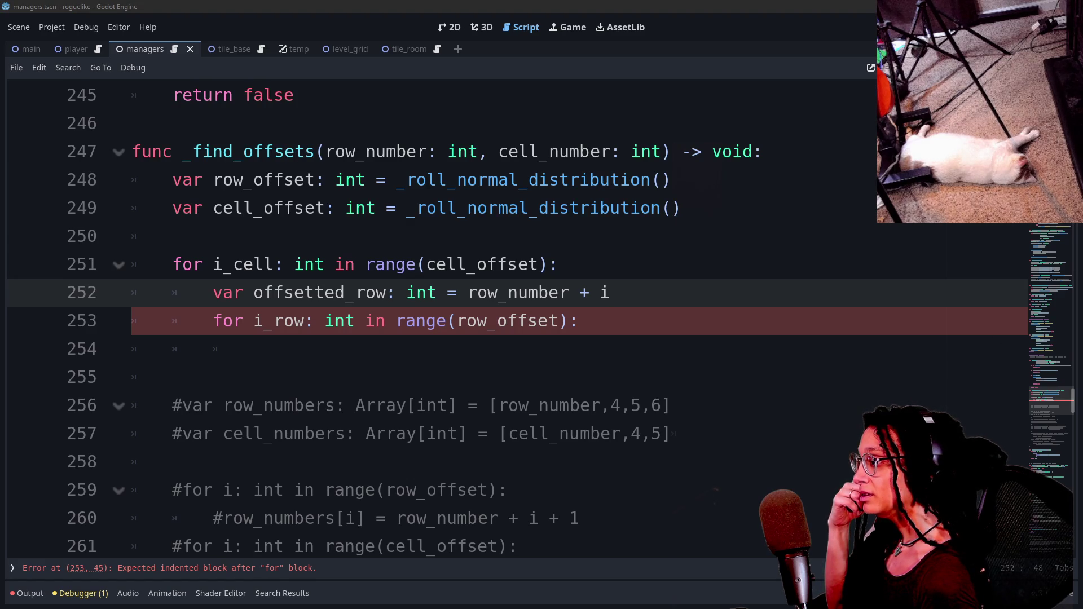
Step: Start a 'var offsetted' line in the row loop and change line 252 to offsetted_cell using cell_number
click(578, 321)
key(Return)
text(var)
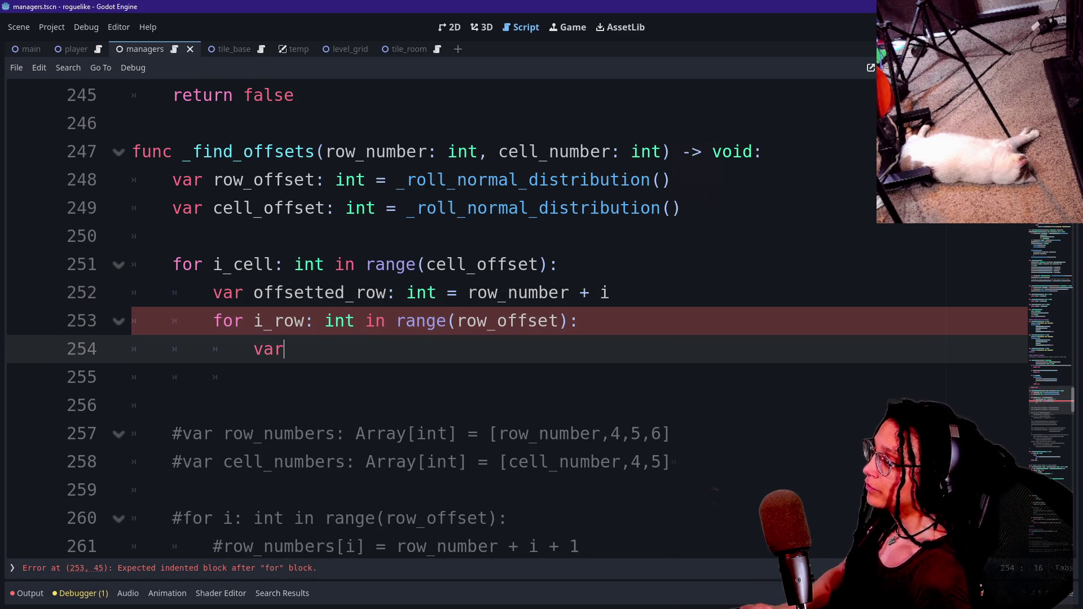
text( offsetted_)
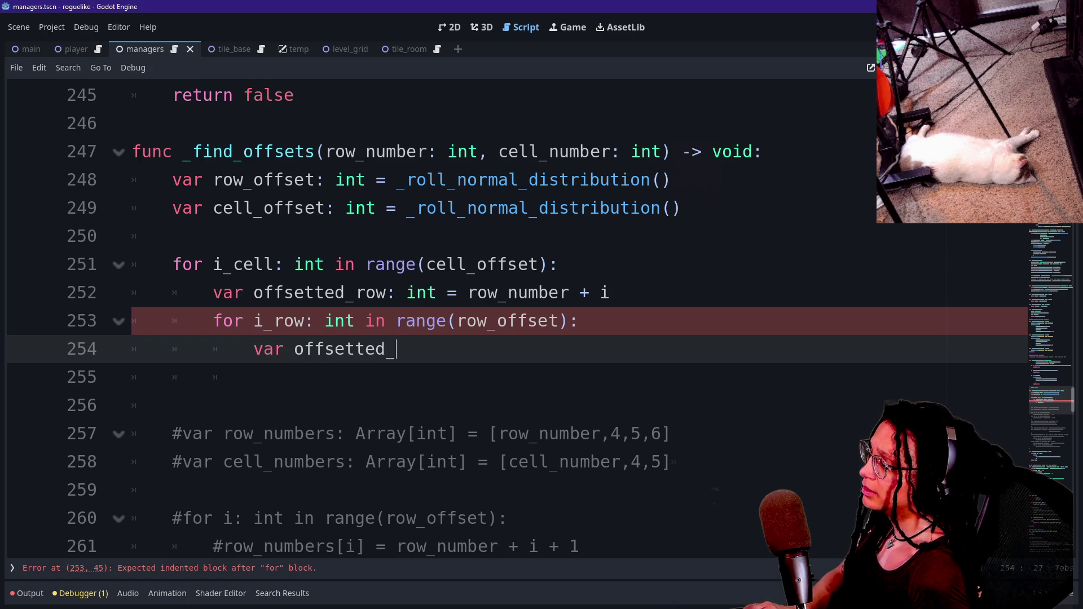
key(Up)
key(Up)
key(Left)
key(BackSpace)
key(BackSpace)
key(BackSpace)
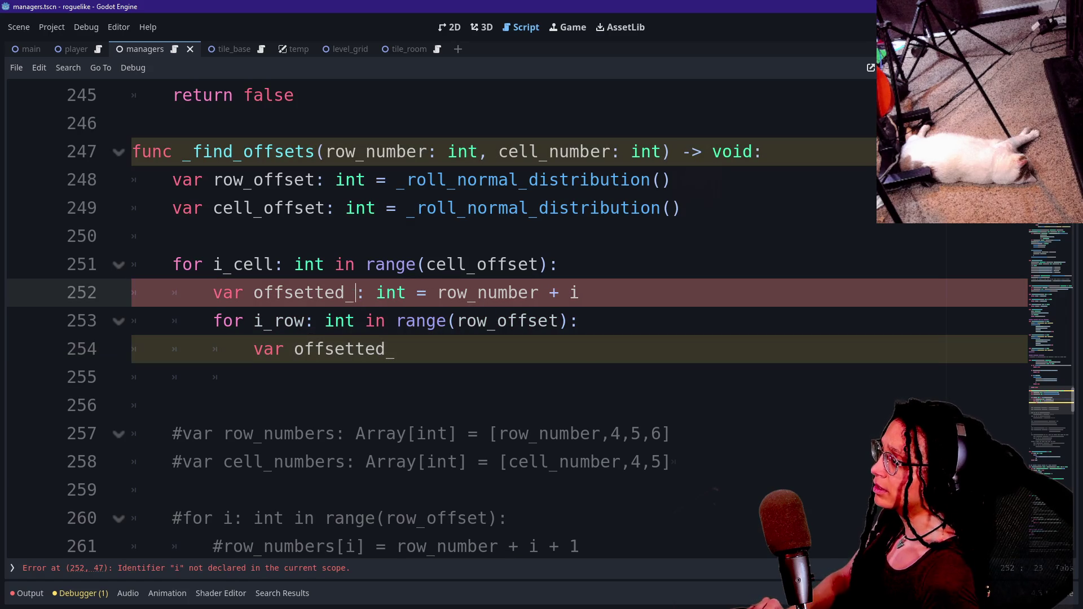
text(cell)
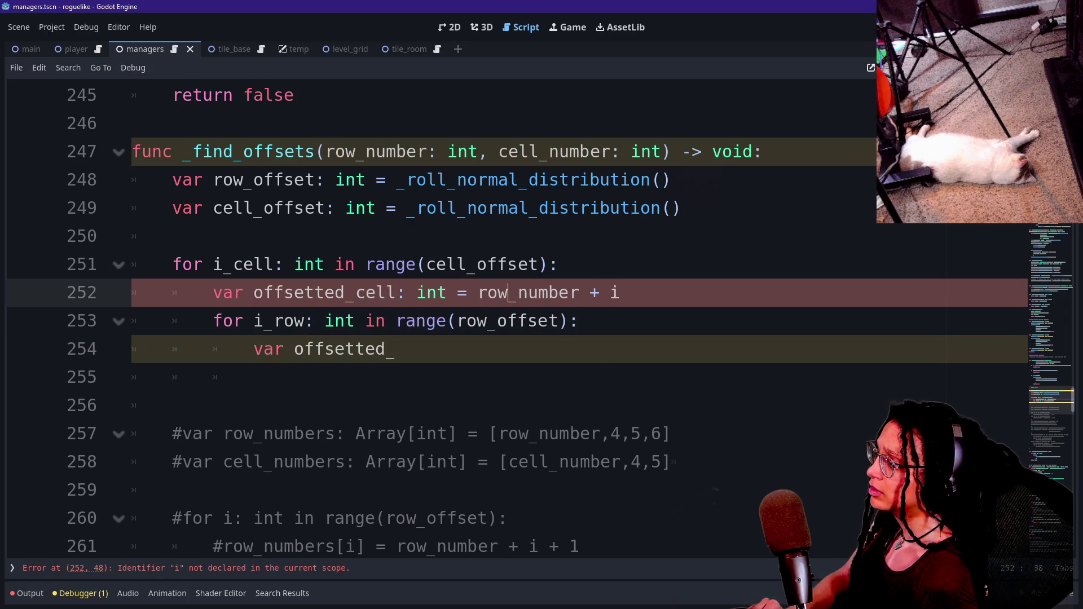
key(BackSpace)
key(BackSpace)
key(BackSpace)
text(cell)
click(397, 349)
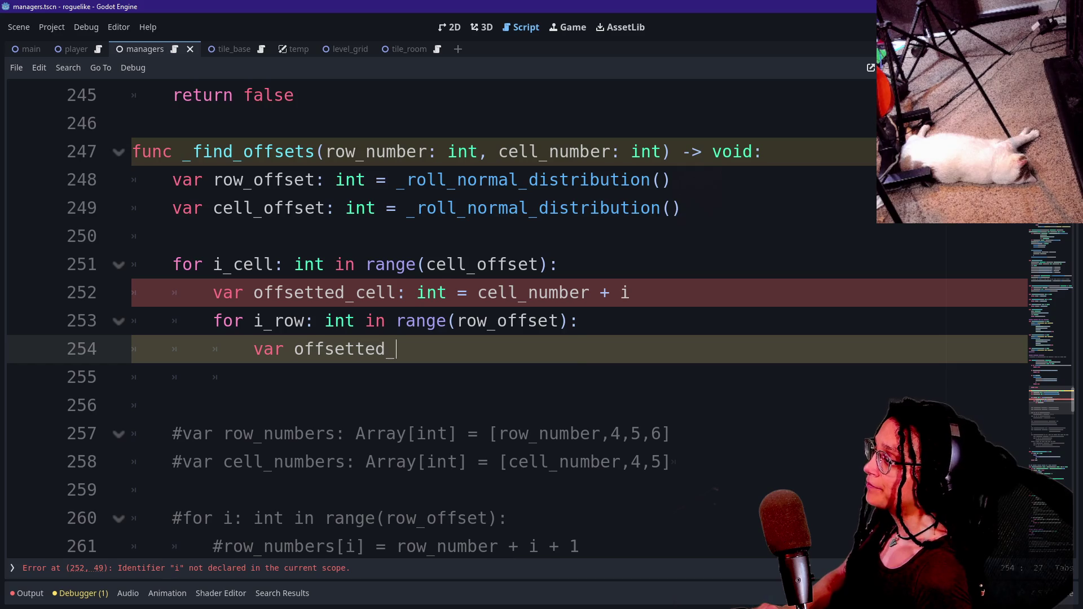
mouse_move(550, 321)
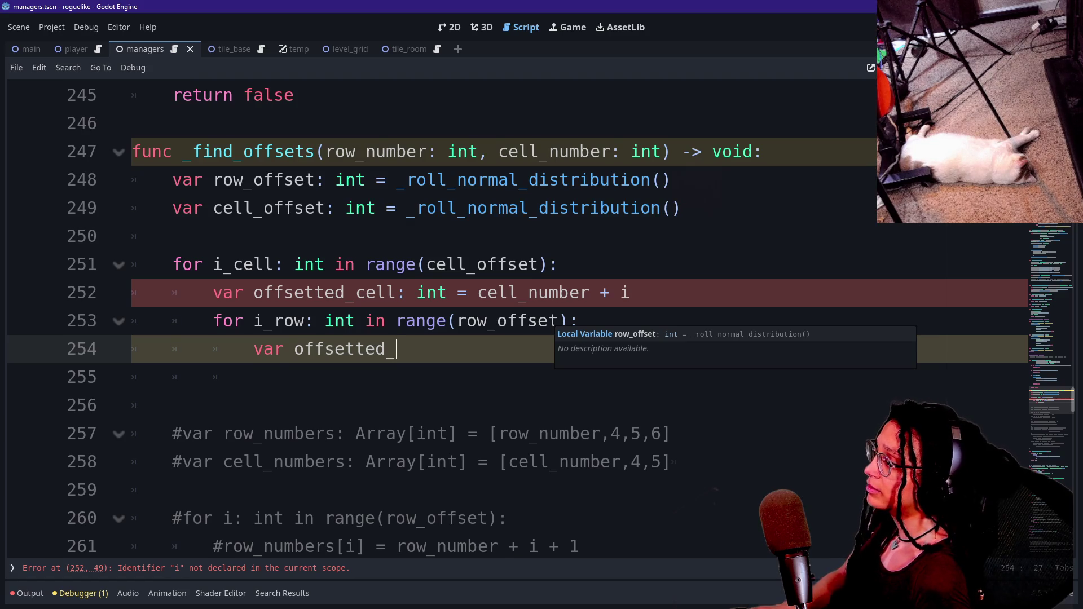
Step: Shorten the names to offset_ and write line 254 as 'var offset_row: int = row_number + i'
click(346, 293)
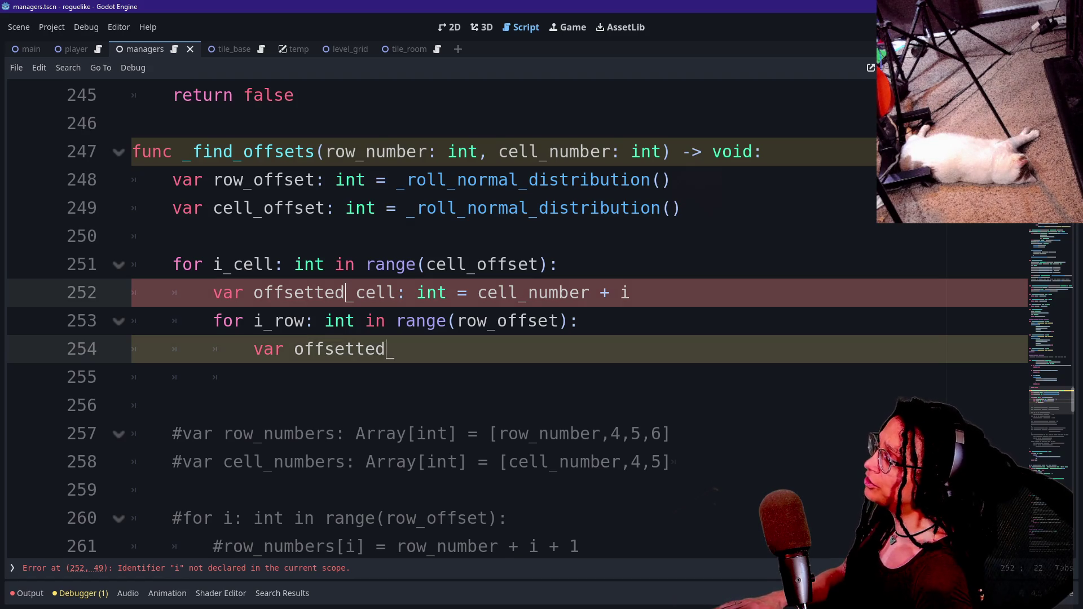
key(BackSpace)
key(BackSpace)
key(BackSpace)
key(Escape)
text(_r)
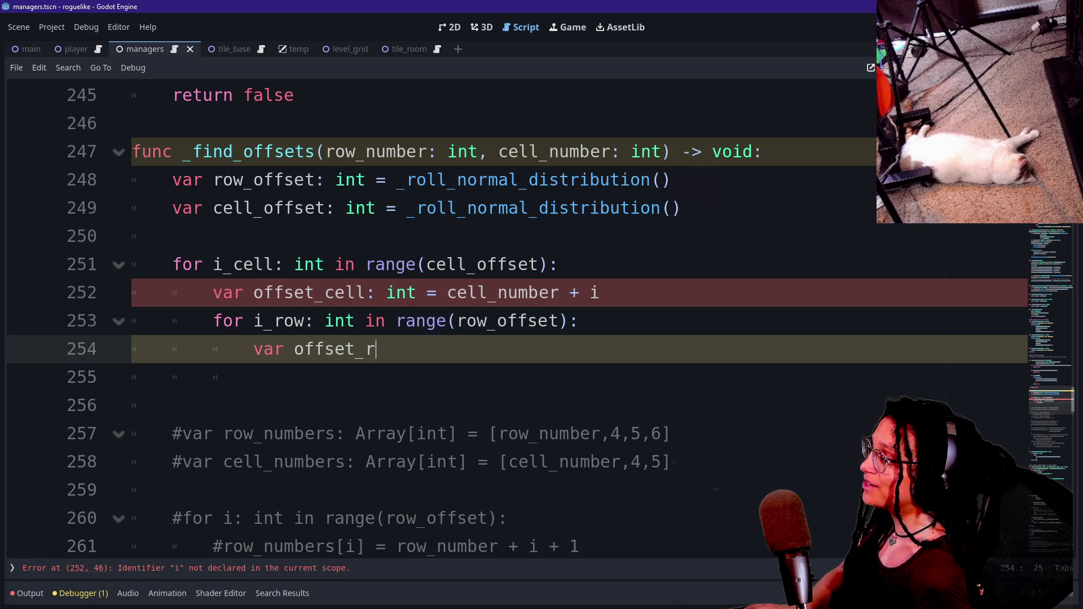
text(ow: )
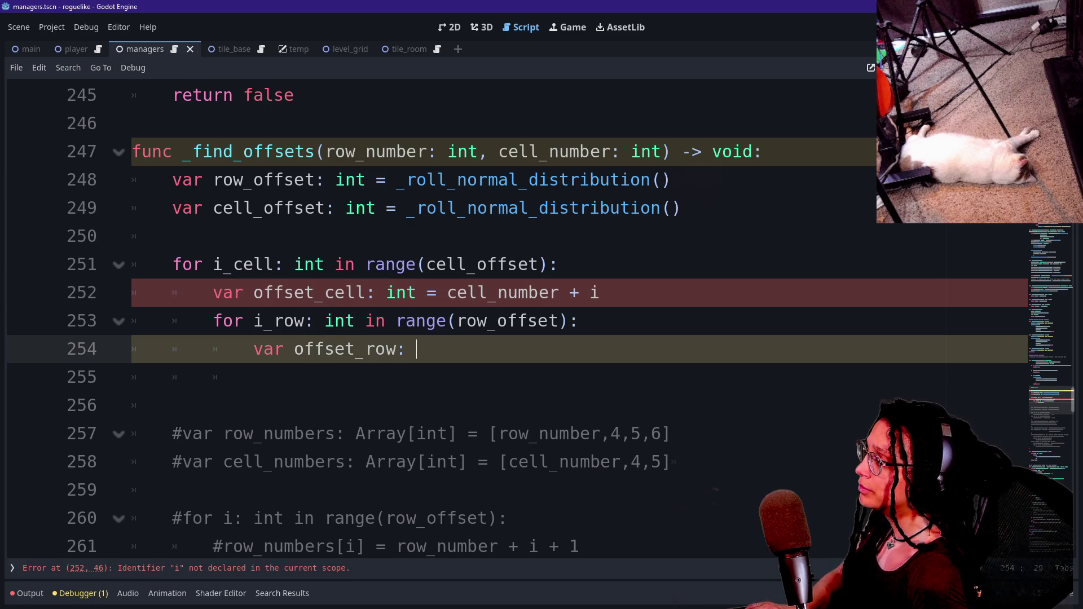
text(int = row_number +i)
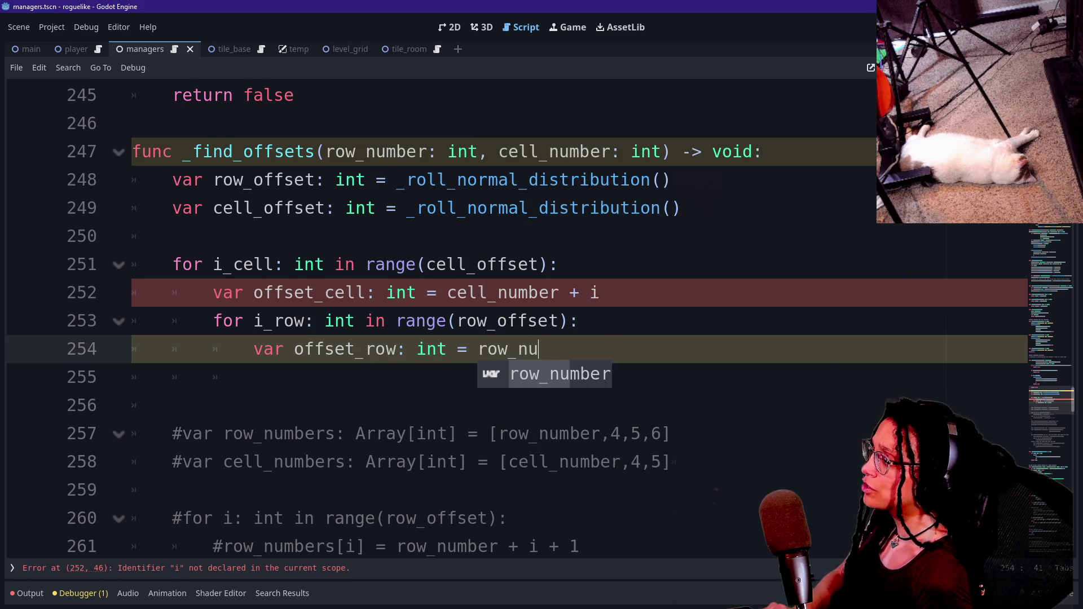
key(BackSpace)
text(i)
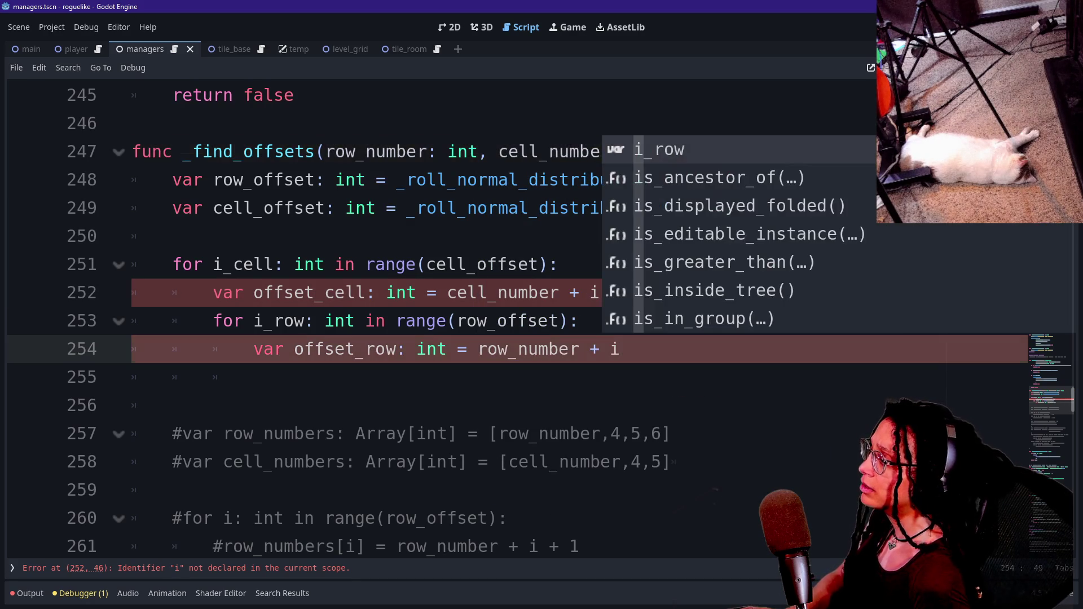
click(324, 320)
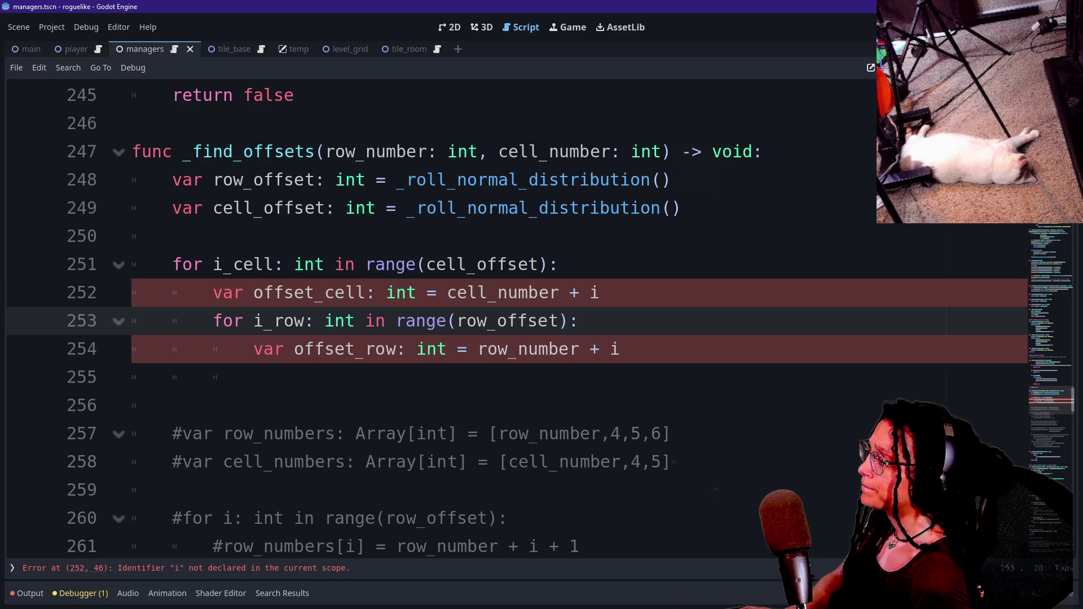
Step: Change the added indices to i_cell on the offset_cell line and i_row on the offset_row line
click(600, 292)
text(_cell)
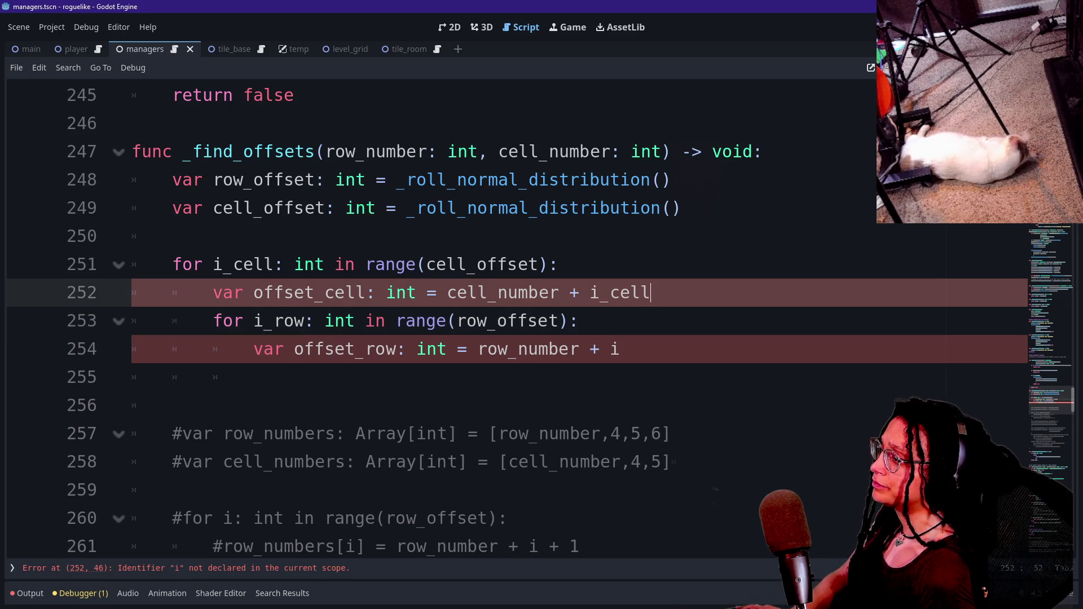
click(559, 264)
click(620, 348)
text(_)
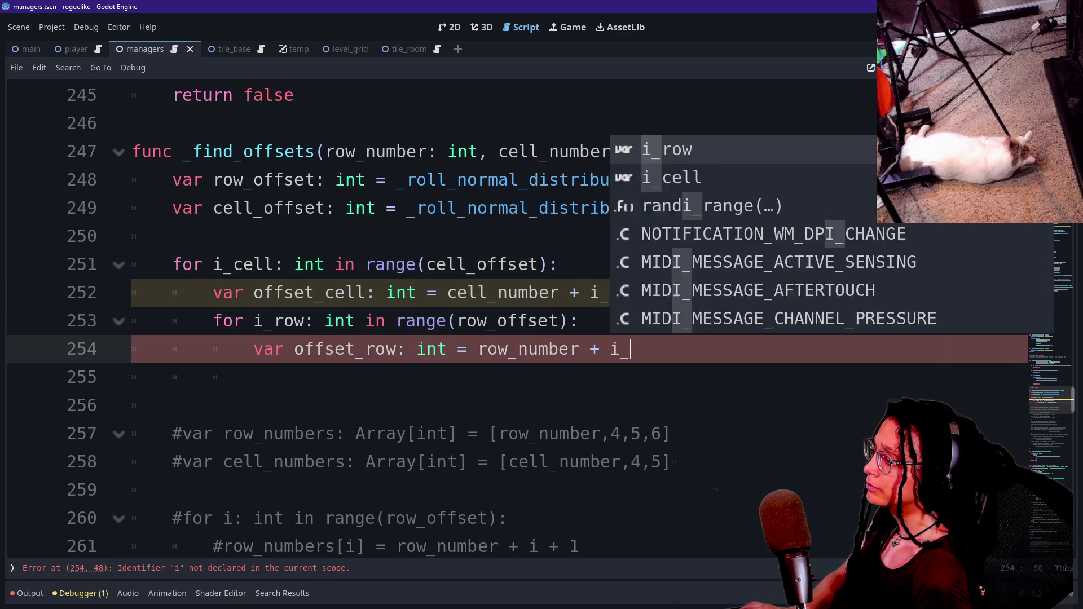
text(row)
key(Return)
Step: Review the offset_cell line, row loop header and offset_row declaration, then open a new line in the row loop
click(484, 349)
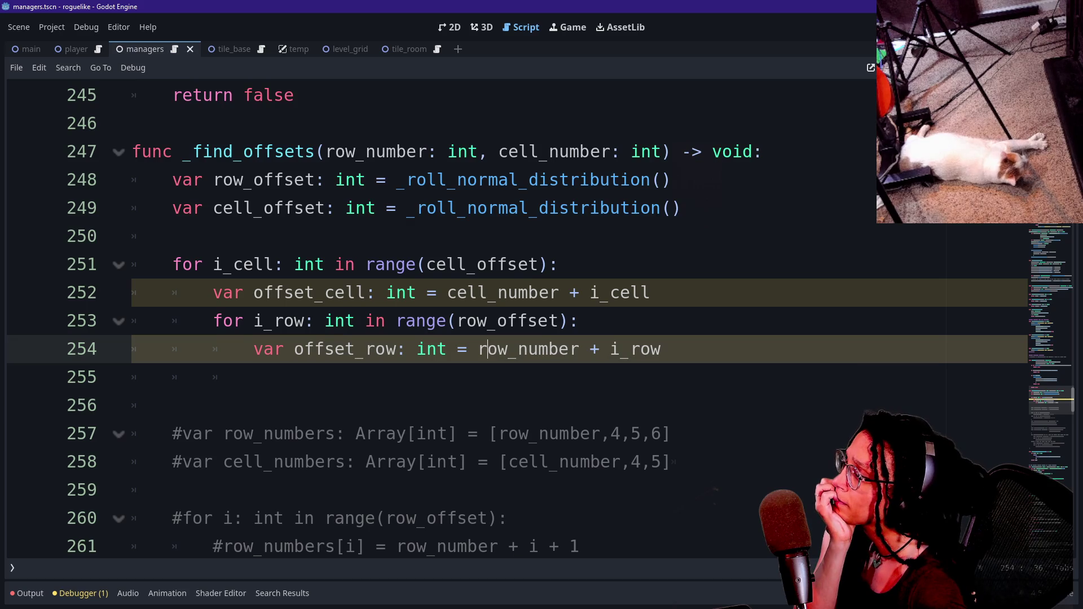
click(172, 236)
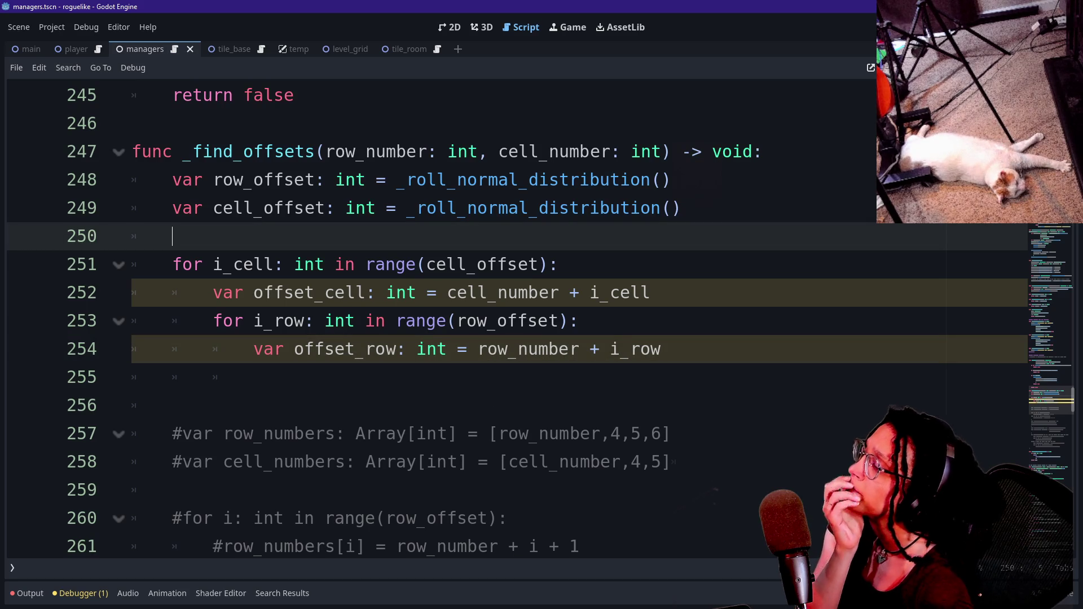
click(641, 293)
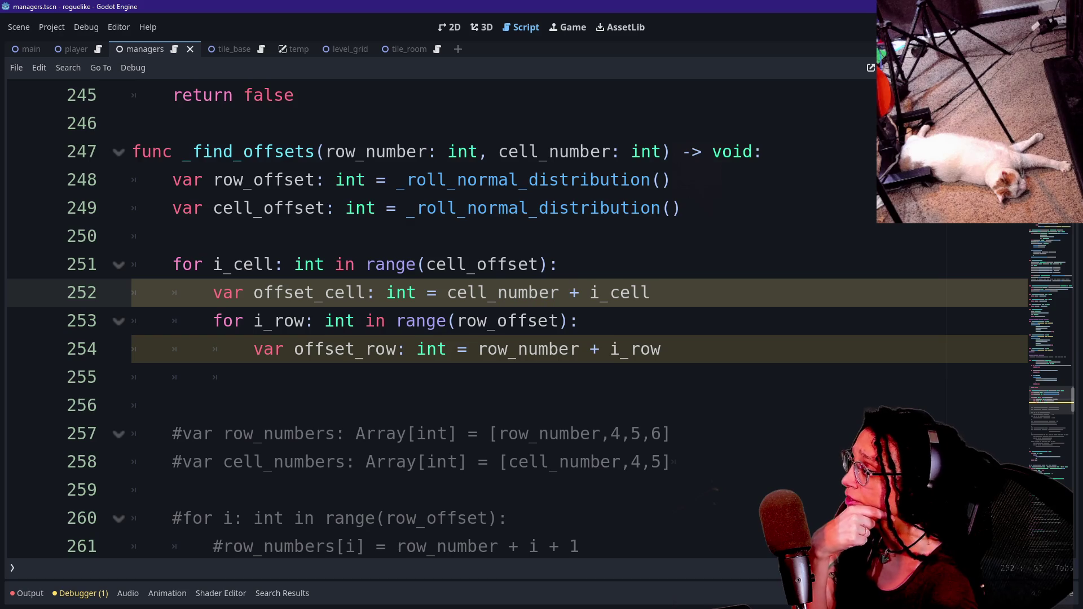
click(386, 264)
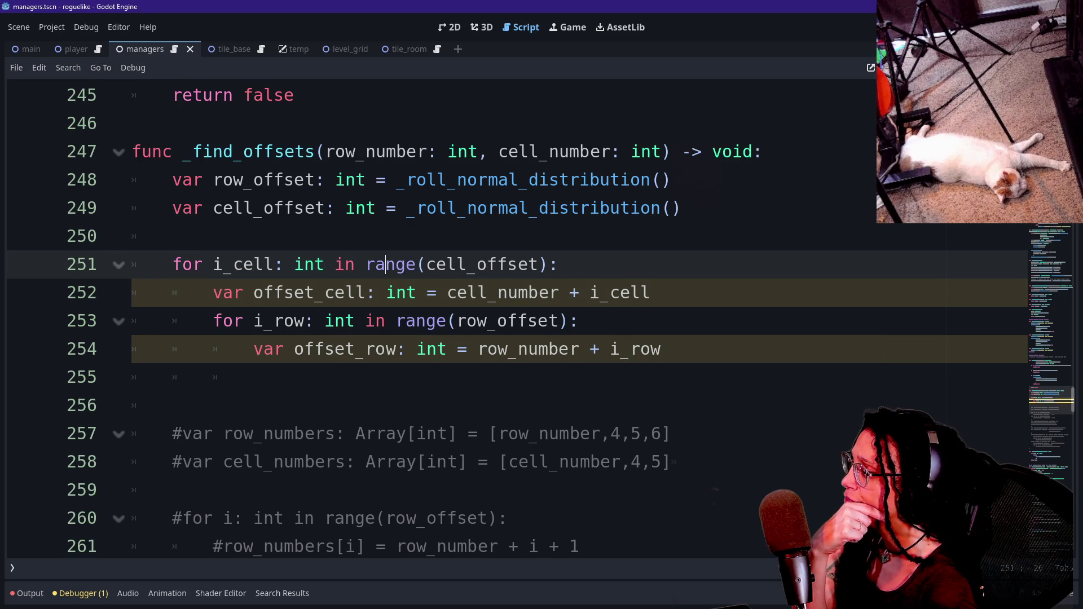
drag(307, 293, 550, 292)
click(550, 292)
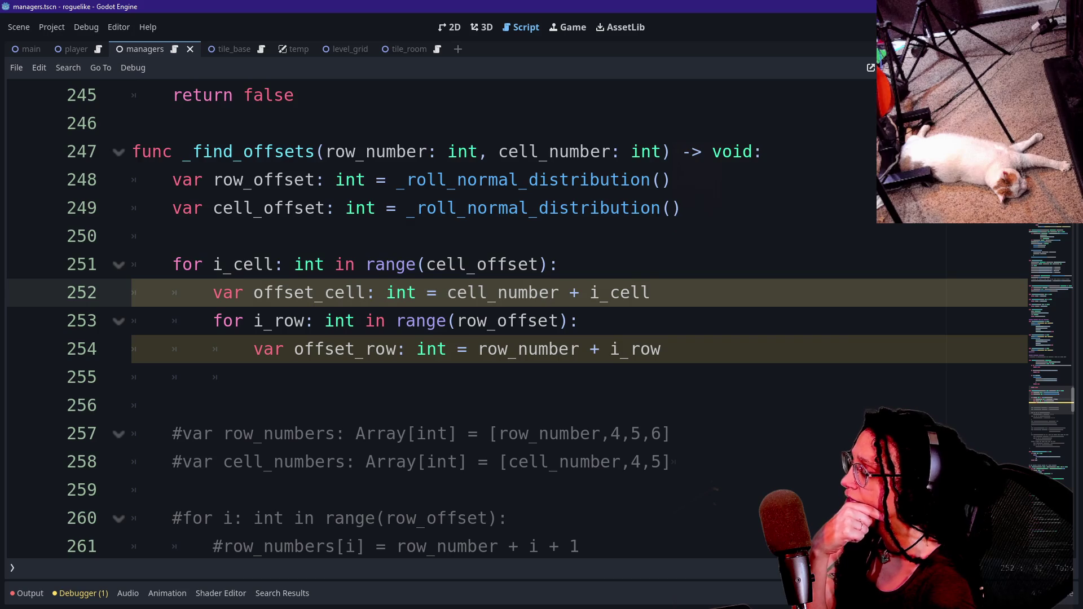
drag(213, 320, 385, 320)
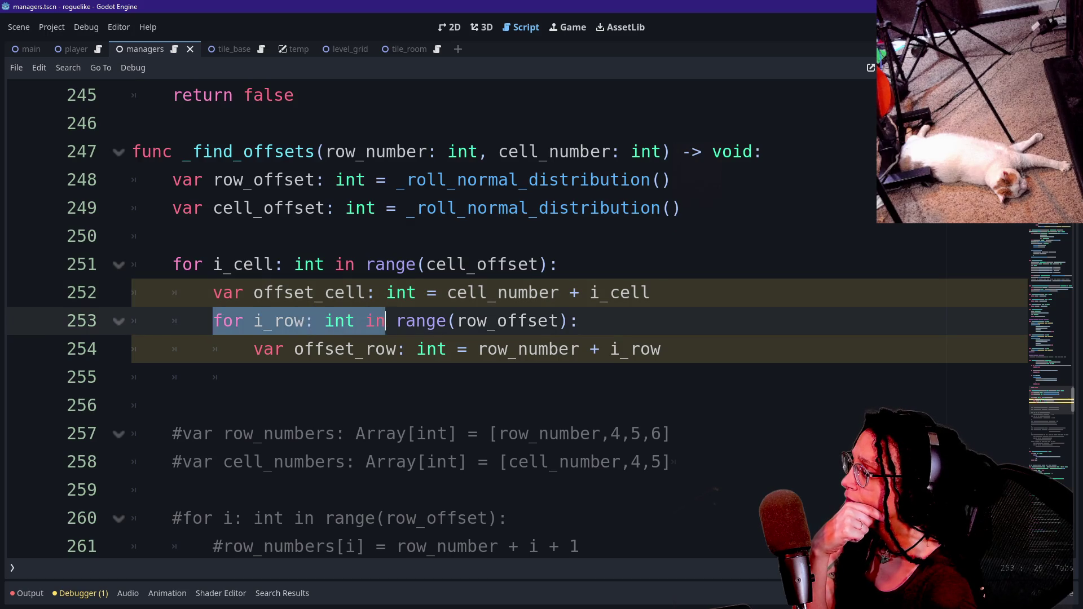
click(385, 321)
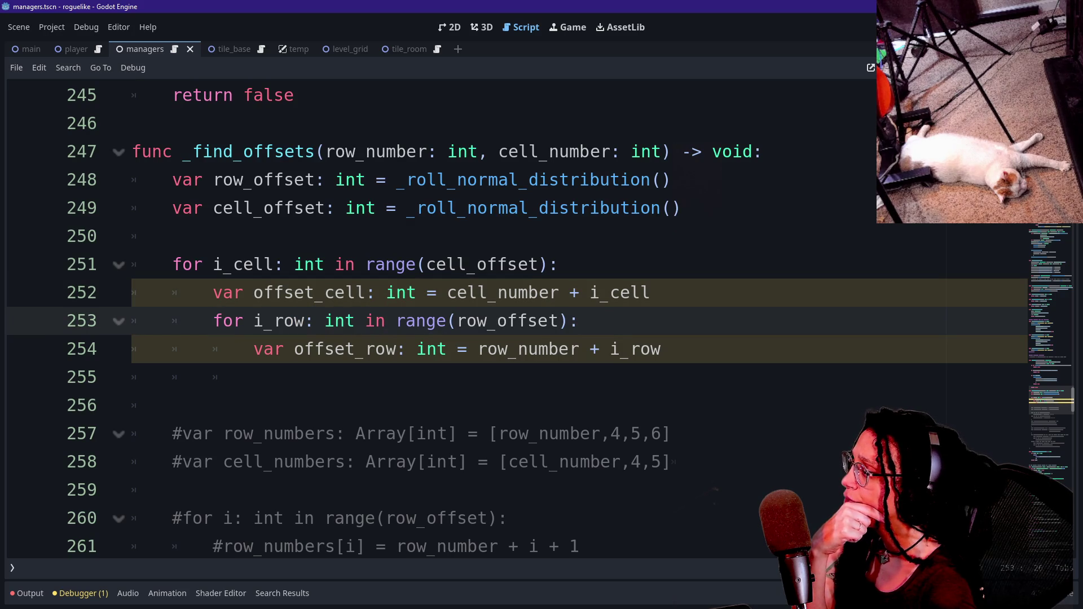
drag(254, 349, 661, 349)
click(447, 349)
click(661, 349)
double_click(654, 349)
click(661, 348)
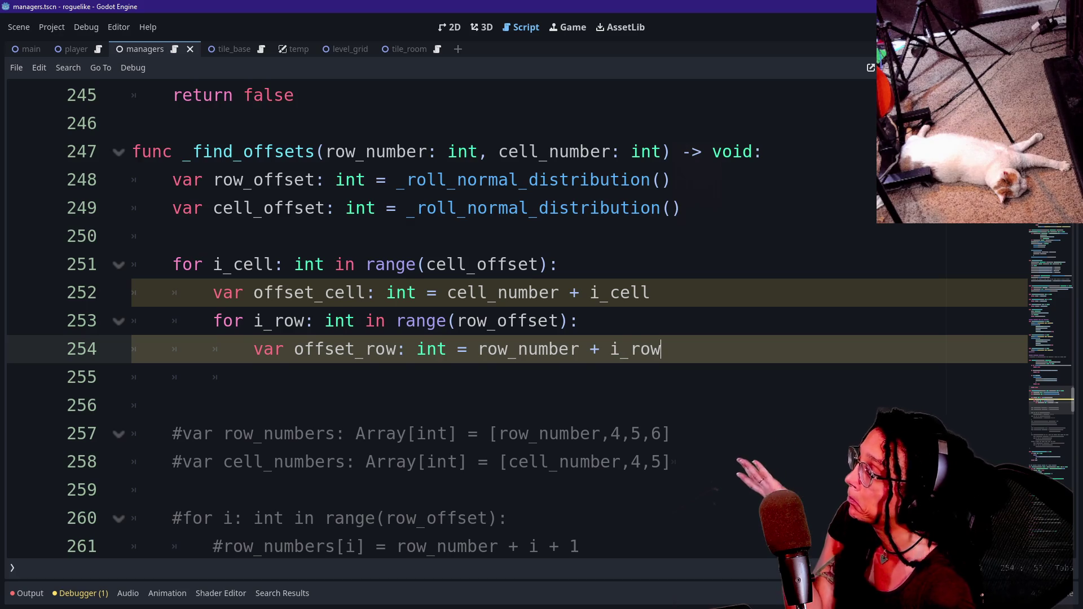
key(Return)
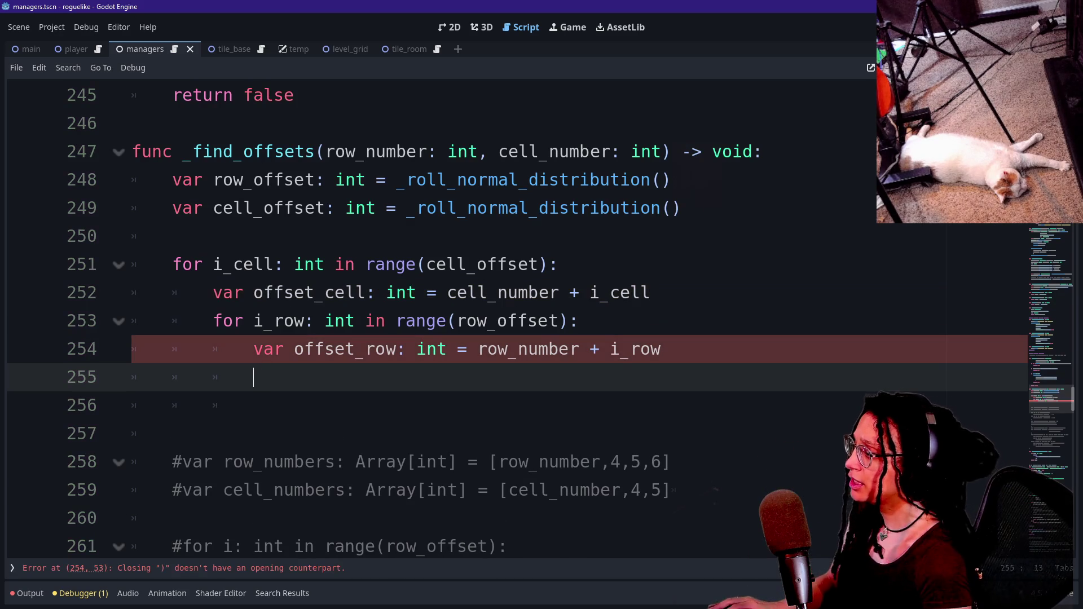
Step: Look over the old commented _level_data assignment, then return to the nested i_cell and i_row loops
scroll(440, 316, down, 8)
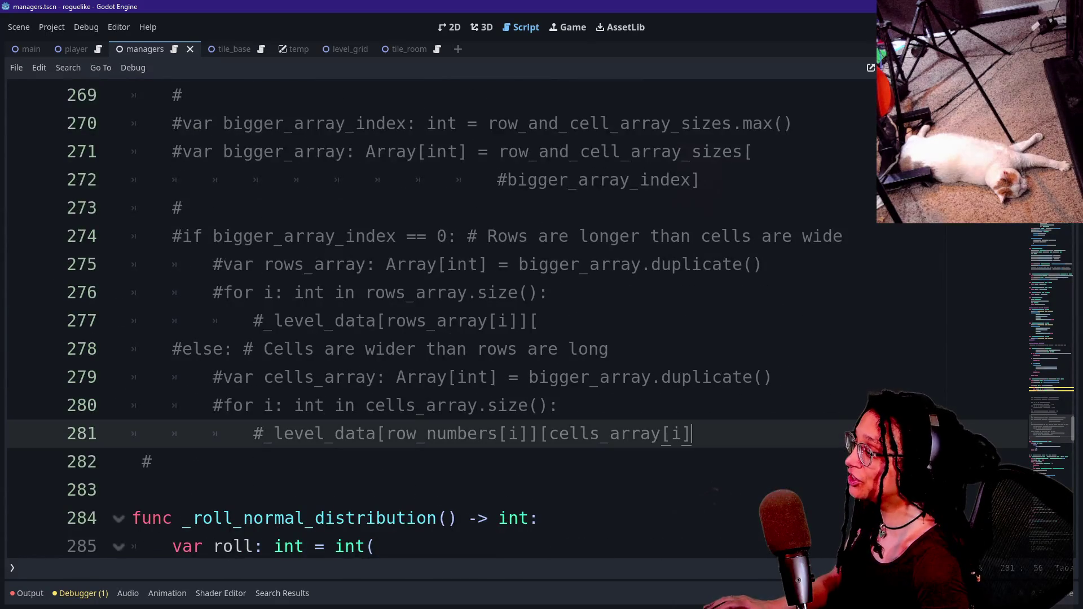
mouse_move(691, 433)
mouse_down()
mouse_move(487, 433)
mouse_move(694, 461)
mouse_move(263, 434)
mouse_up()
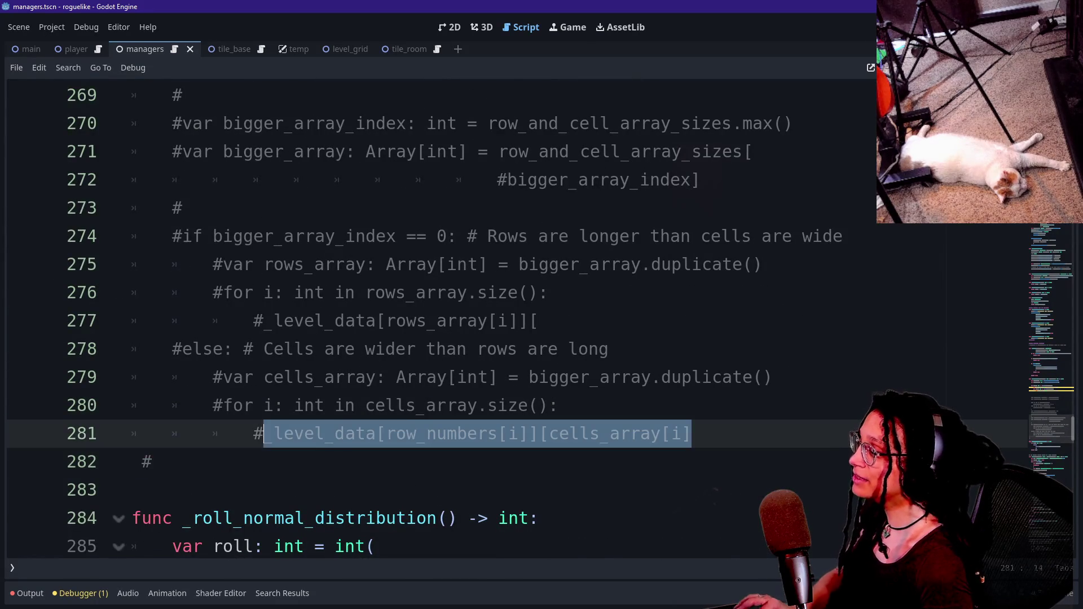
scroll(263, 434, up, 2)
drag(203, 376, 468, 207)
click(468, 208)
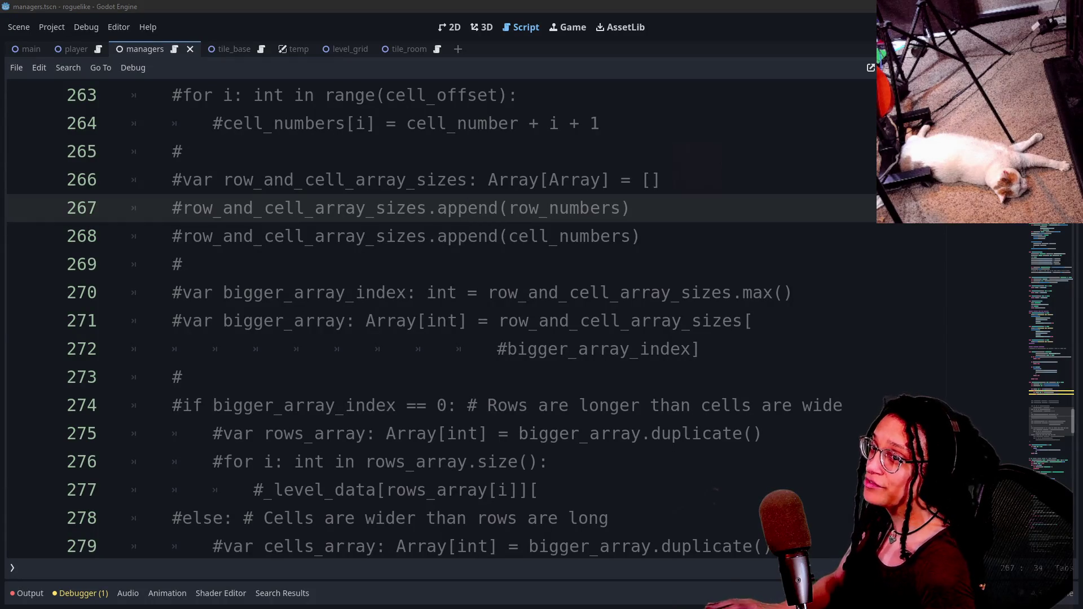
click(629, 320)
scroll(508, 316, up, 5)
Step: Bring the old _level_data indexing line into the empty line inside the i_row loop
click(254, 292)
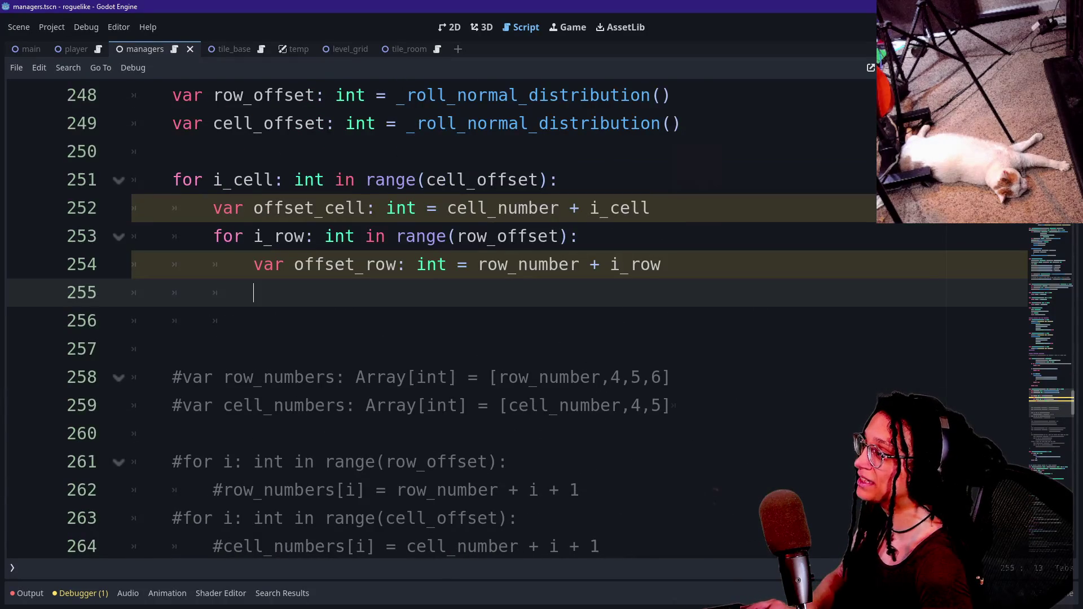
key(ctrl+z)
key(ctrl+z)
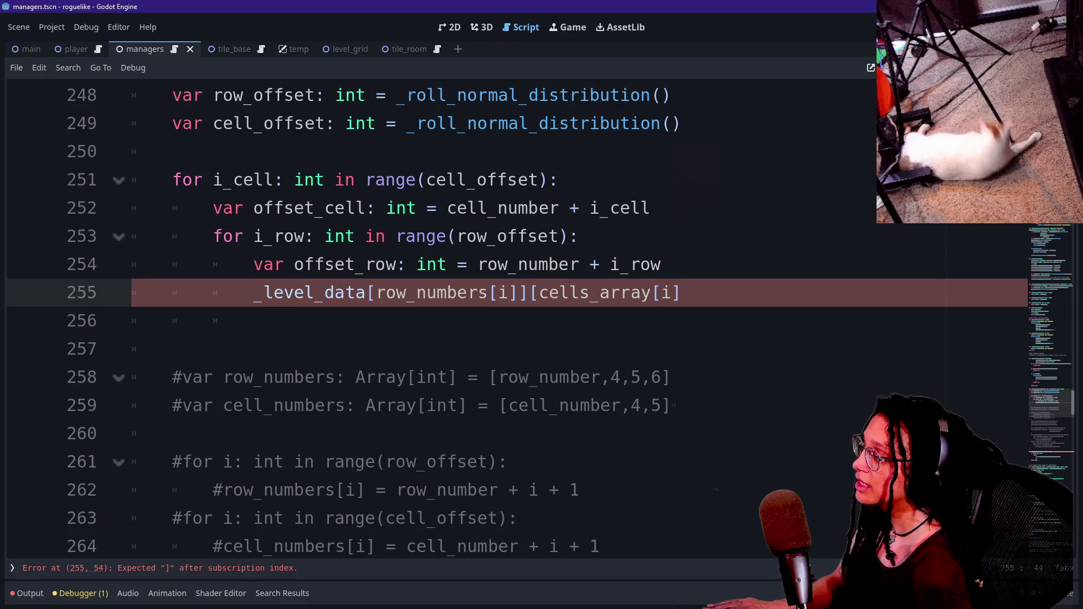
drag(293, 292, 508, 264)
scroll(508, 316, down, 3)
drag(305, 123, 305, 292)
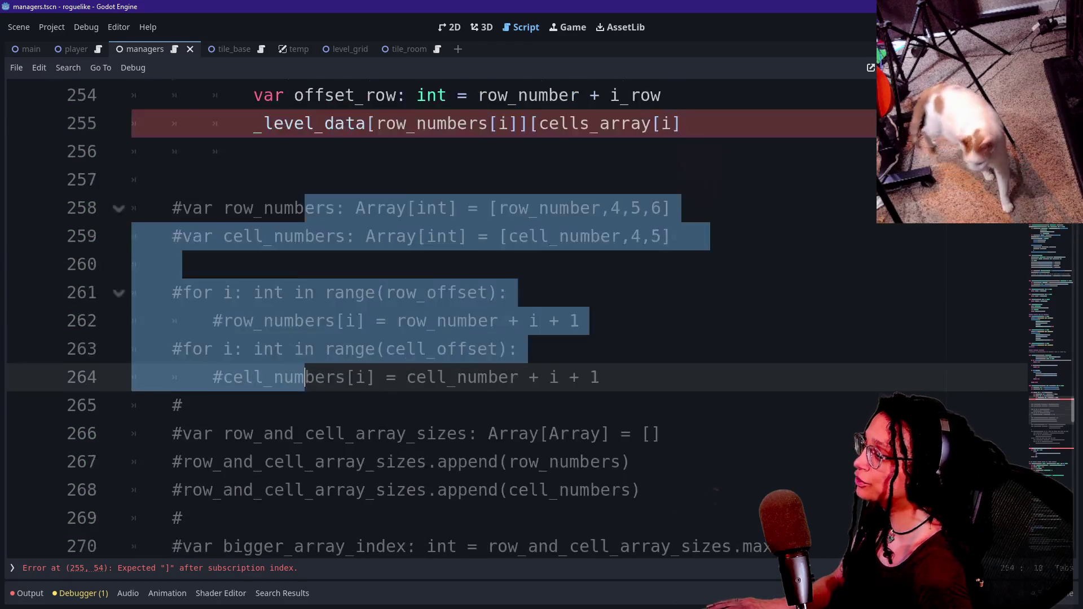
click(186, 321)
scroll(508, 316, up, 1)
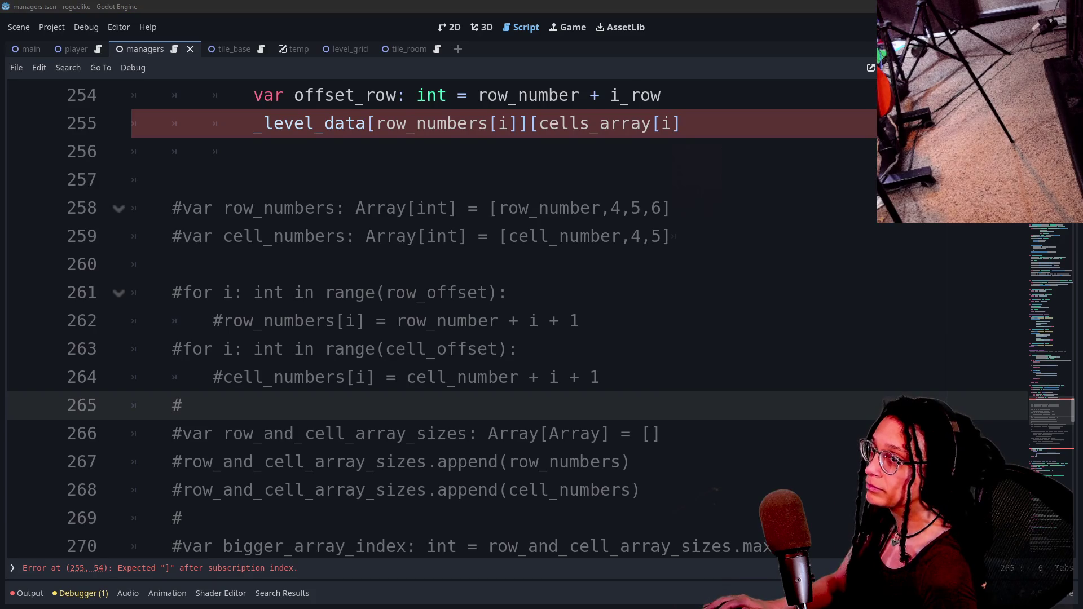
click(579, 321)
scroll(508, 316, up, 2)
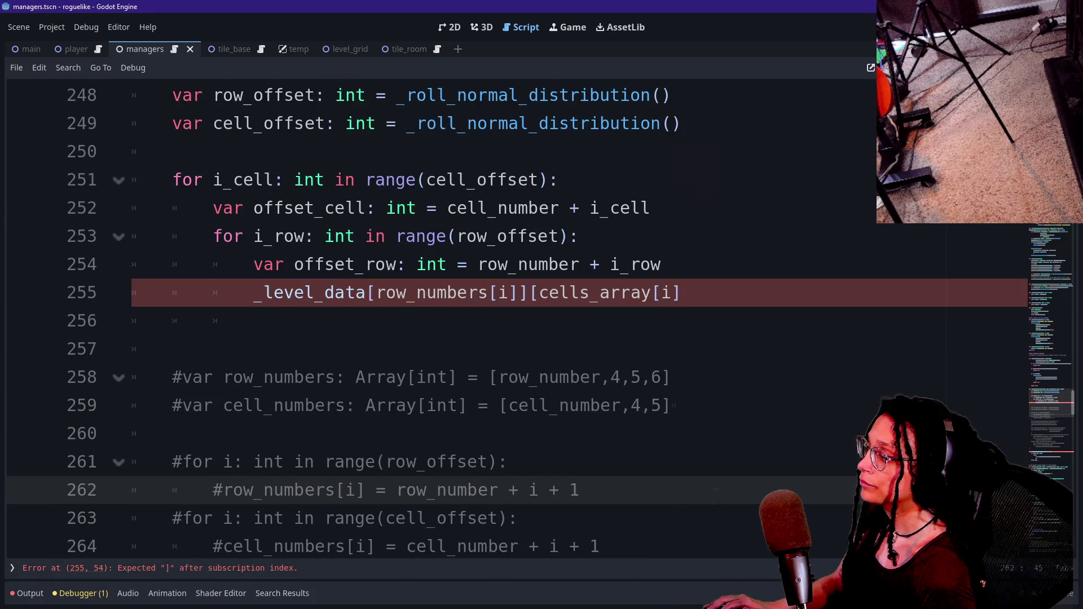
Step: Remove the row_numbers[i] index on line 255 and replace cells_array with offset_row
drag(376, 293, 519, 293)
key(Delete)
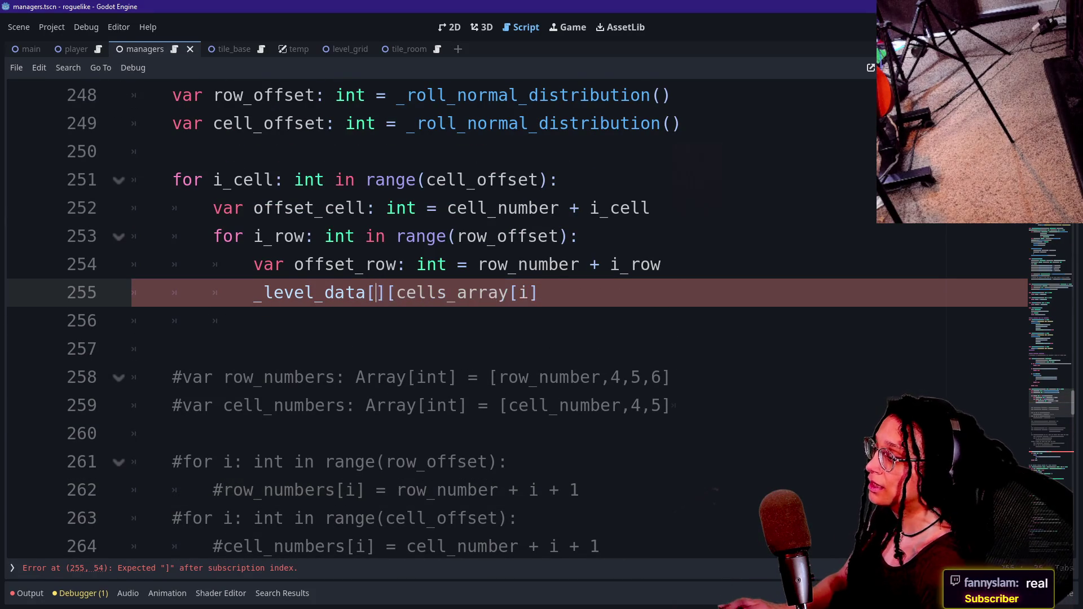
key(Delete)
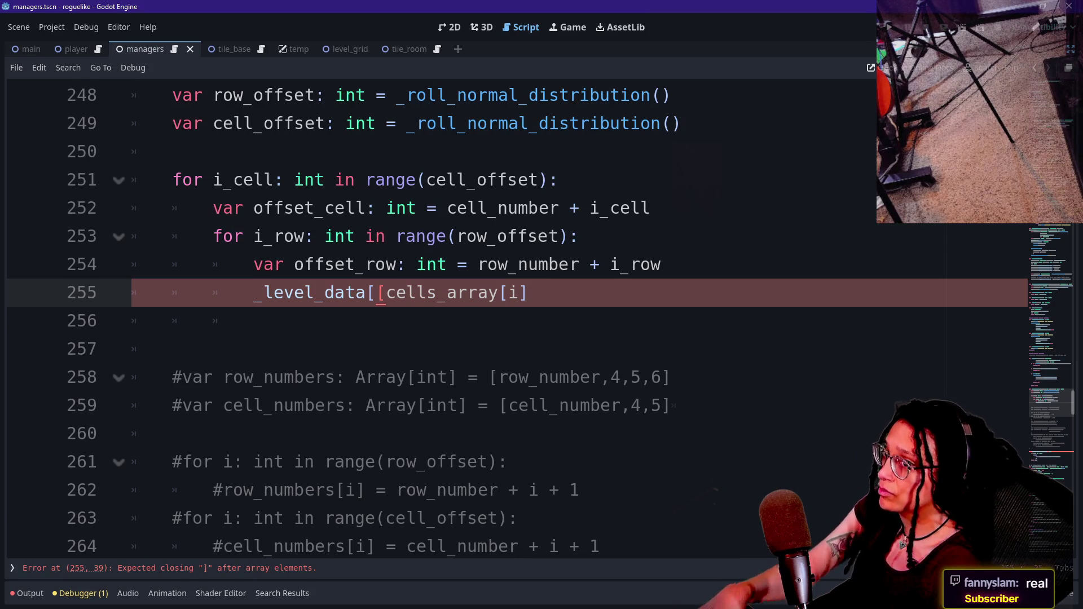
click(254, 320)
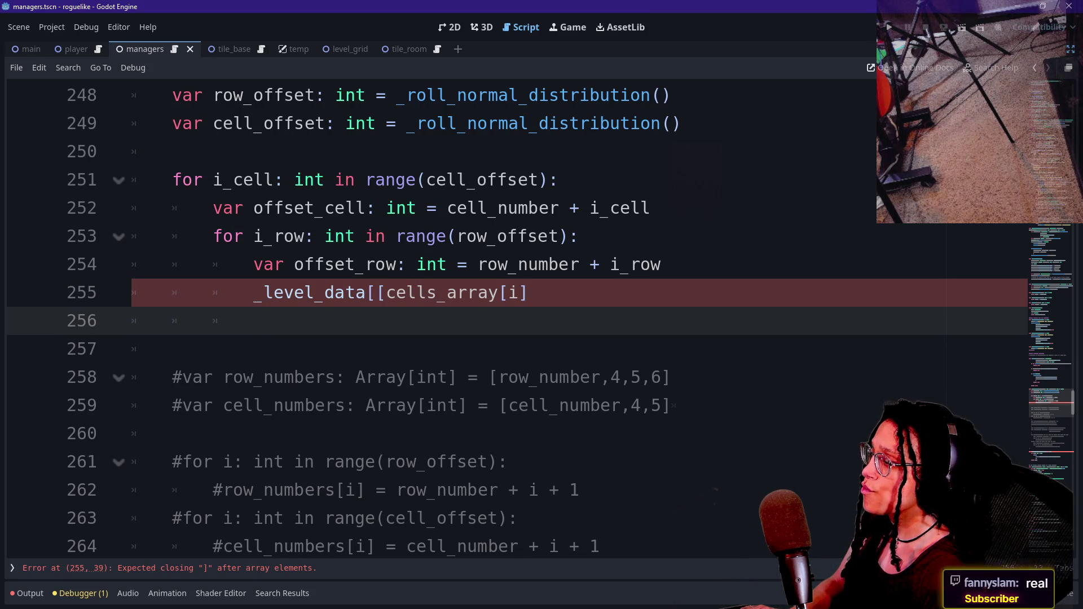
double_click(448, 292)
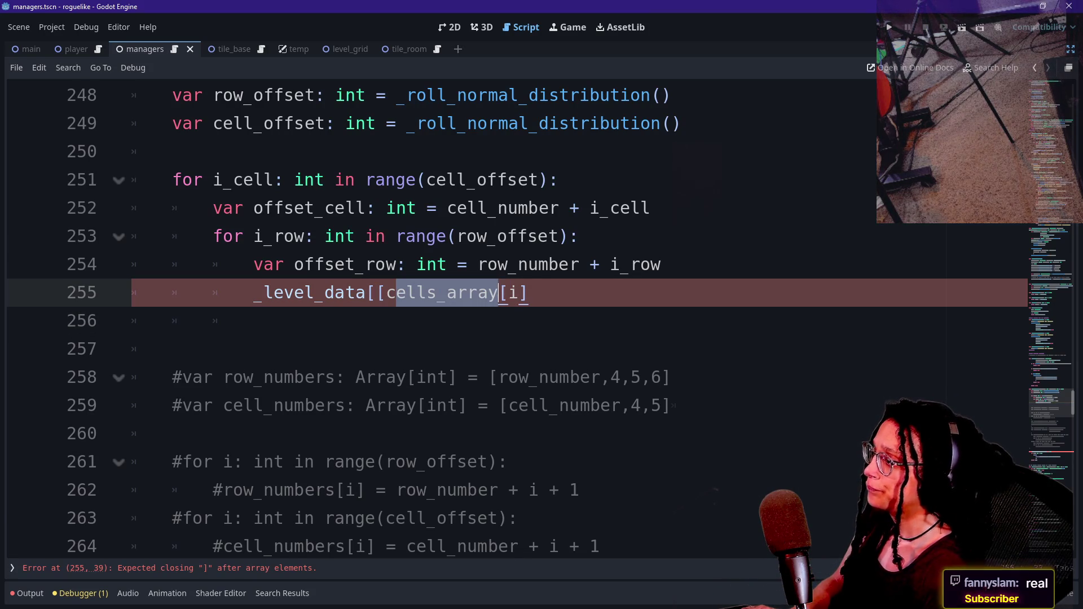
key(BackSpace)
text(offset)
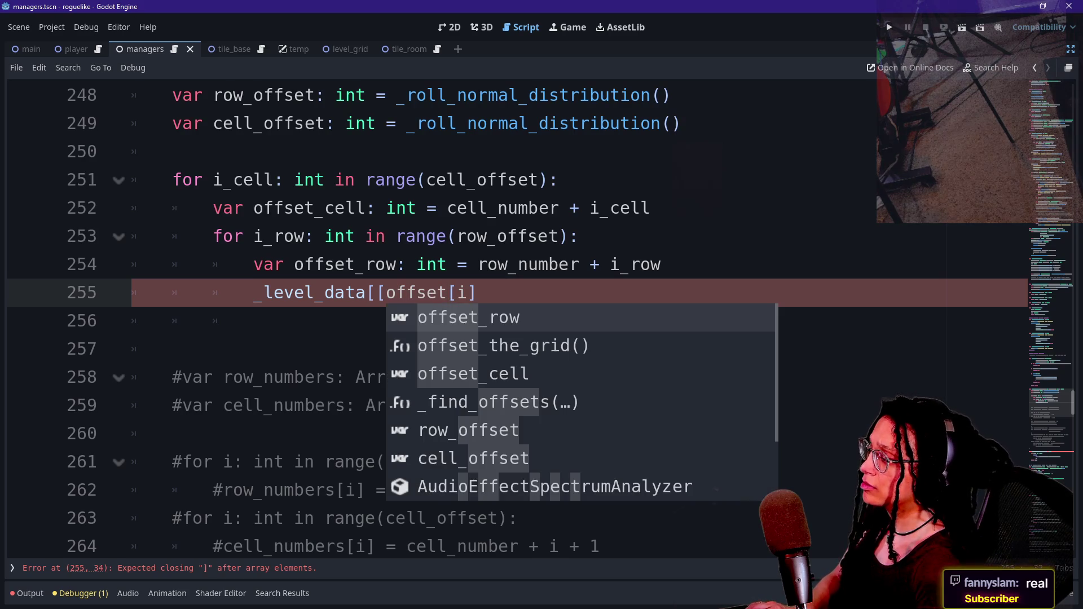
text(_row)
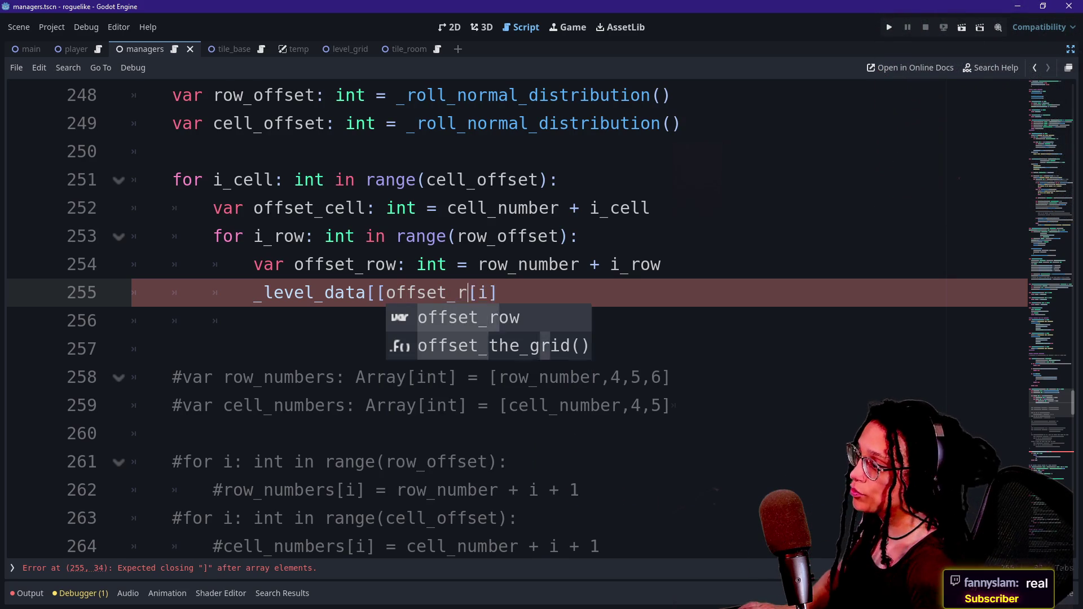
Step: Fix the brackets so line 255 reads _level_data[offset_row][offset_cell], without the trailing =
click(377, 292)
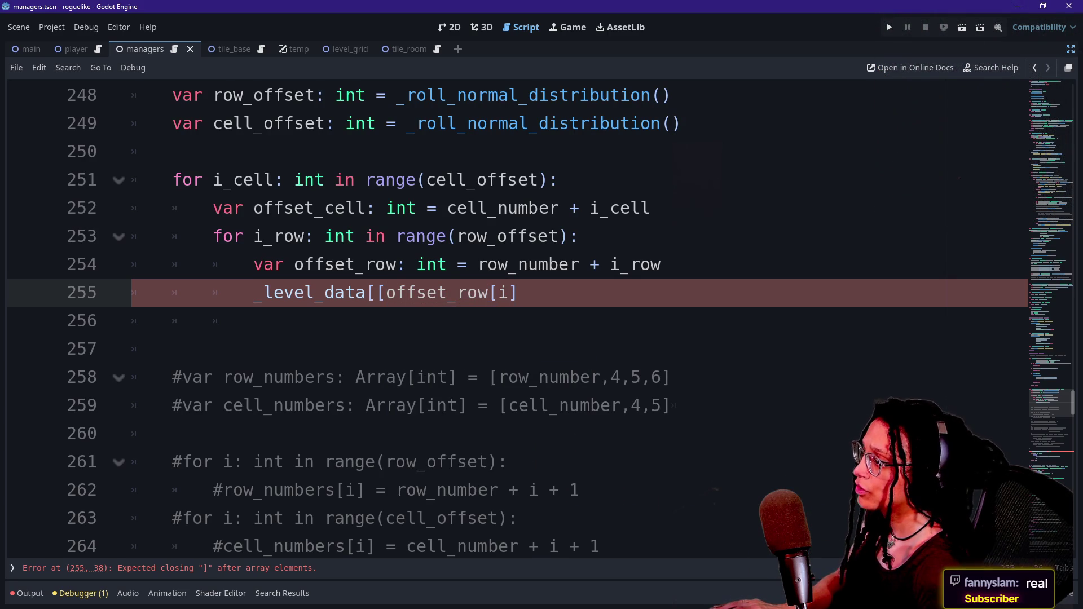
key(BackSpace)
key(End)
key(Left)
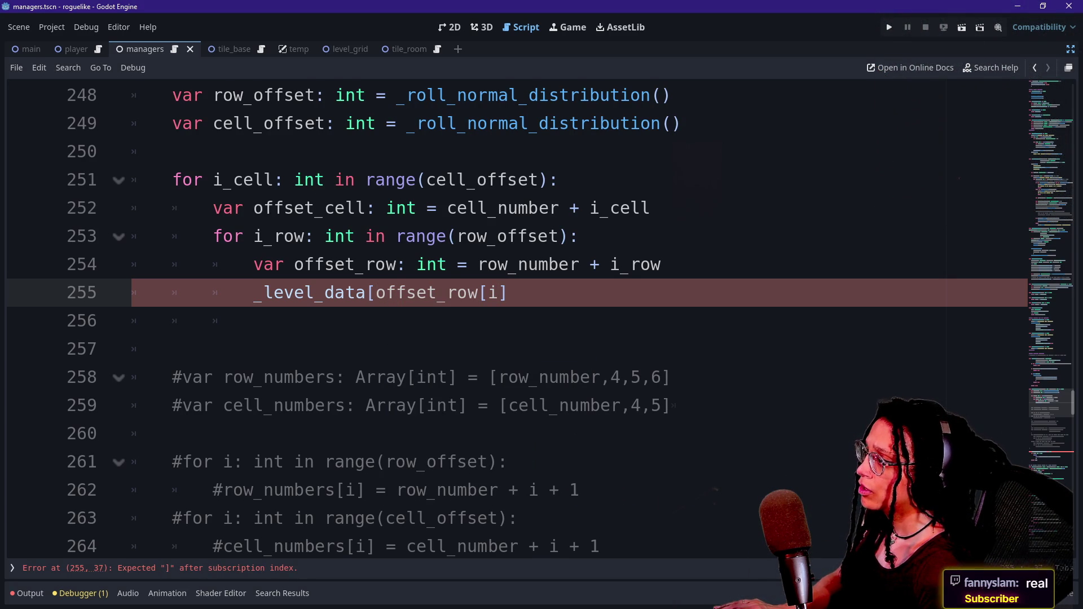
key(Right)
key(Right)
key(BackSpace)
key(BackSpace)
key(BackSpace)
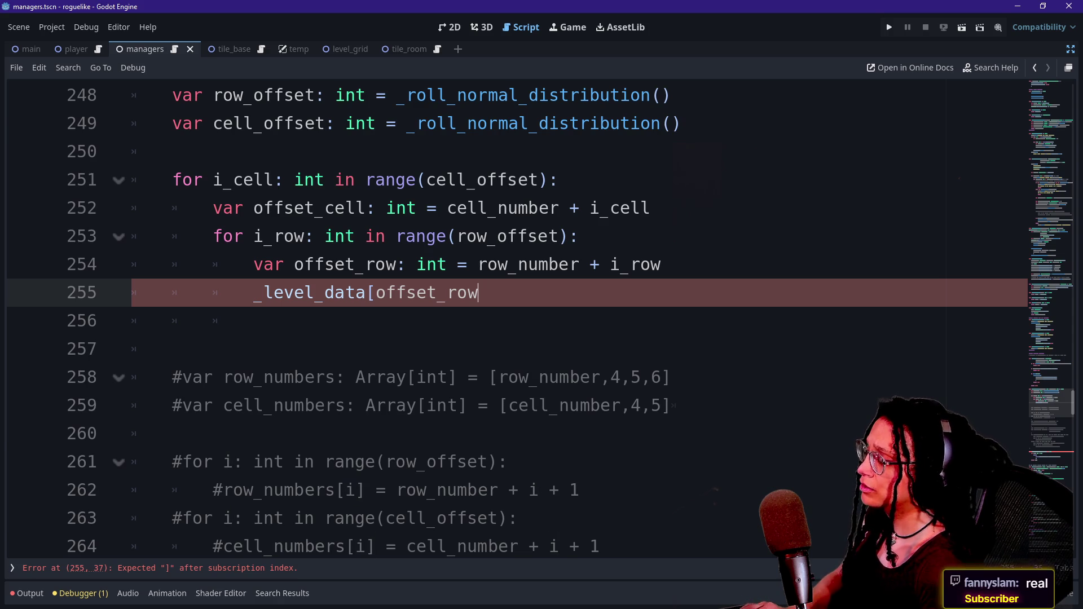
text(][)
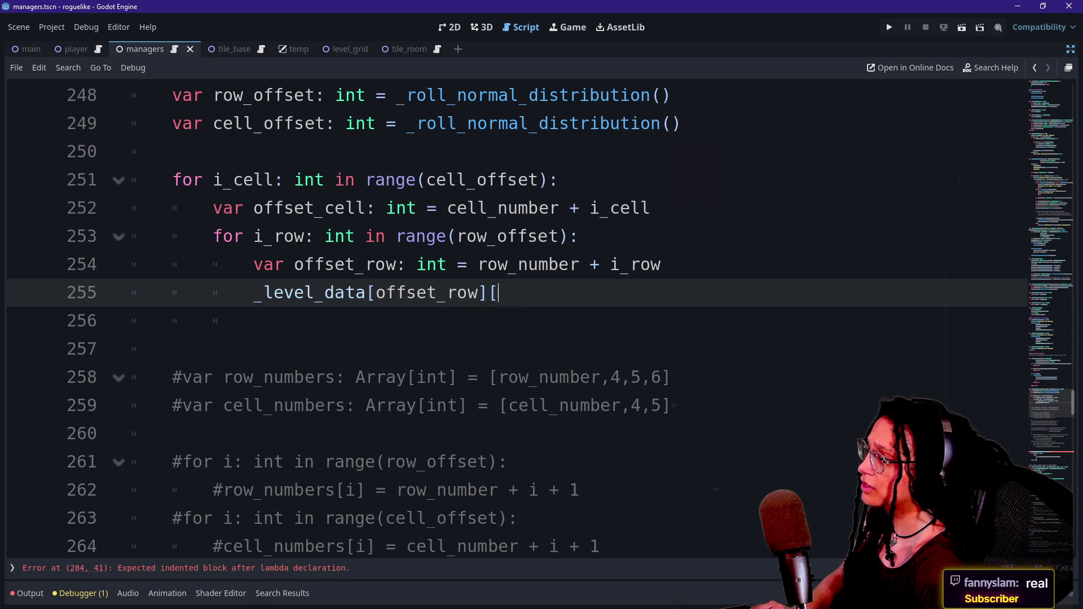
text(offset)
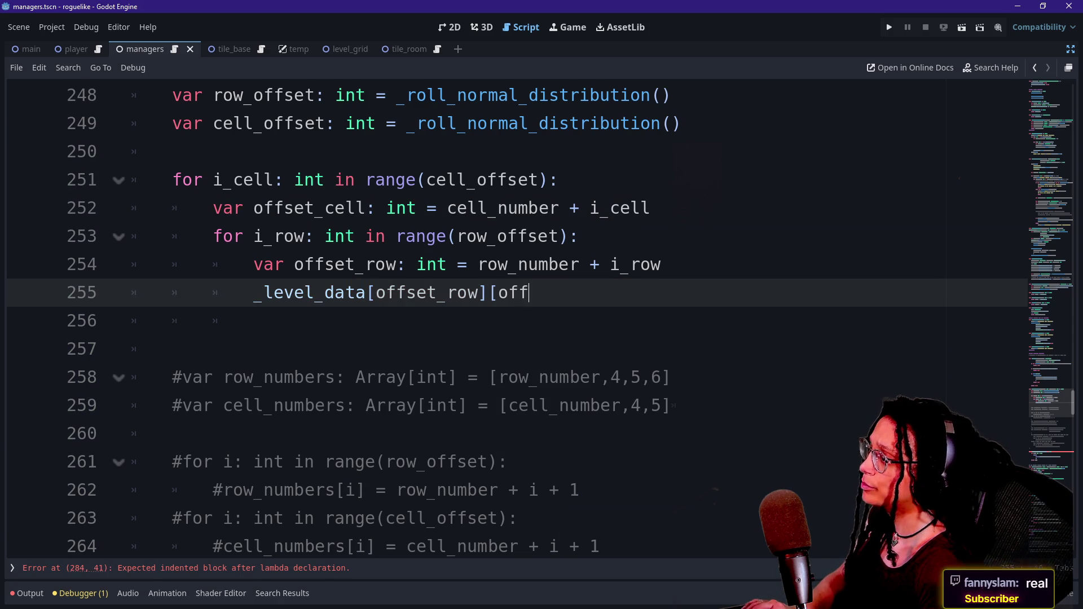
text(_cell])
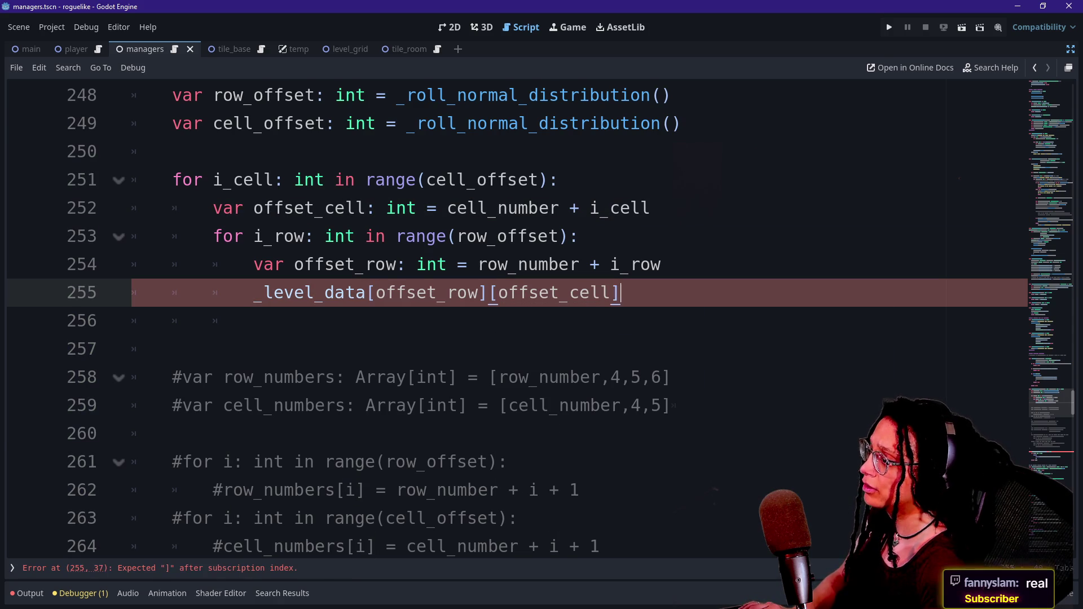
text( =)
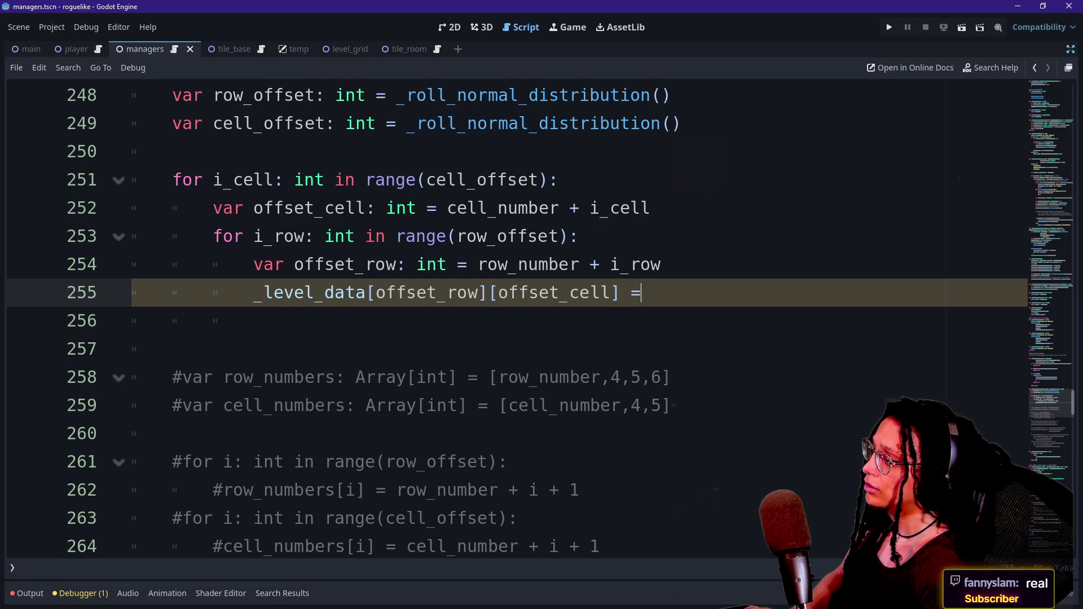
key(ctrl+space)
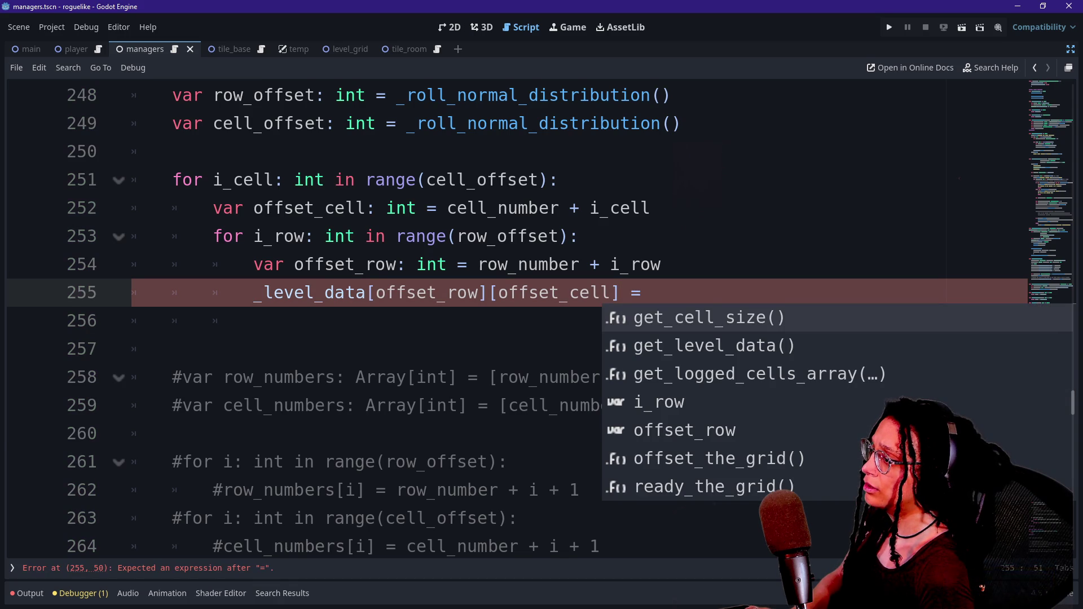
key(BackSpace)
key(BackSpace)
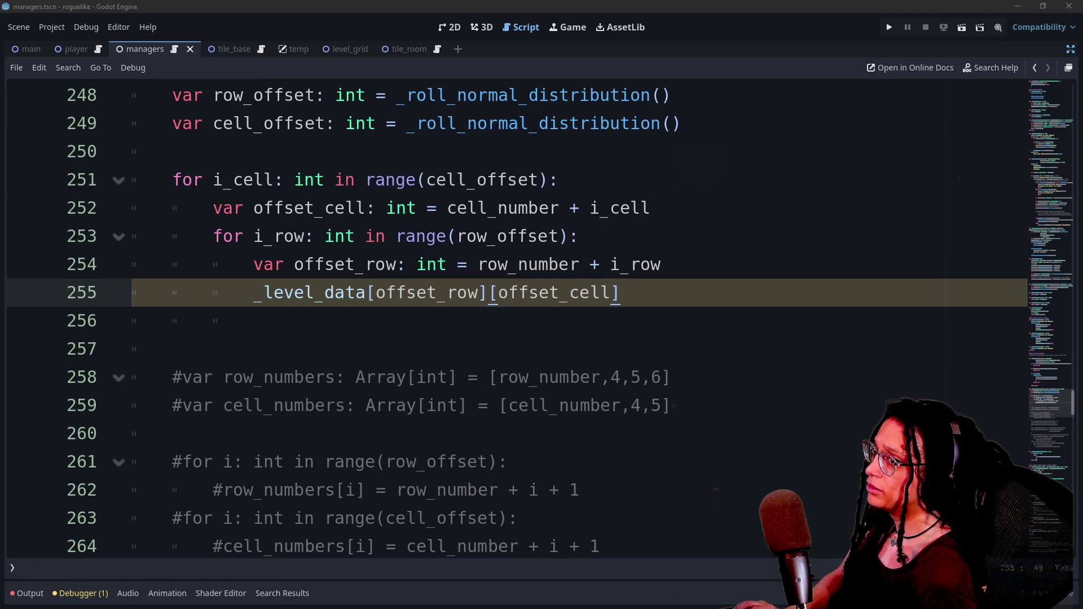
key(alt+Tab)
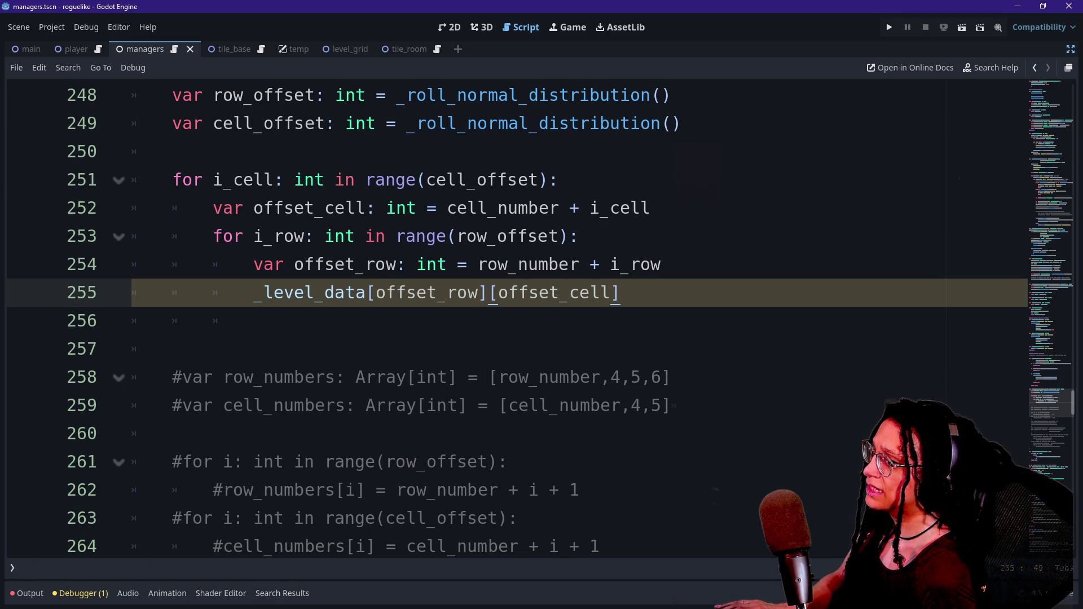
click(477, 236)
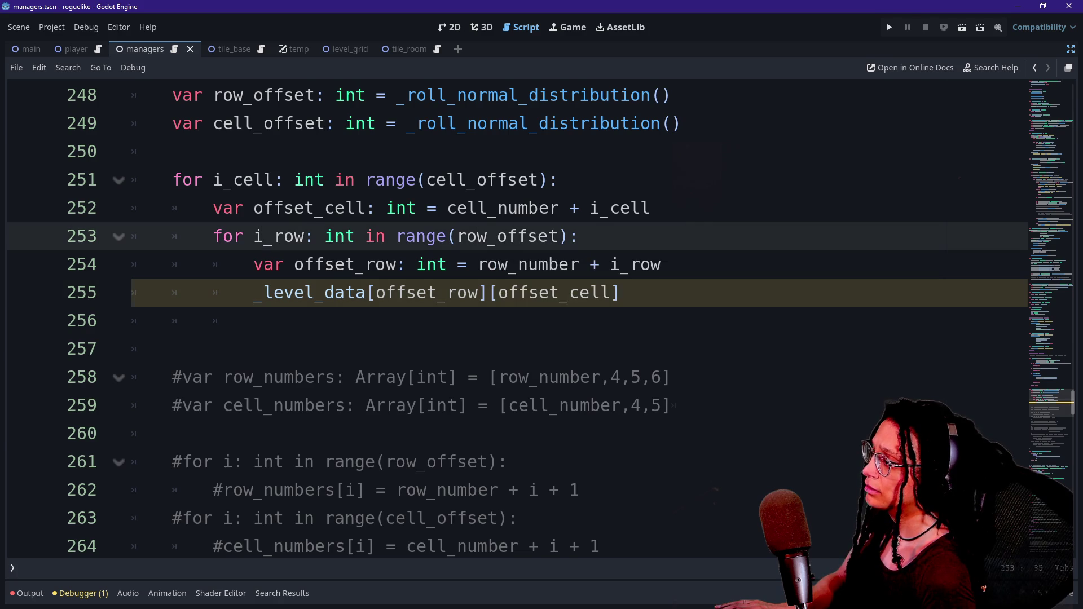
click(620, 292)
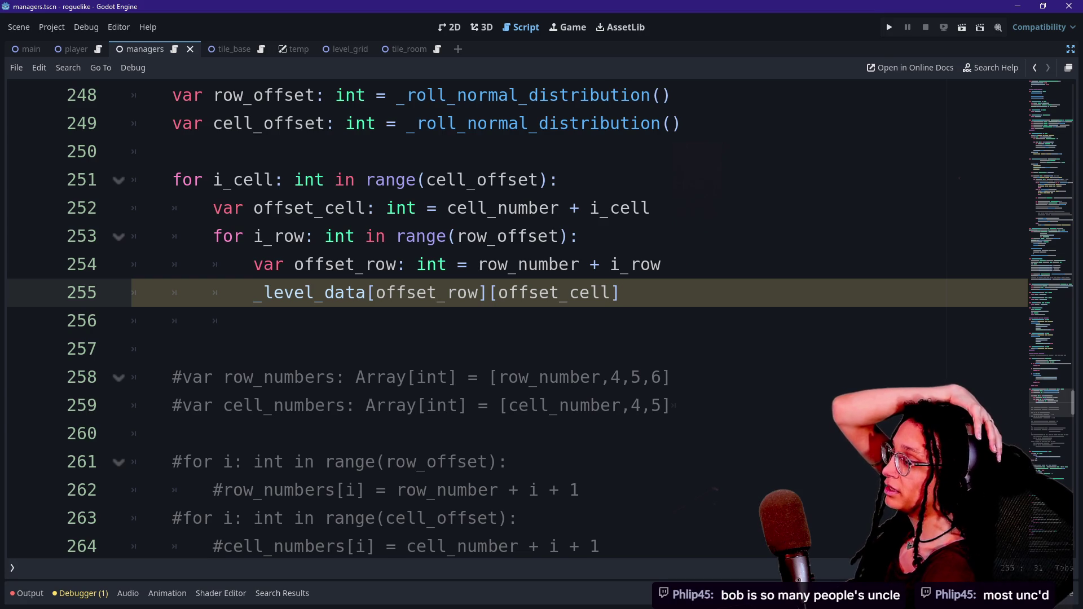
key(Down)
key(Up)
key(Down)
key(Down)
key(Up)
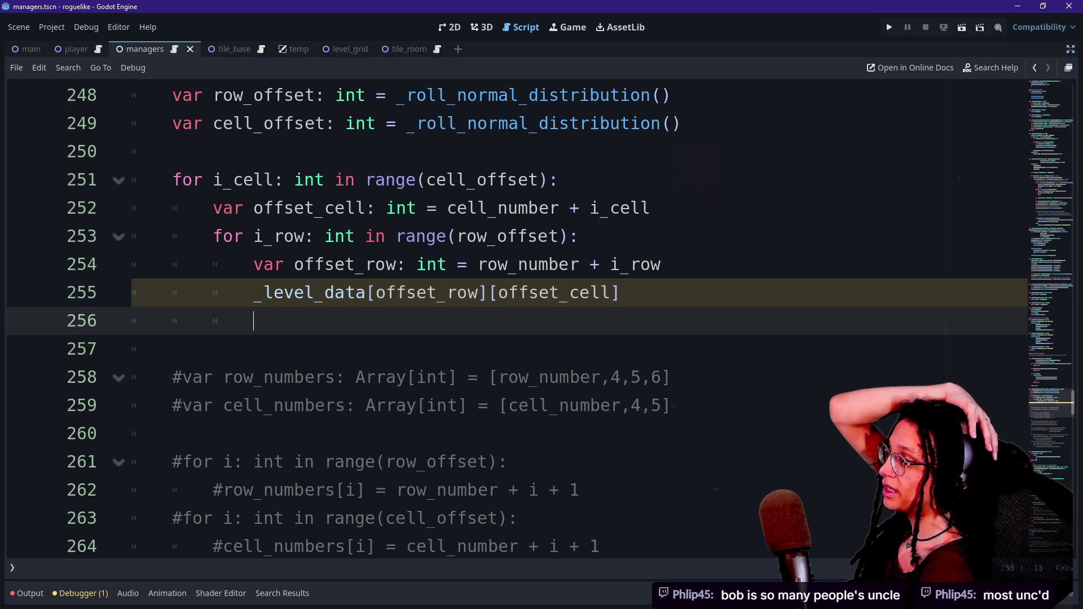
key(Up)
key(Up)
key(Down)
key(Down)
key(Up)
key(Up)
key(Down)
key(Down)
key(Up)
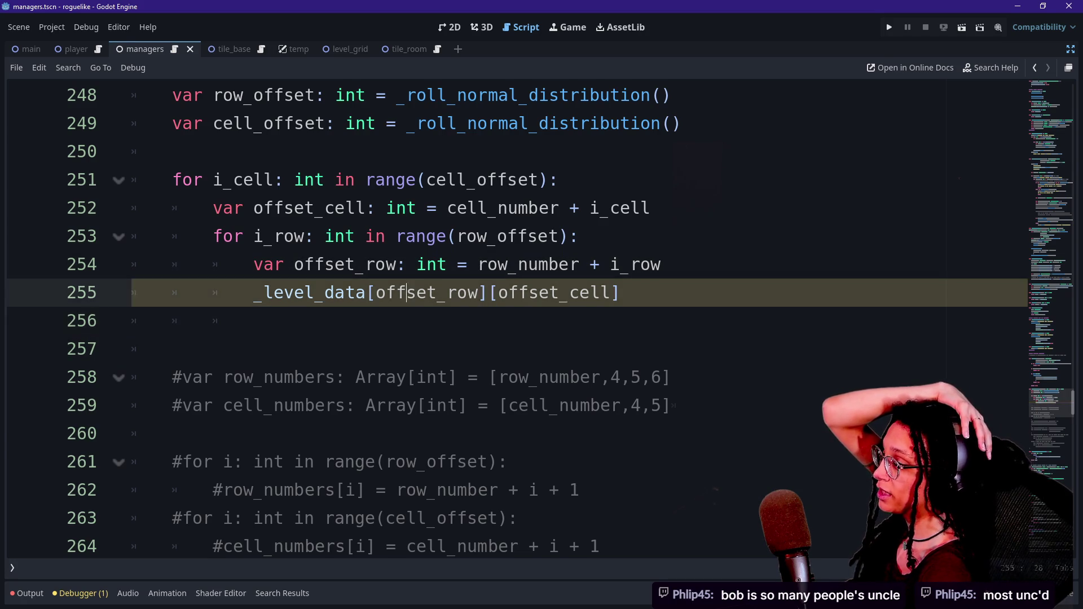
key(Up)
key(Down)
key(Down)
key(Up)
key(Up)
key(Down)
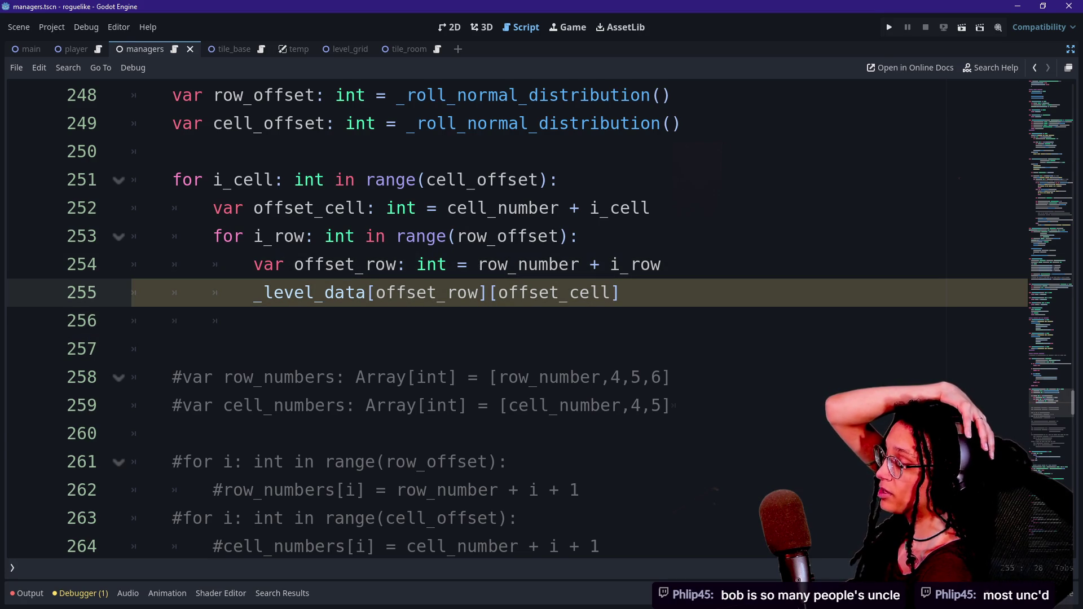
key(Down)
key(Up)
key(Down)
key(Up)
key(Down)
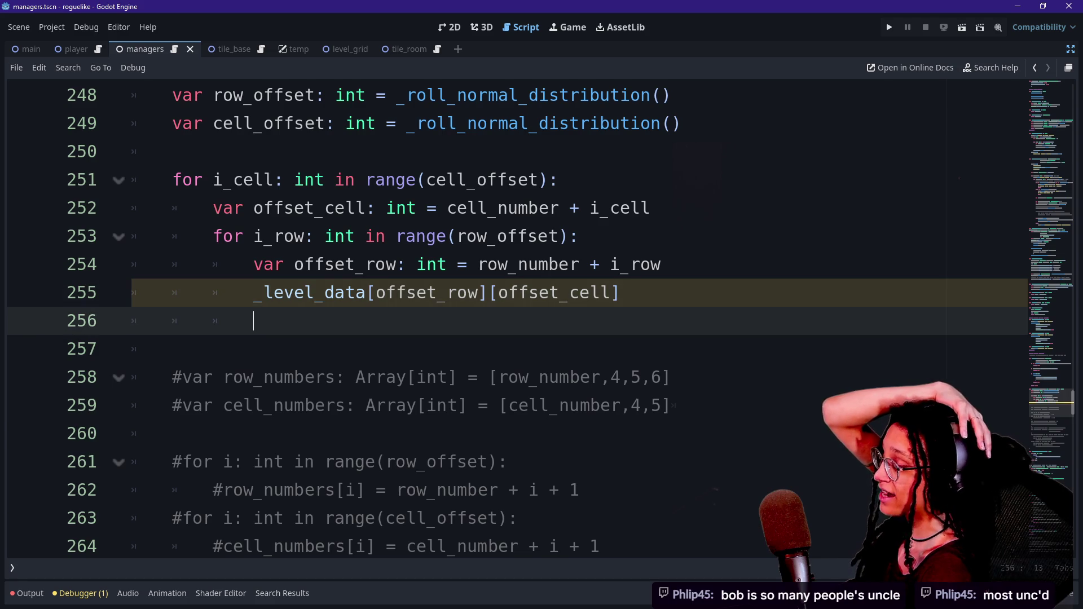
key(Down)
key(Up)
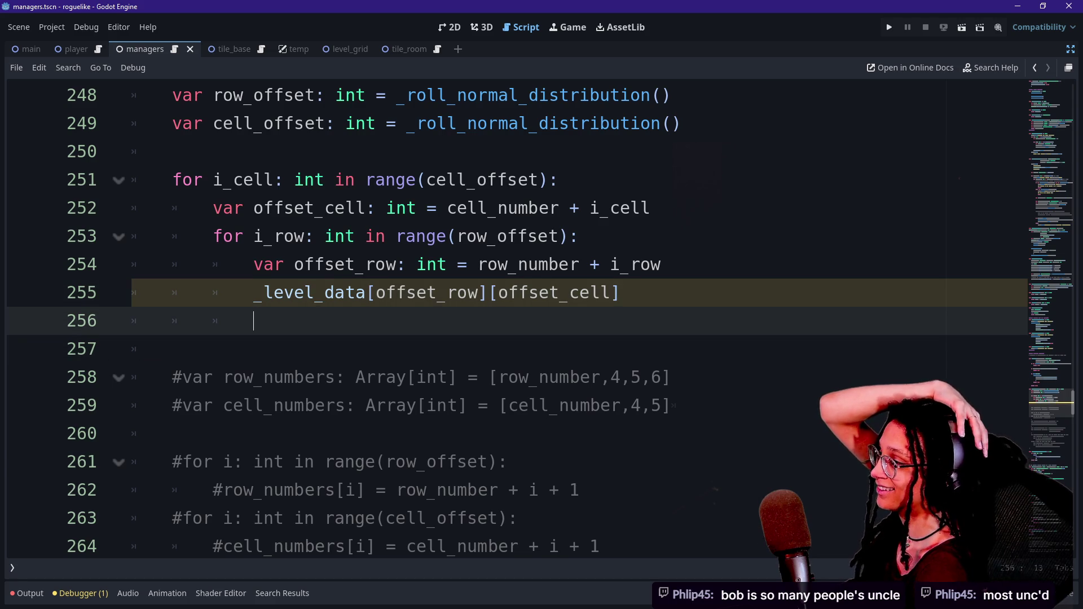
key(Up)
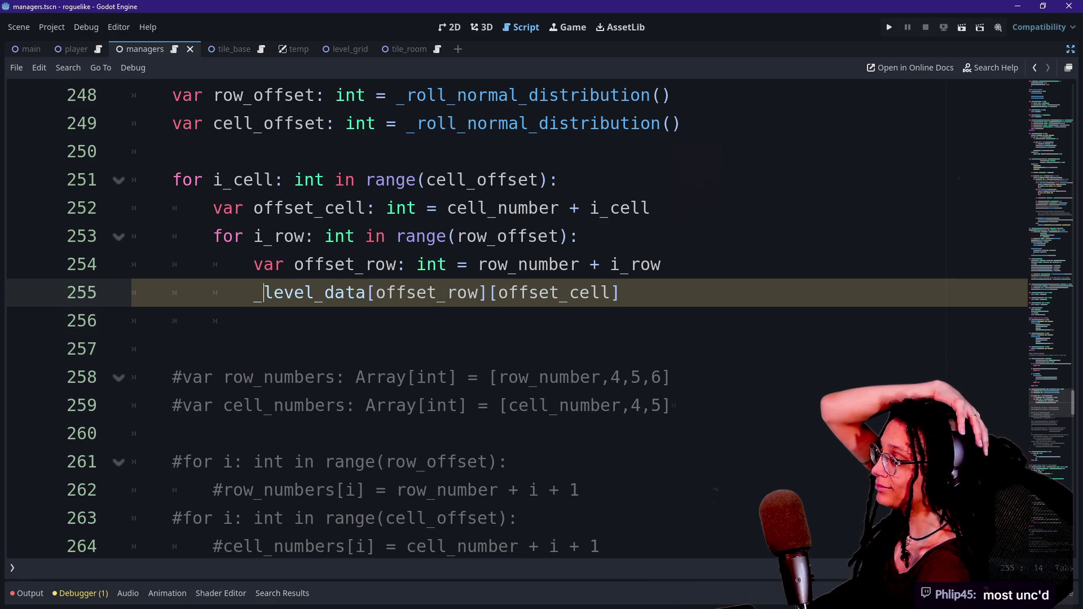
key(Down)
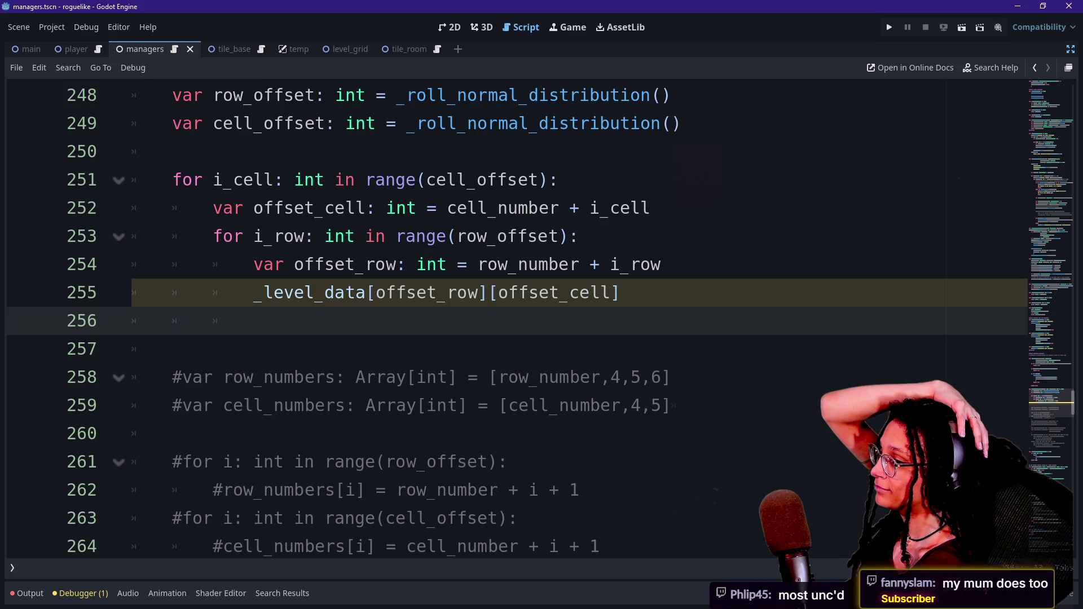
key(Down)
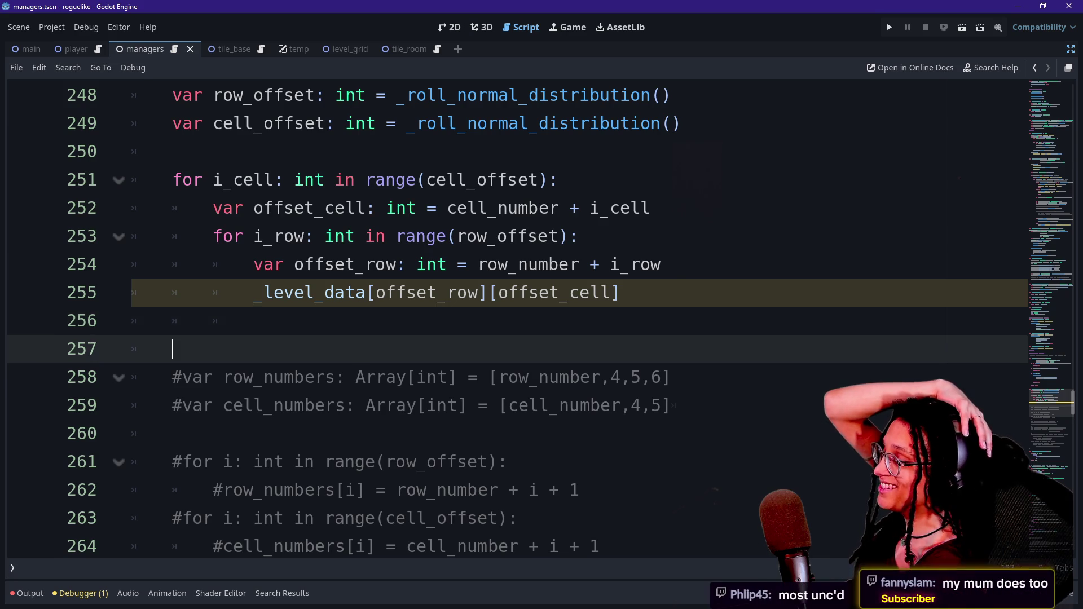
key(Up)
key(Up)
key(Down)
key(Up)
key(Up)
key(Down)
key(Down)
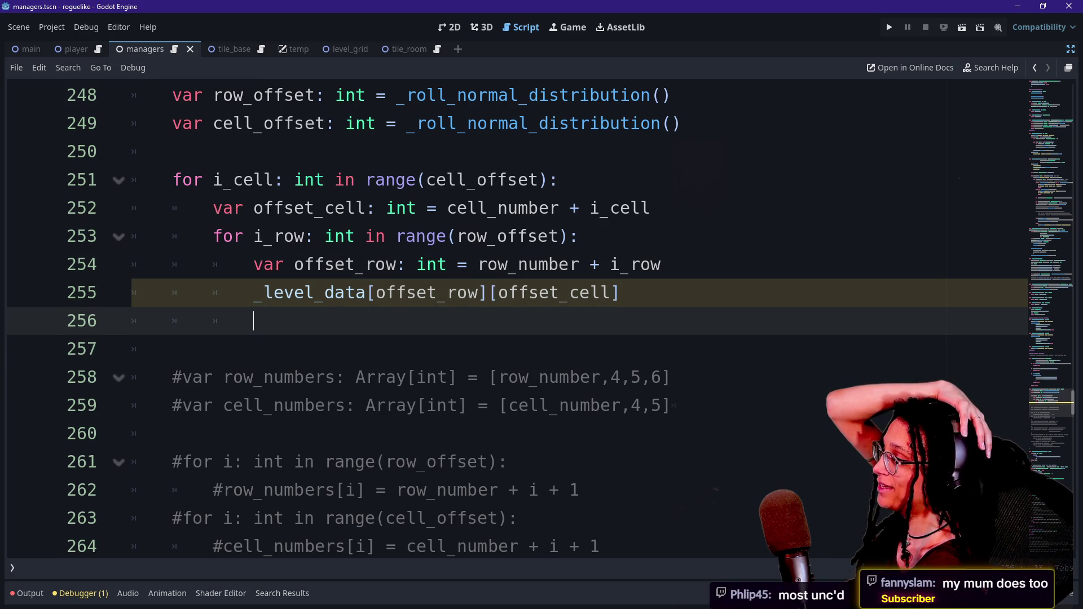
key(Up)
key(Up)
key(Up)
key(Down)
key(Down)
key(Up)
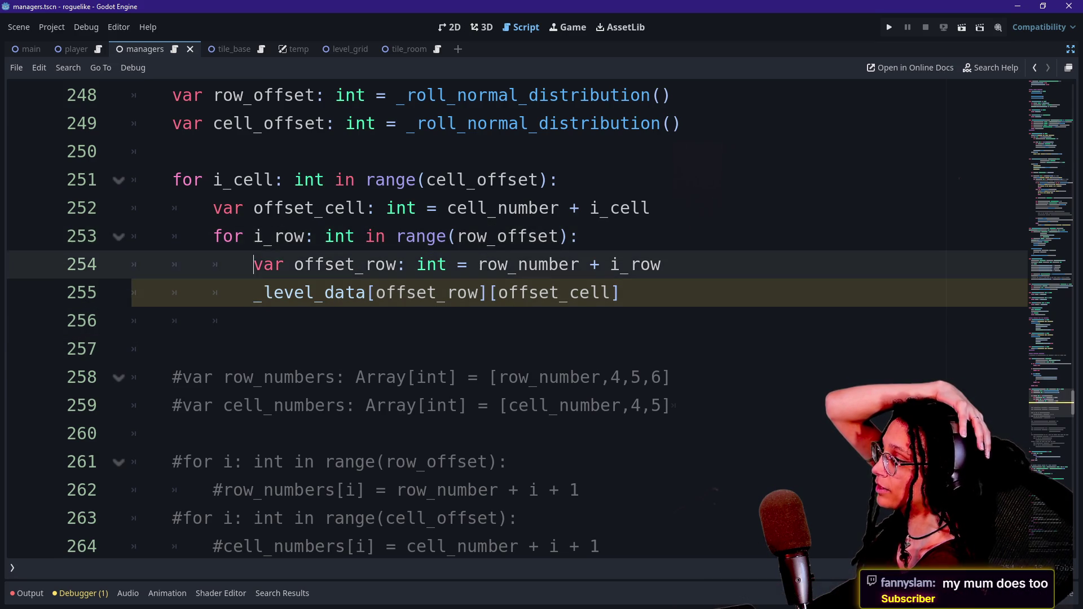
key(Down)
key(Up)
key(Down)
key(Up)
key(Down)
key(Up)
key(Down)
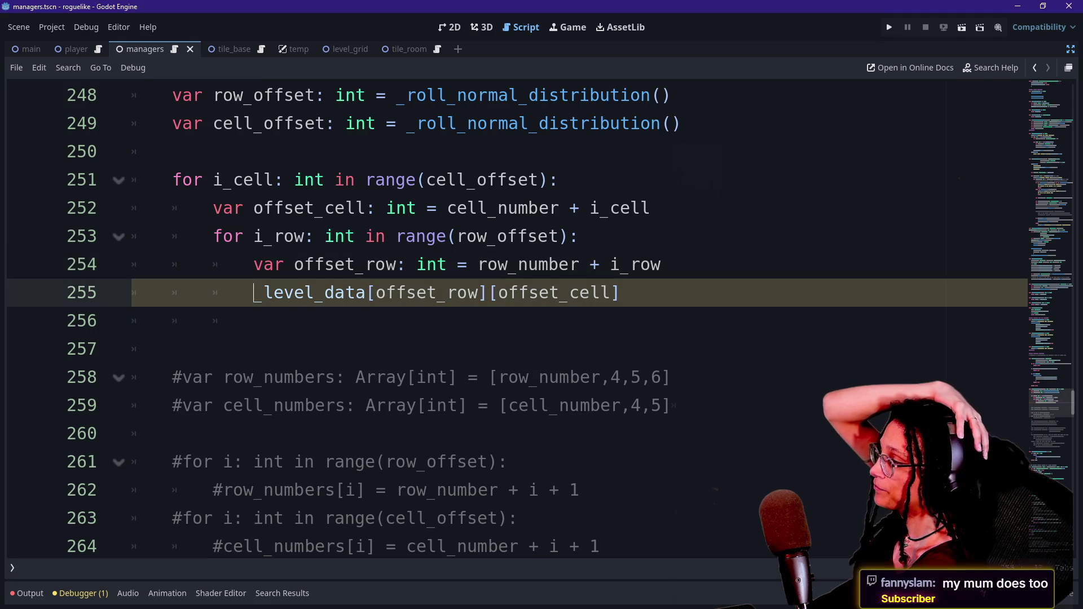
key(Down)
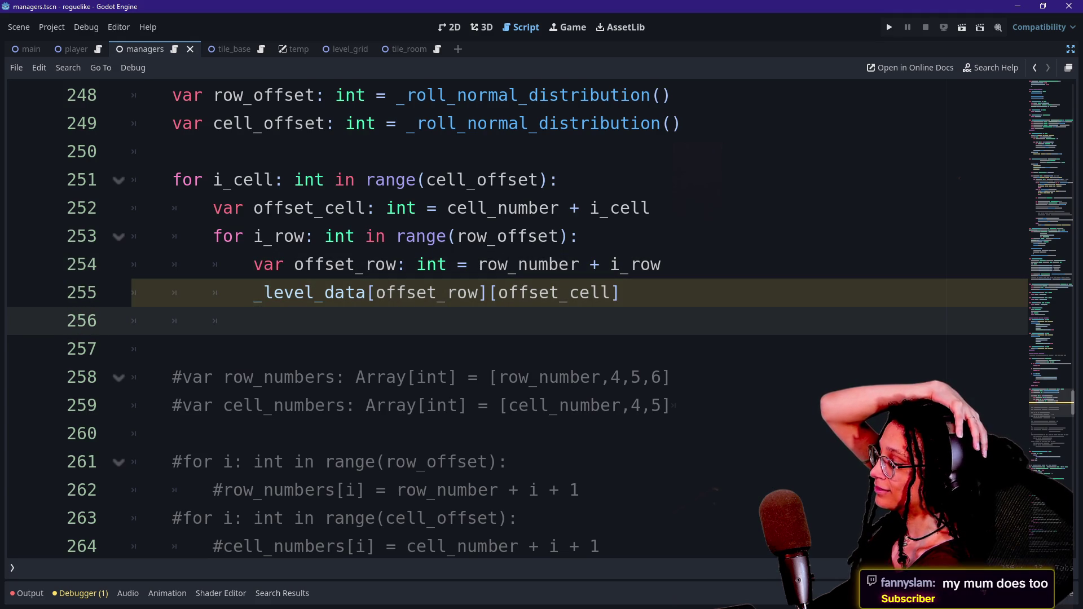
key(Up)
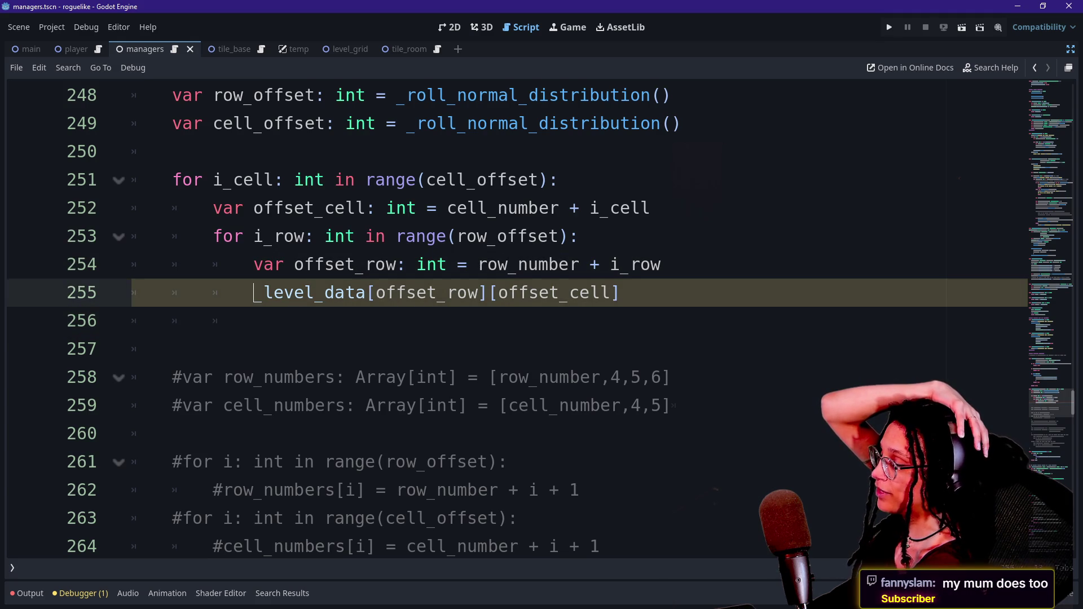
key(Down)
key(Up)
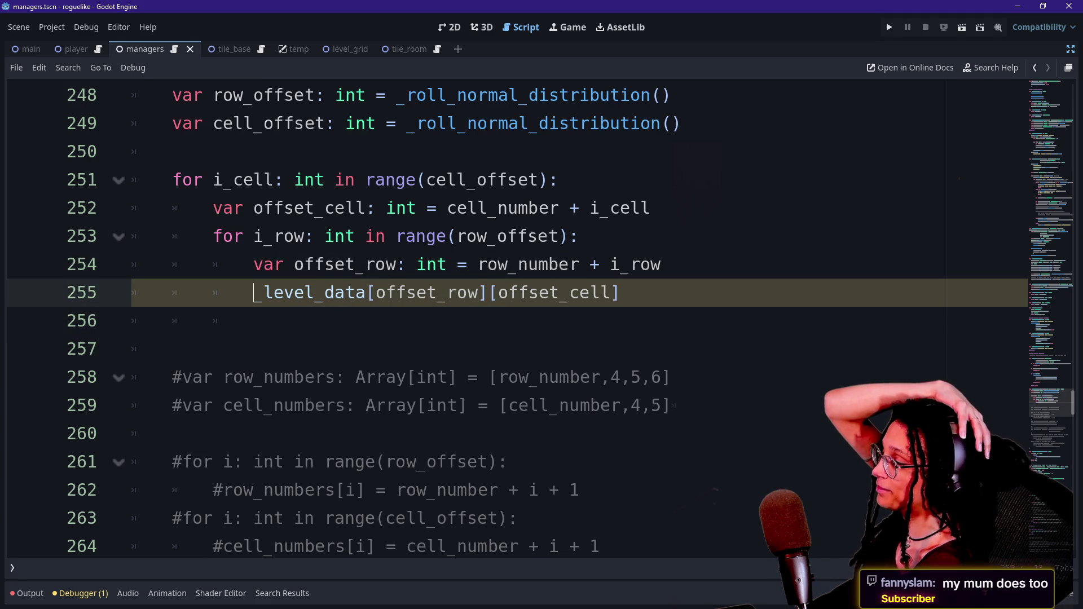
click(254, 320)
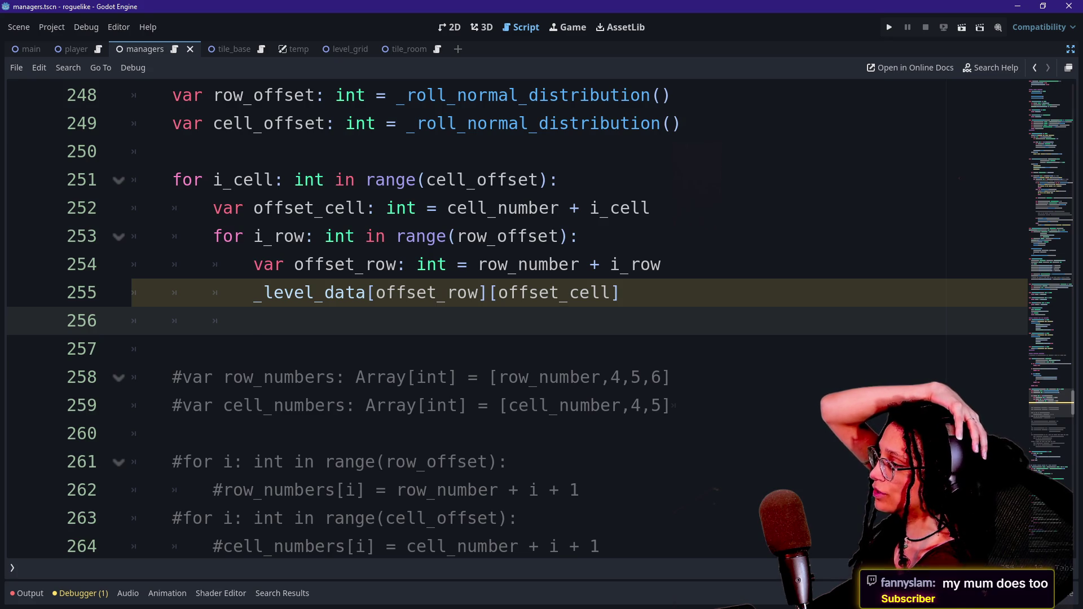
mouse_move(294, 294)
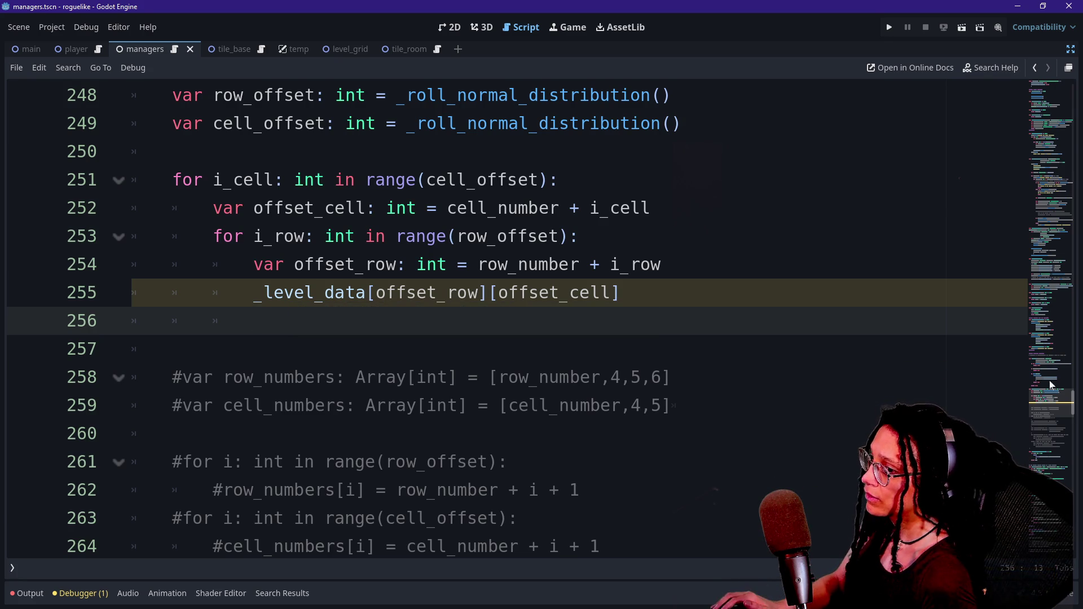
drag(1044, 402, 1013, 107)
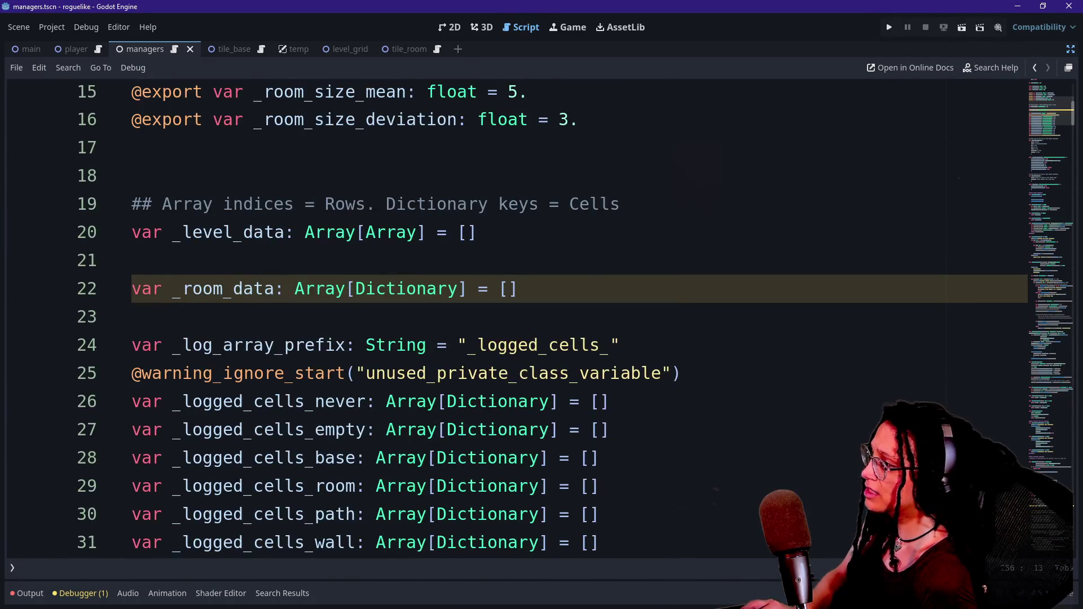
drag(172, 231, 286, 232)
scroll(326, 546, down, 18)
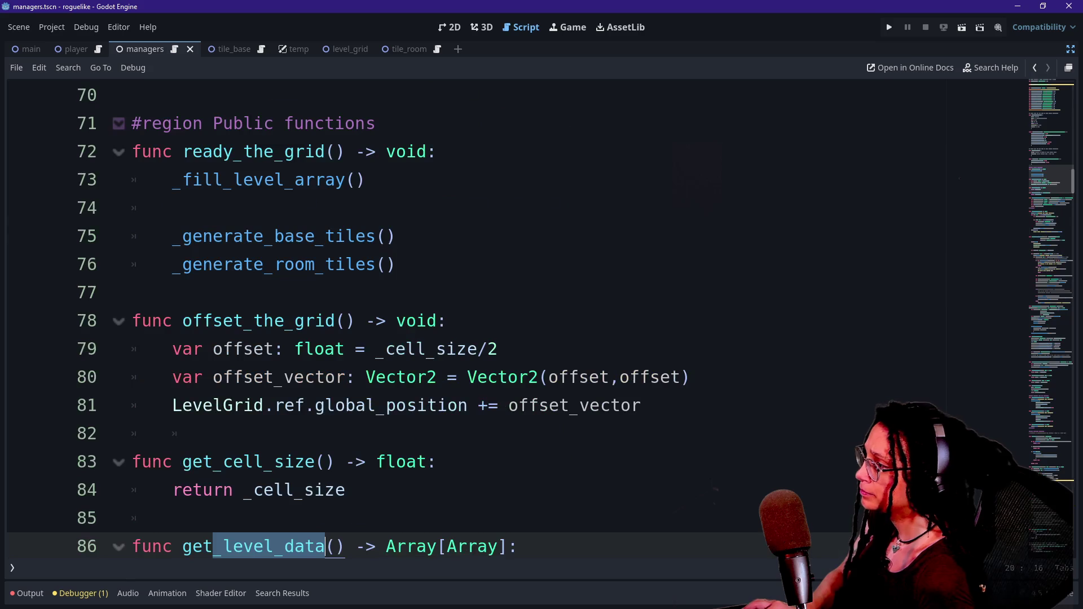
scroll(338, 546, down, 1)
scroll(508, 315, down, 9)
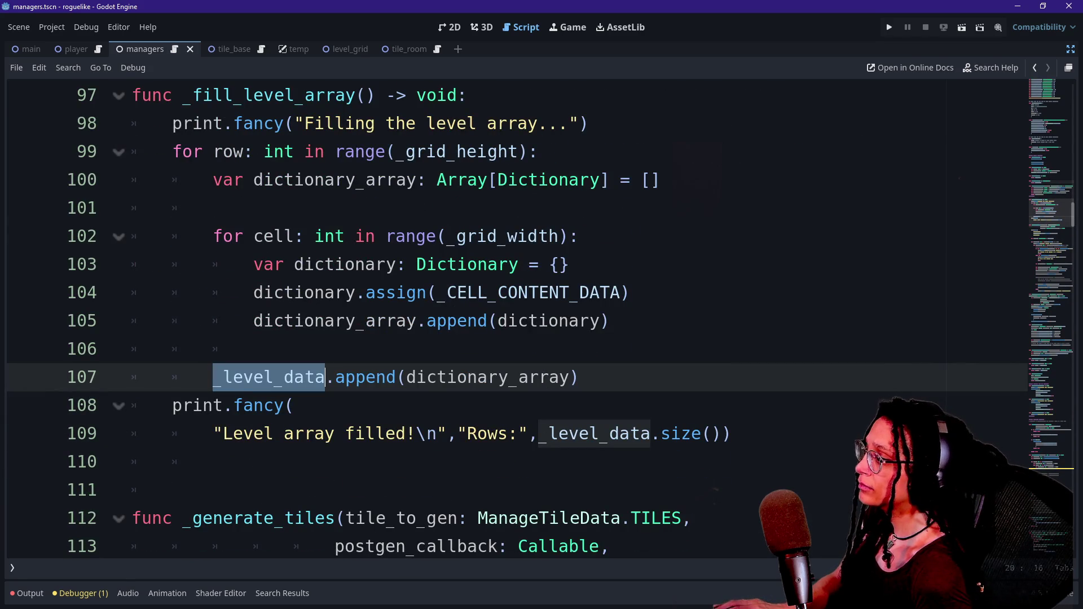
mouse_move(407, 377)
mouse_down()
mouse_move(571, 377)
mouse_move(406, 377)
mouse_up()
click(571, 377)
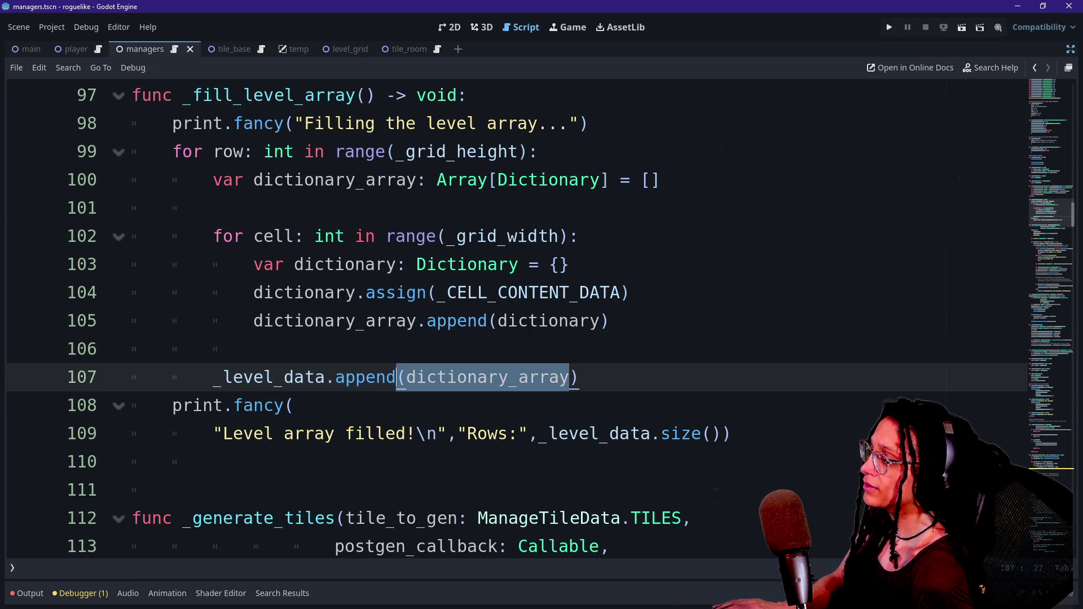
mouse_move(454, 299)
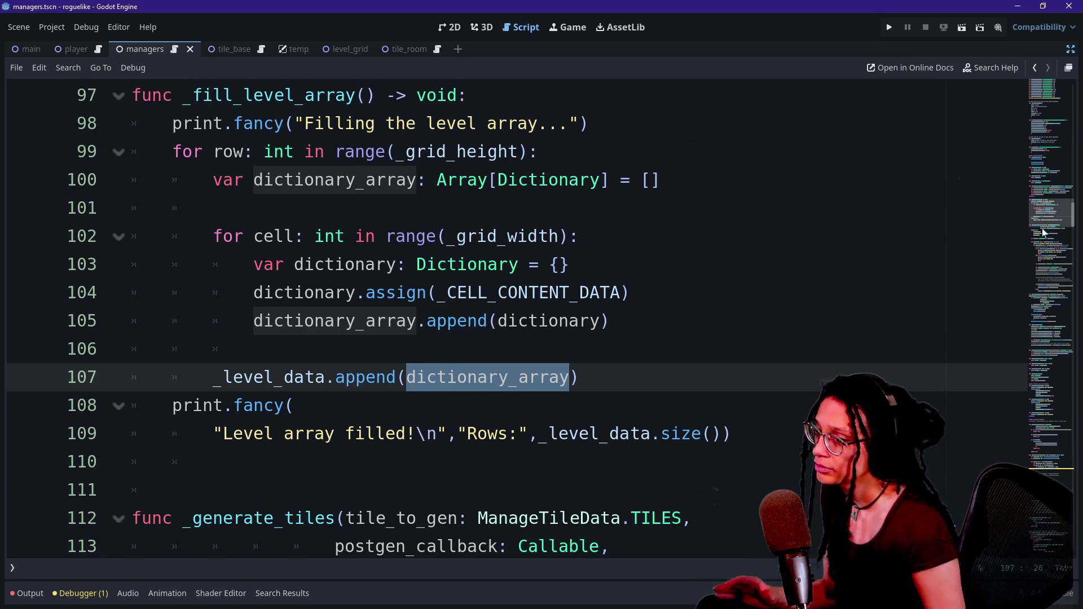
click(1046, 340)
click(1034, 427)
drag(1034, 428, 1029, 401)
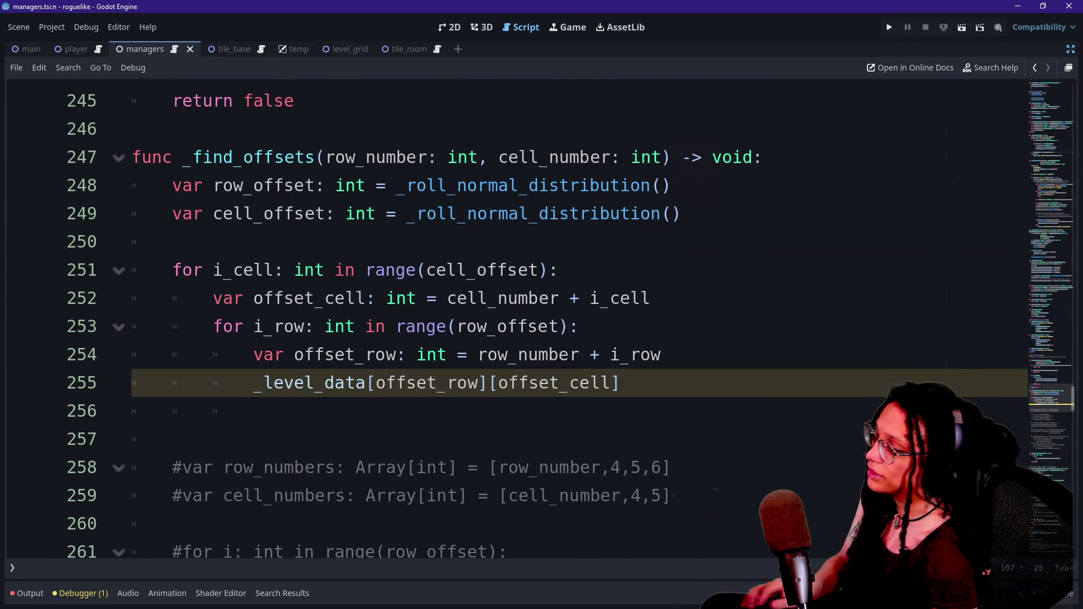
Step: Prefix the _level_data lookup on line 255 with 'var cell_contents: Dictionary ='
click(621, 383)
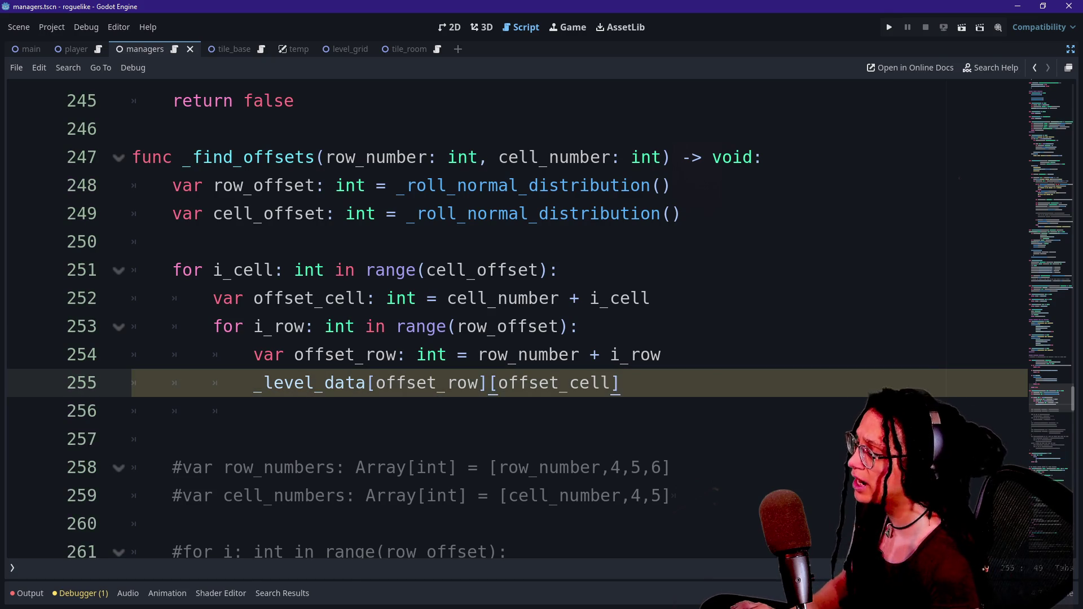
text(var )
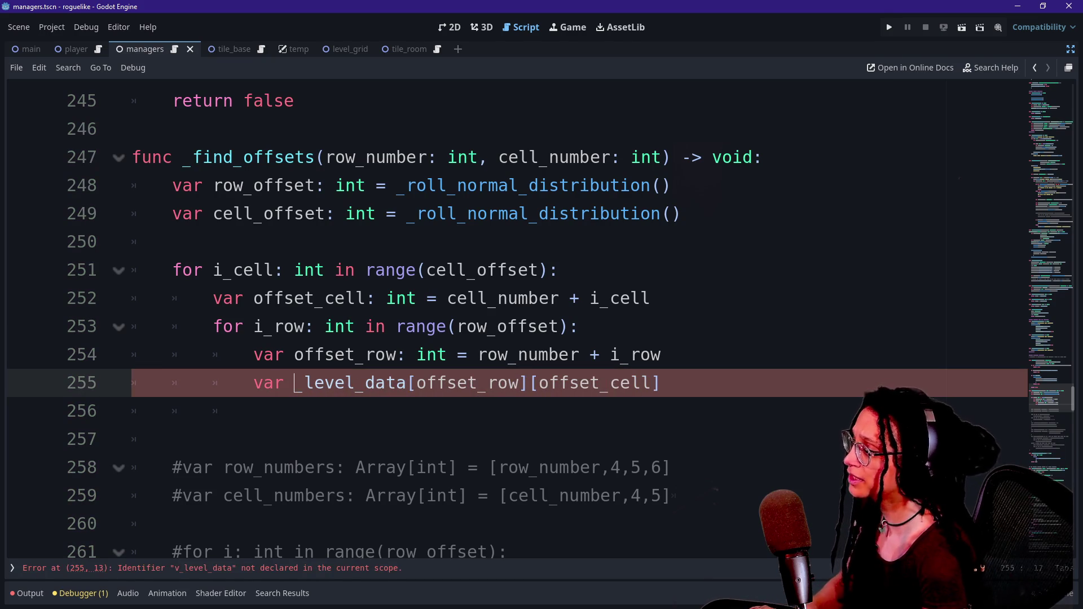
text(cell_contents)
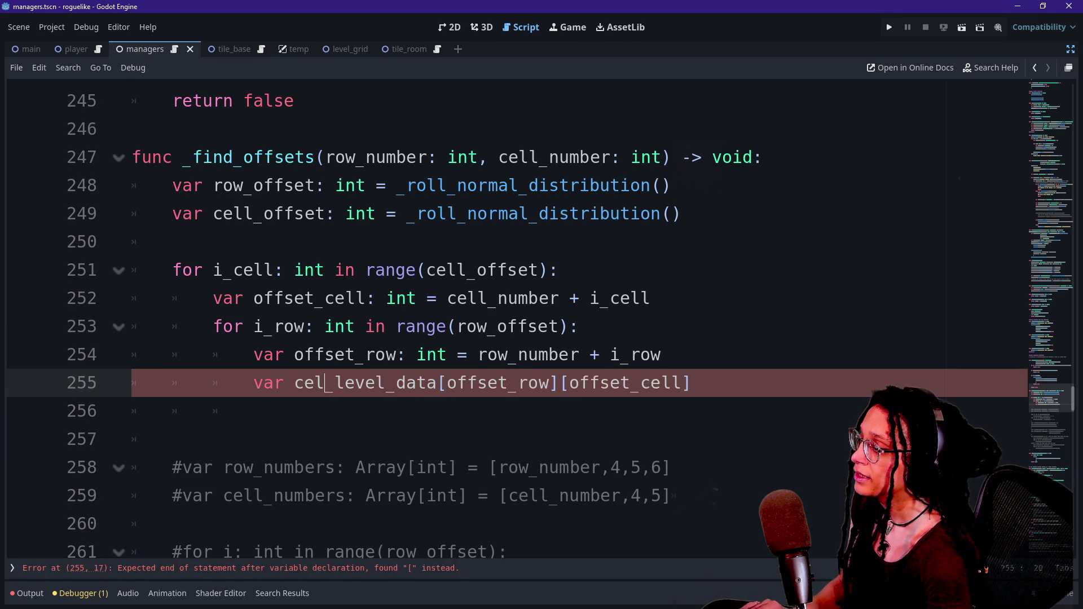
text(: Dictgionar)
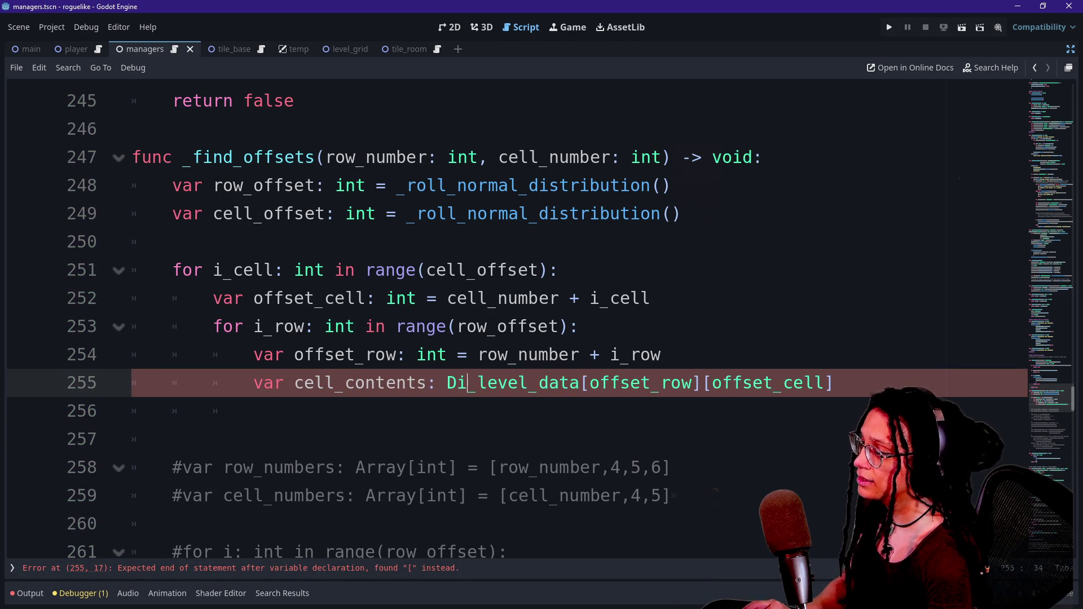
key(BackSpace)
key(BackSpace)
key(BackSpace)
key(BackSpace)
key(BackSpace)
key(BackSpace)
text(ionary =)
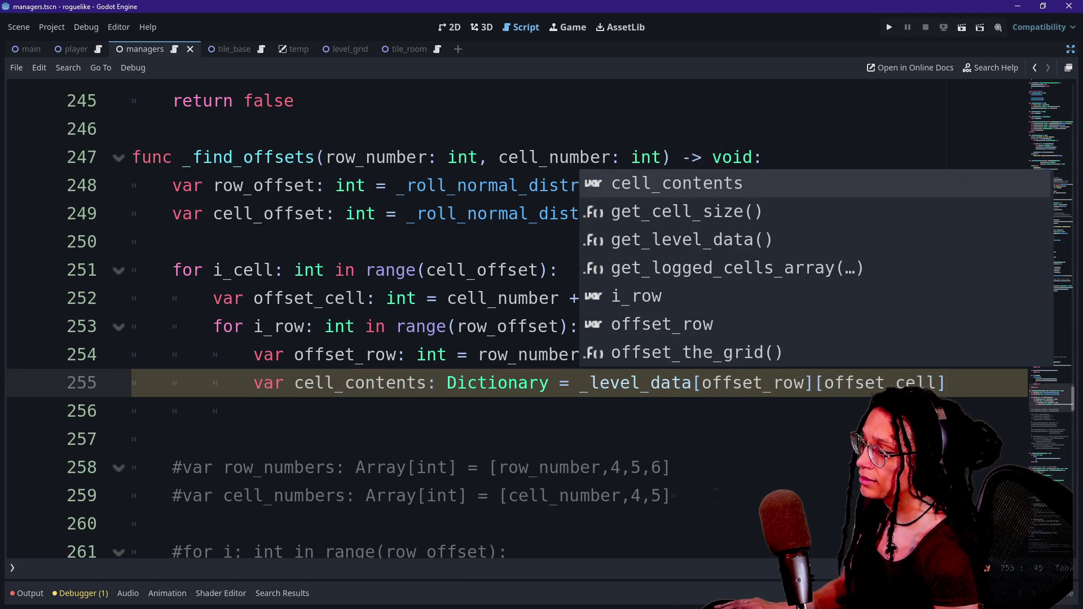
Step: Wrap the index onto its own line between the brackets and delete the stray characters on line 258
click(700, 383)
key(Return)
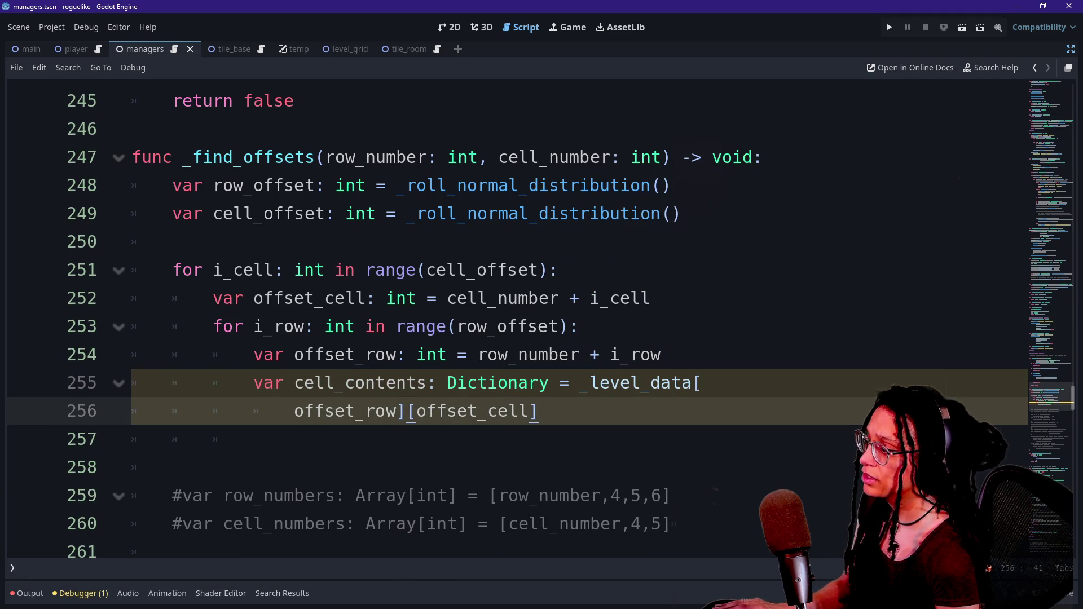
key(Left)
key(Return)
key(Return)
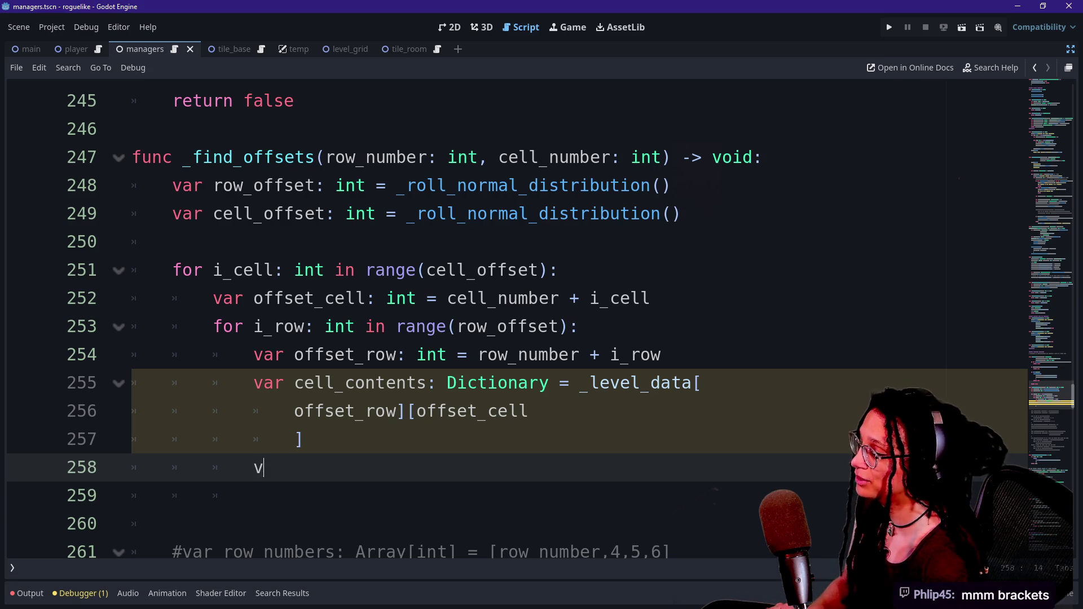
key(BackSpace)
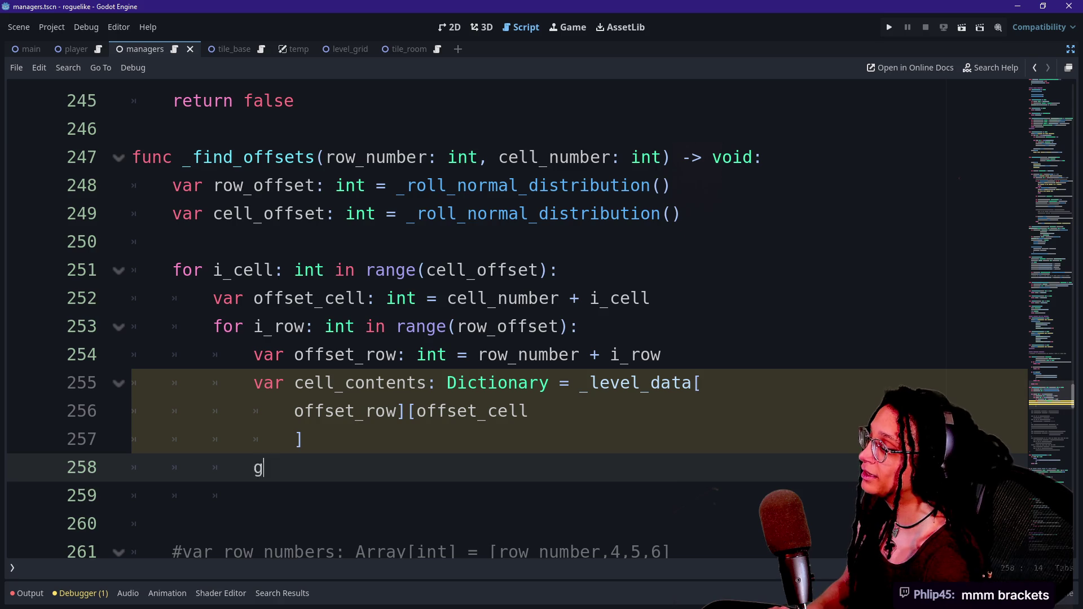
key(BackSpace)
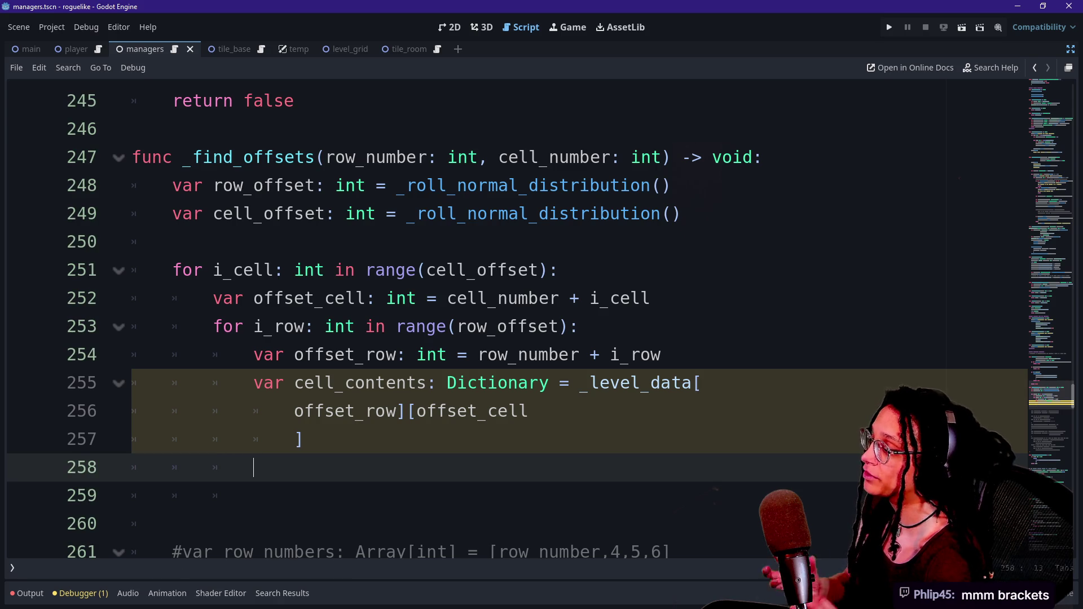
key(BackSpace)
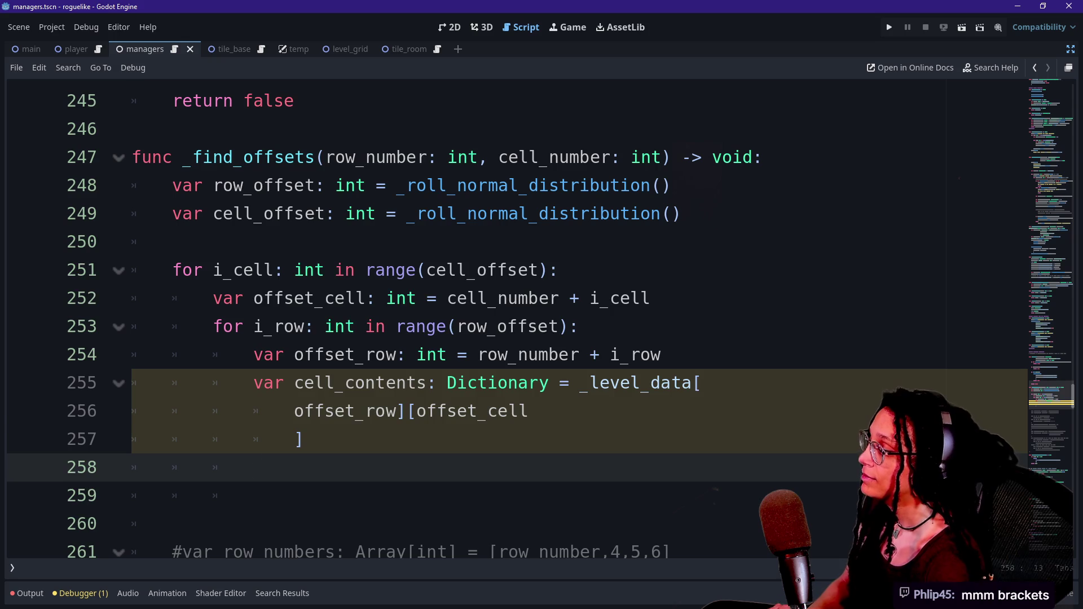
text(var)
key(BackSpace)
key(BackSpace)
key(BackSpace)
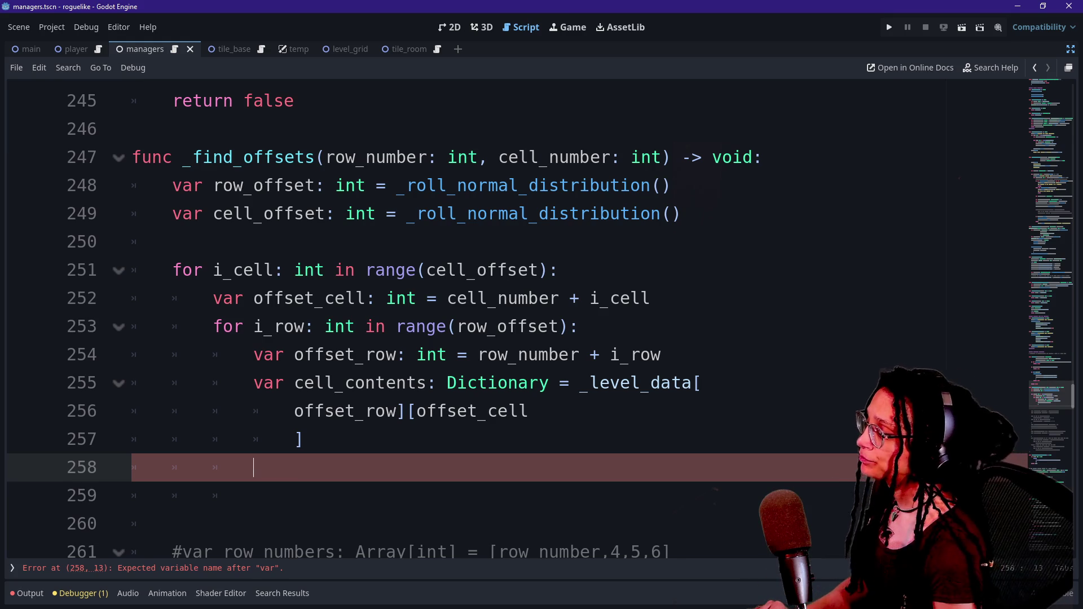
Step: Complete line 258 as cell_contents[_CELL_CONTENT_TYPE.MAKE_ROOM] = true using autocomplete
text(cell_)
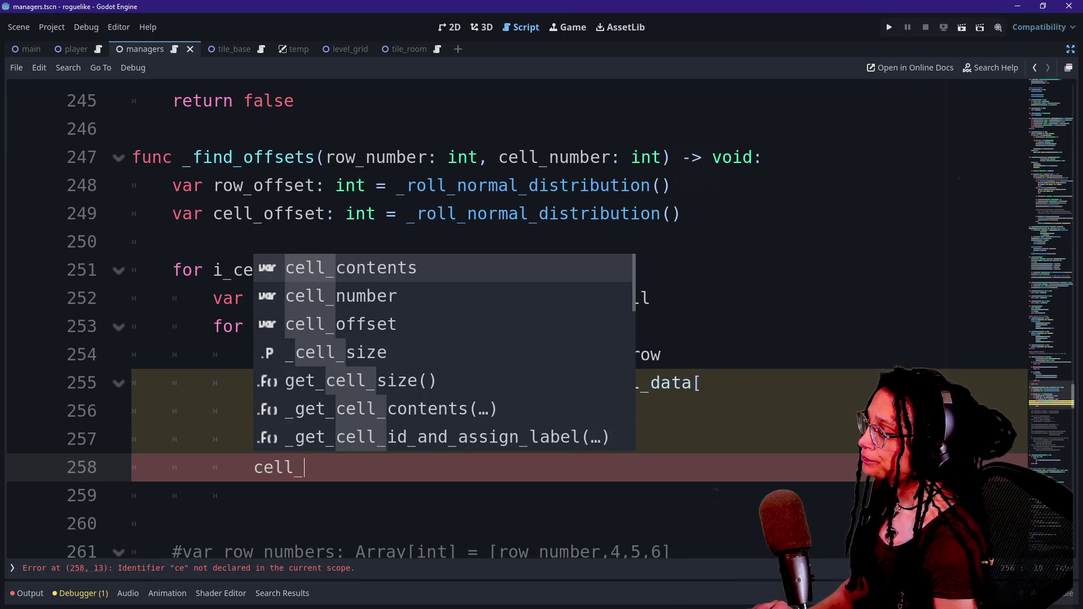
text(contents)
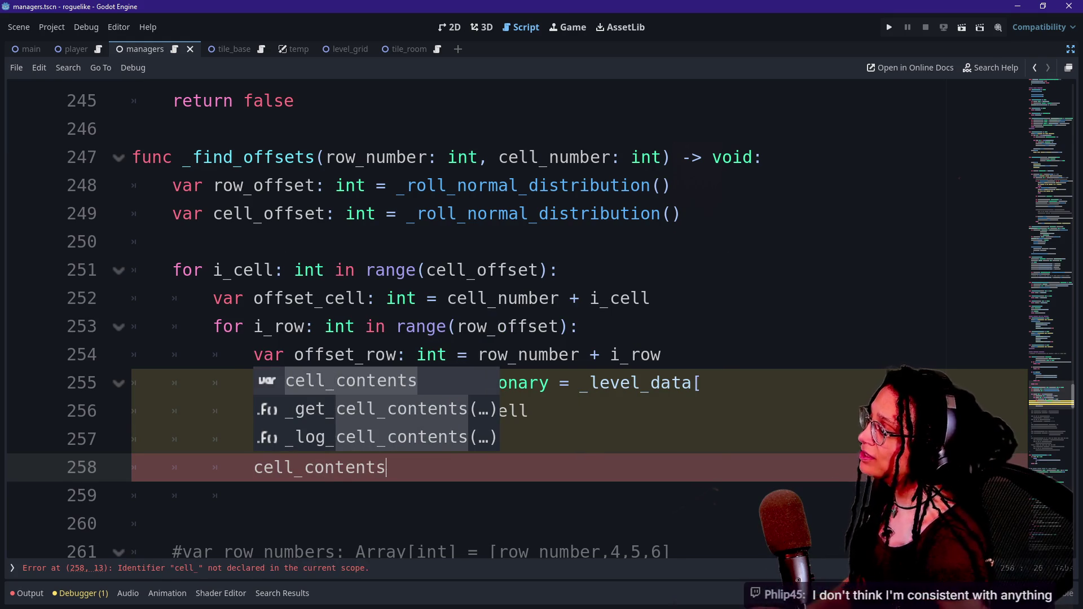
key(Escape)
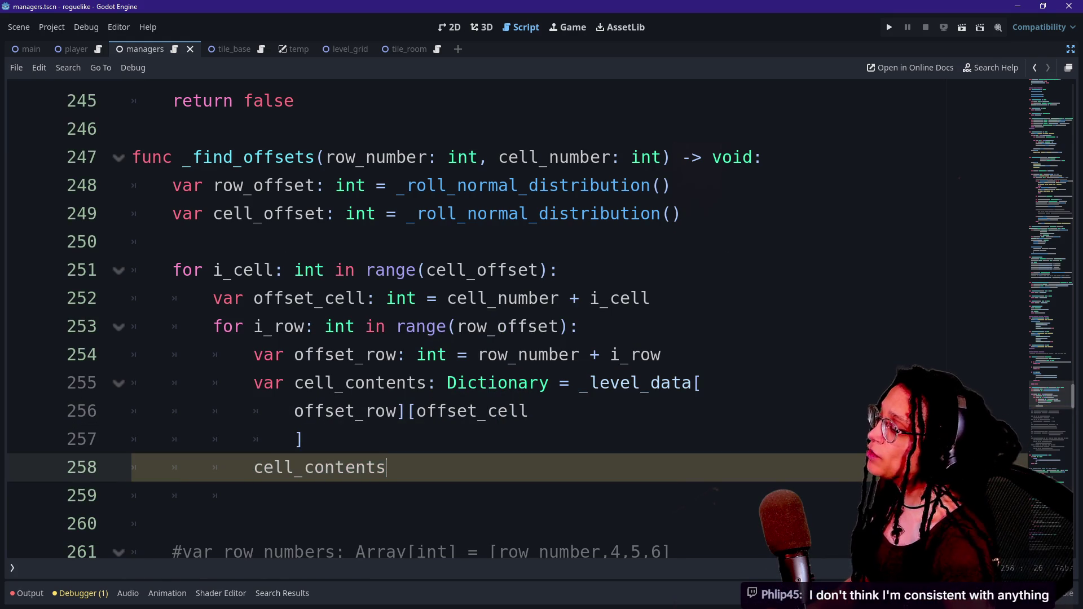
text(._)
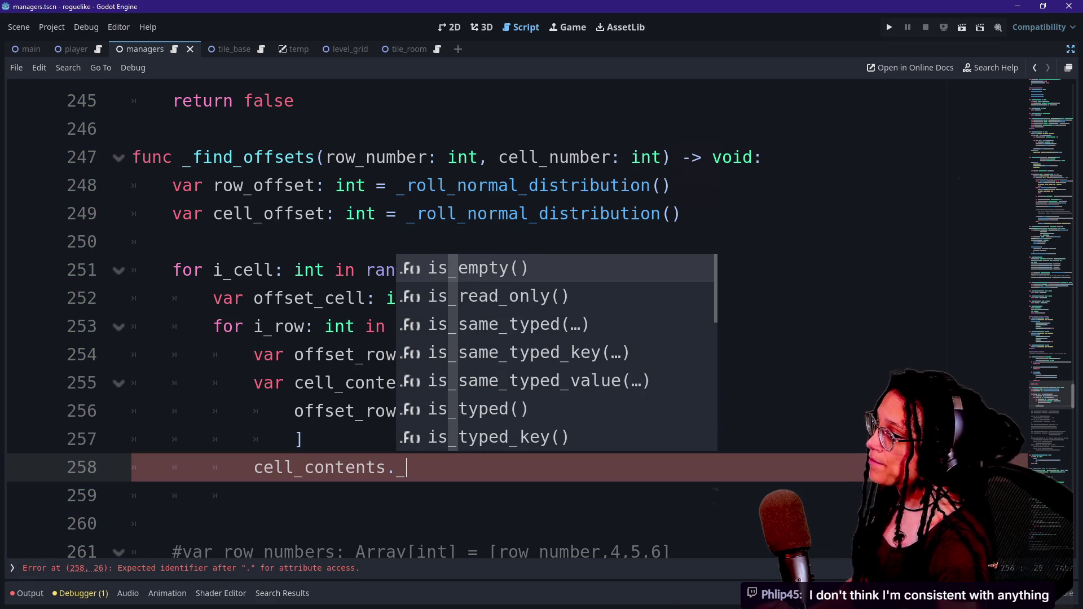
key(BackSpace)
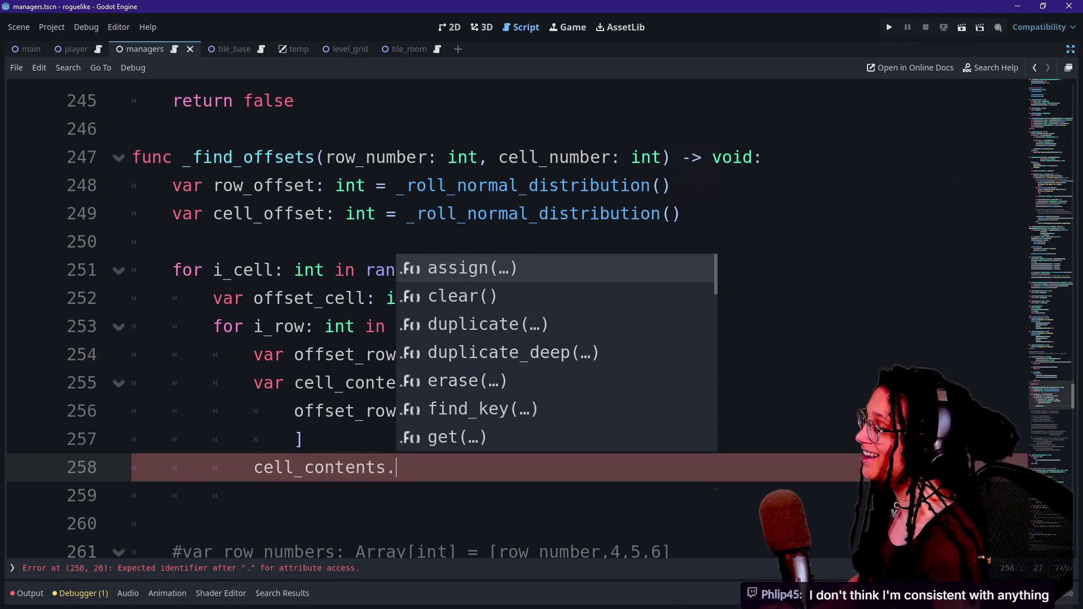
text(C)
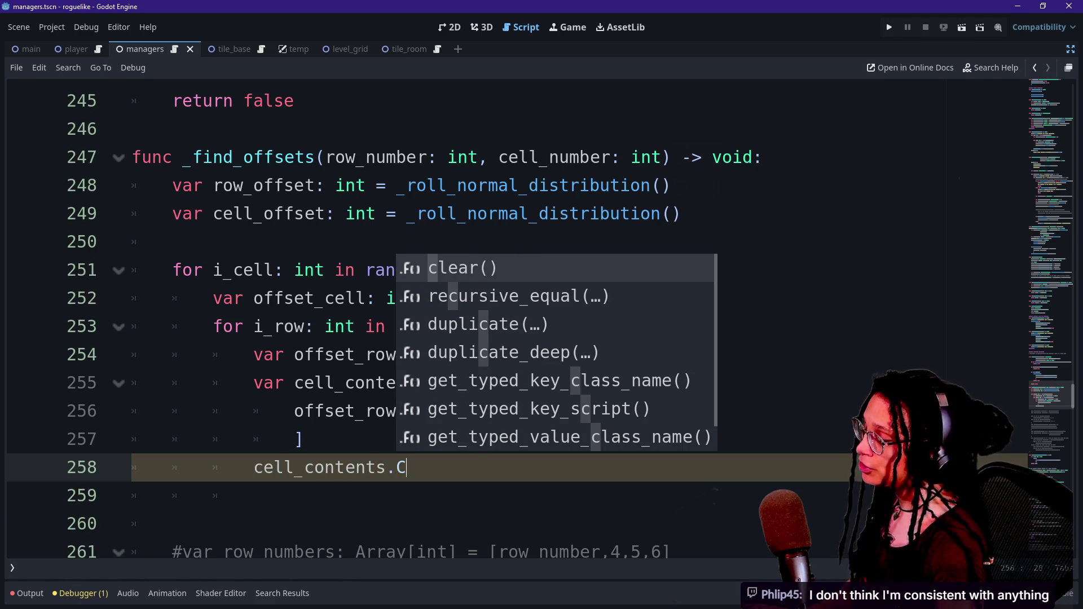
key(BackSpace)
key(BackSpace)
text([)
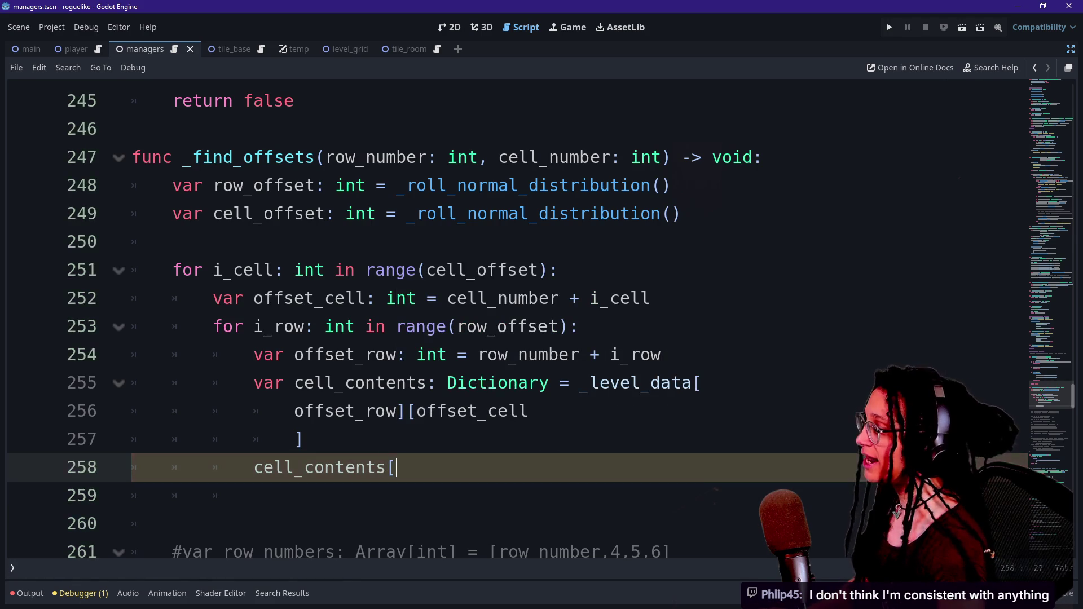
text(_CELL)
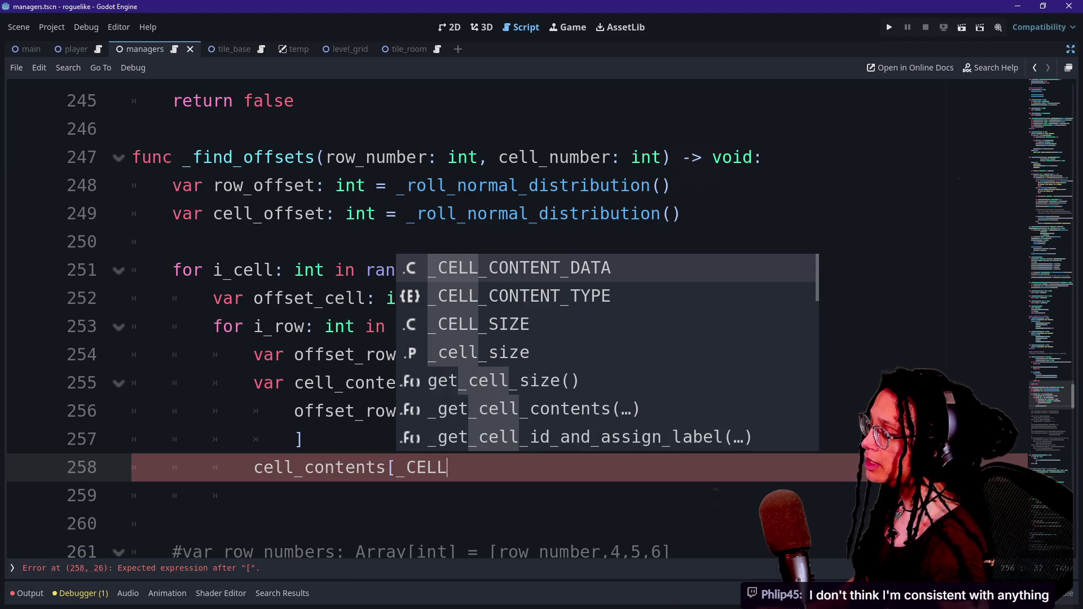
key(Down)
key(Return)
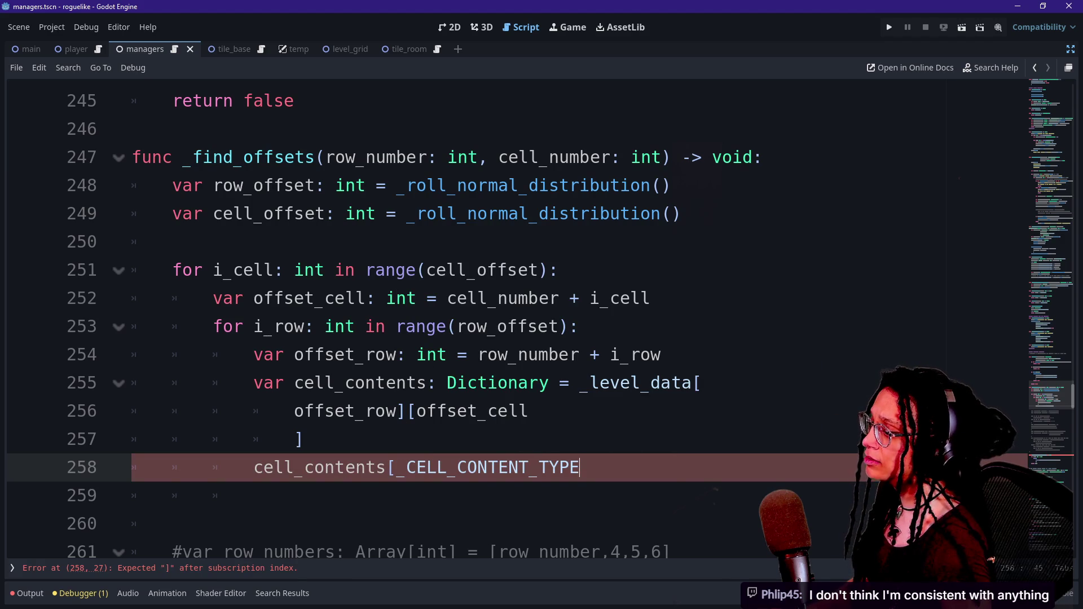
text(.)
key(Down)
key(Down)
key(Down)
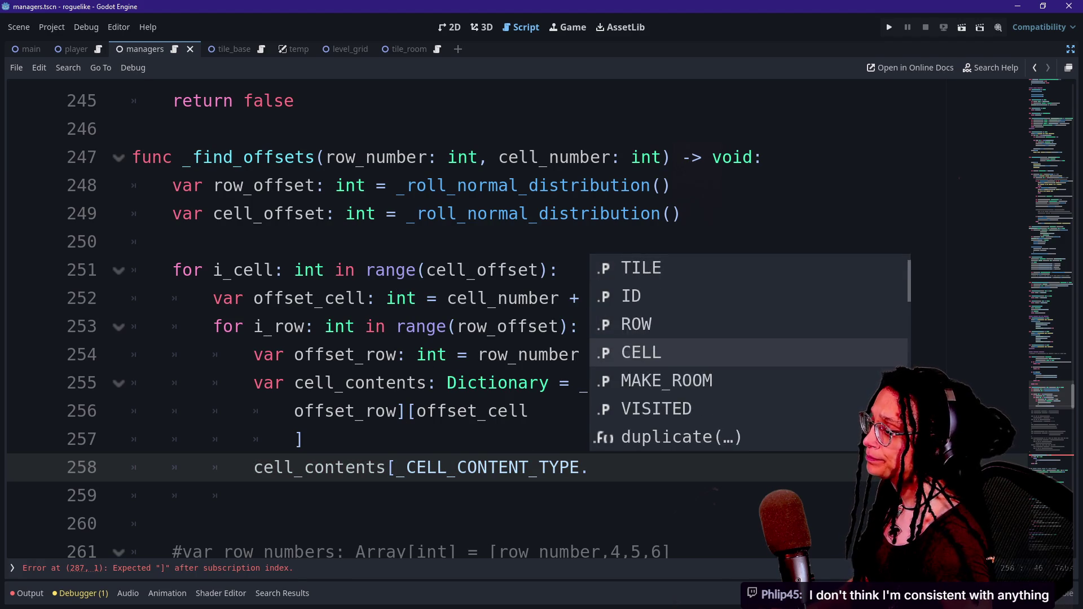
key(Down)
key(Return)
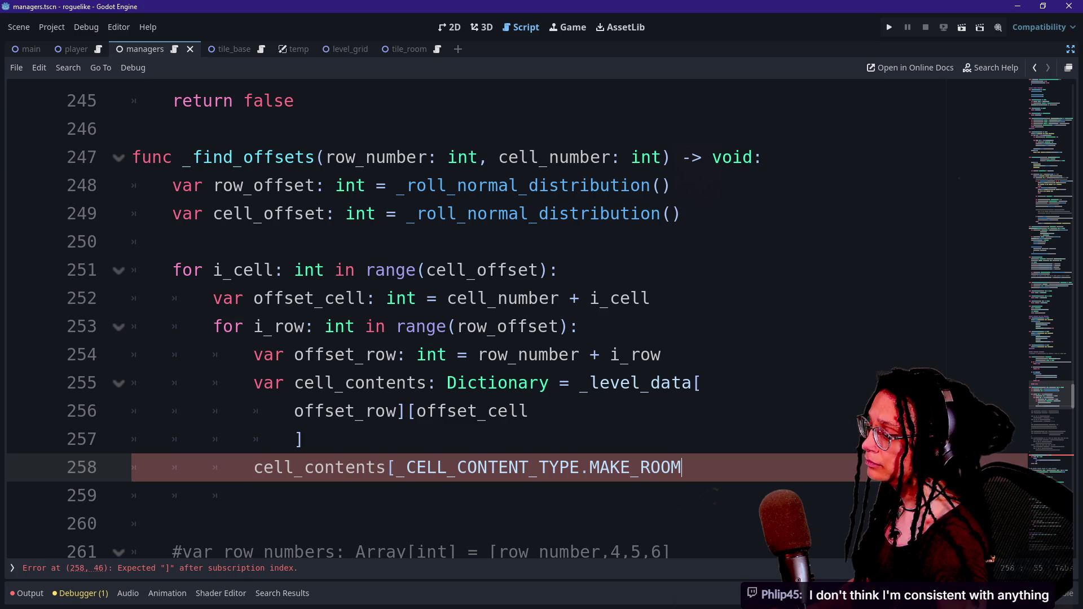
key(ctrl+space)
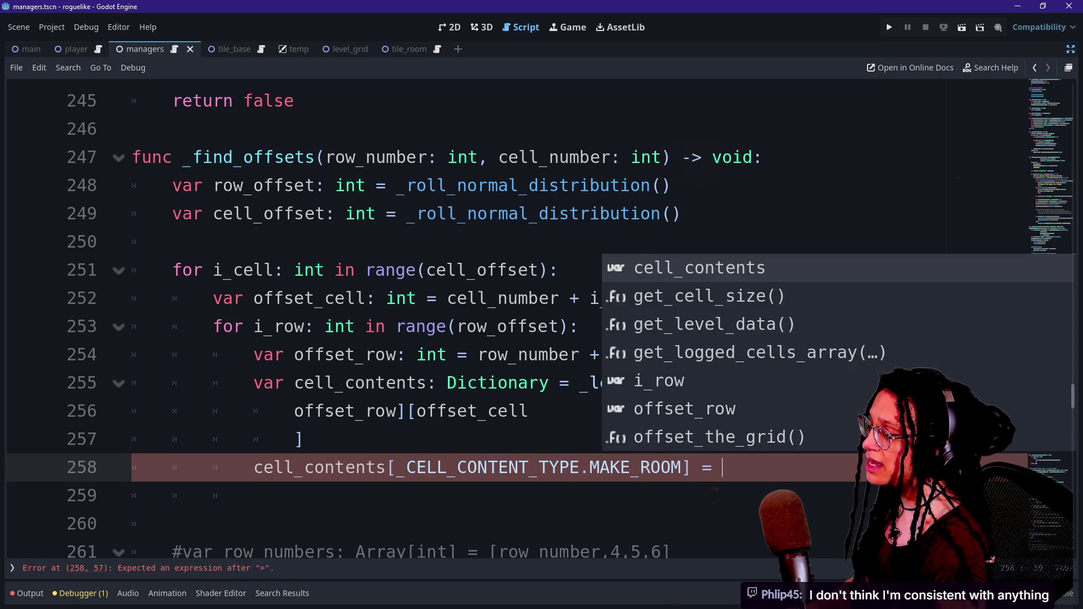
text(true)
Step: Check the new assignment lines and save the script with Ctrl+S
drag(517, 467, 487, 411)
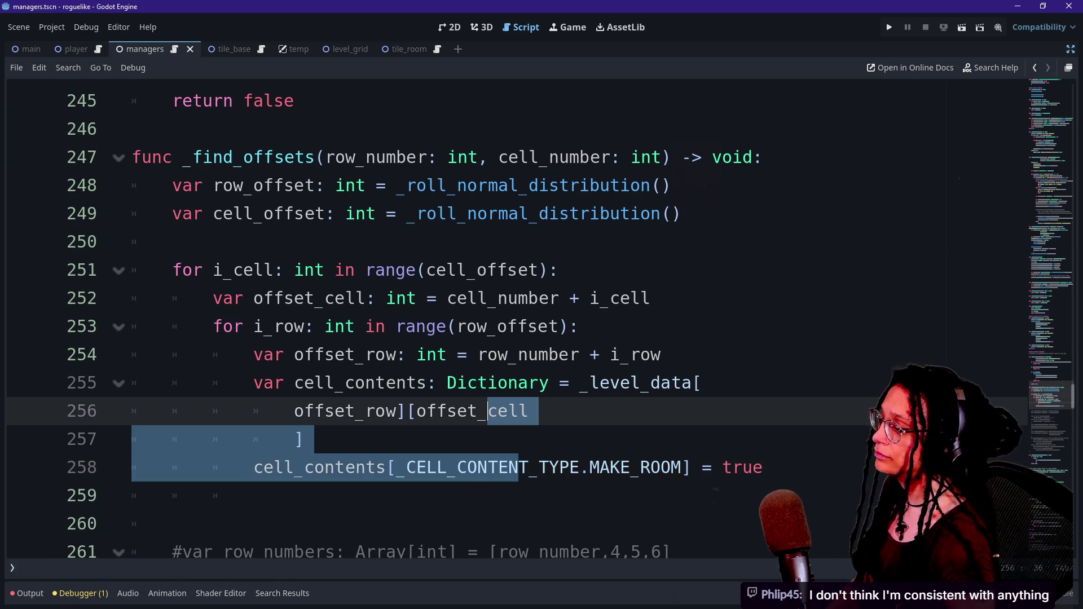
click(305, 439)
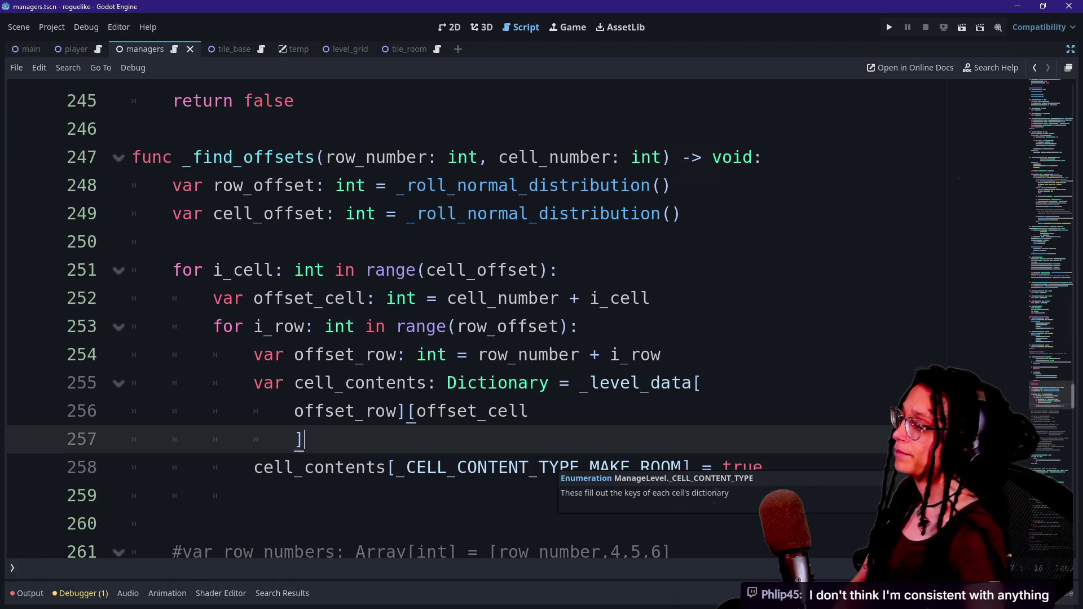
click(581, 326)
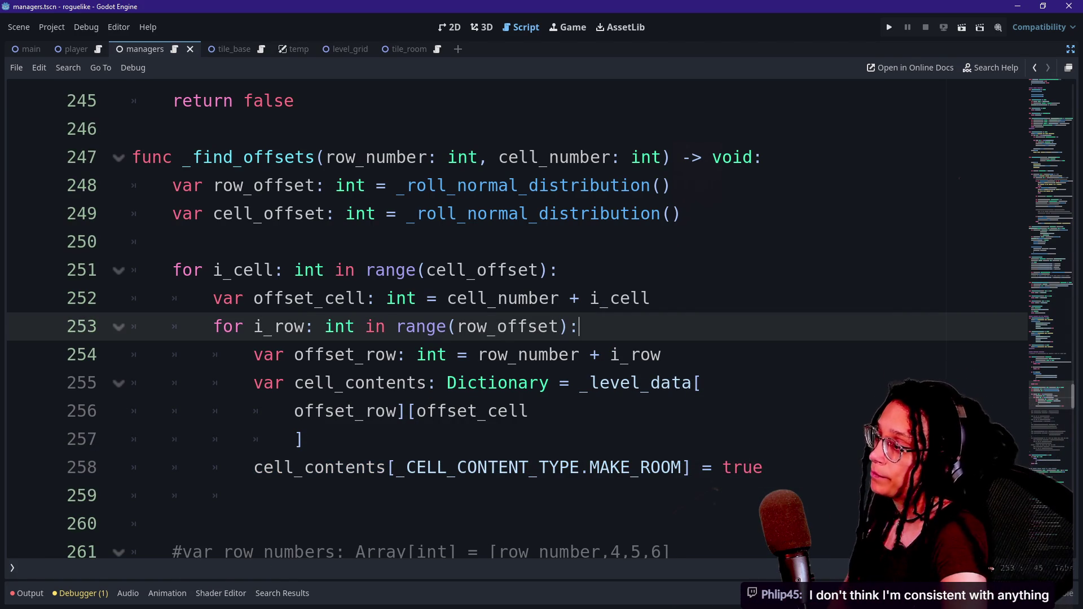
click(530, 410)
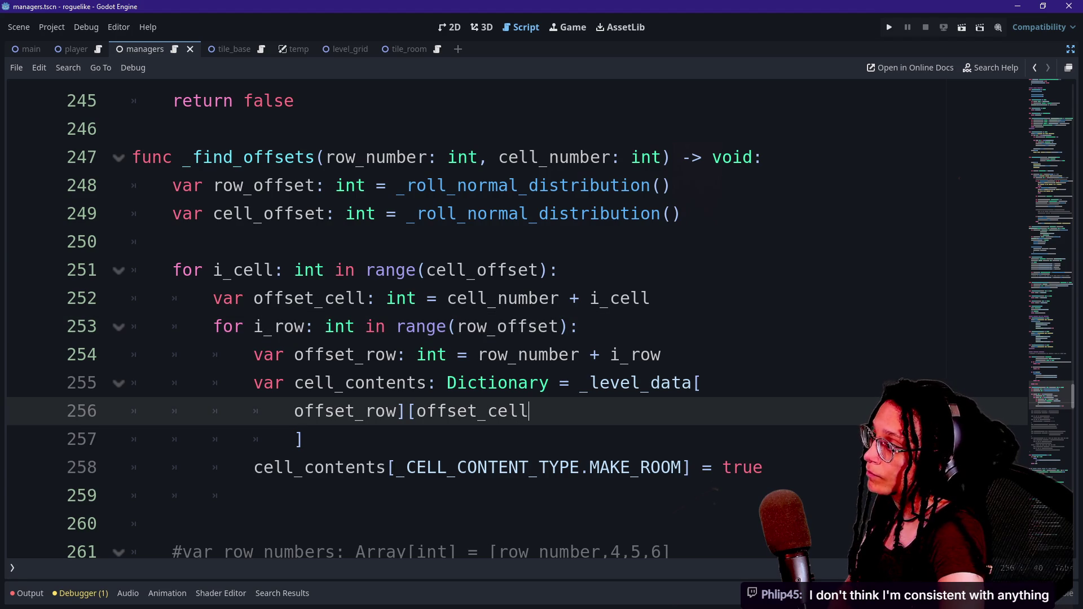
key(ctrl+s)
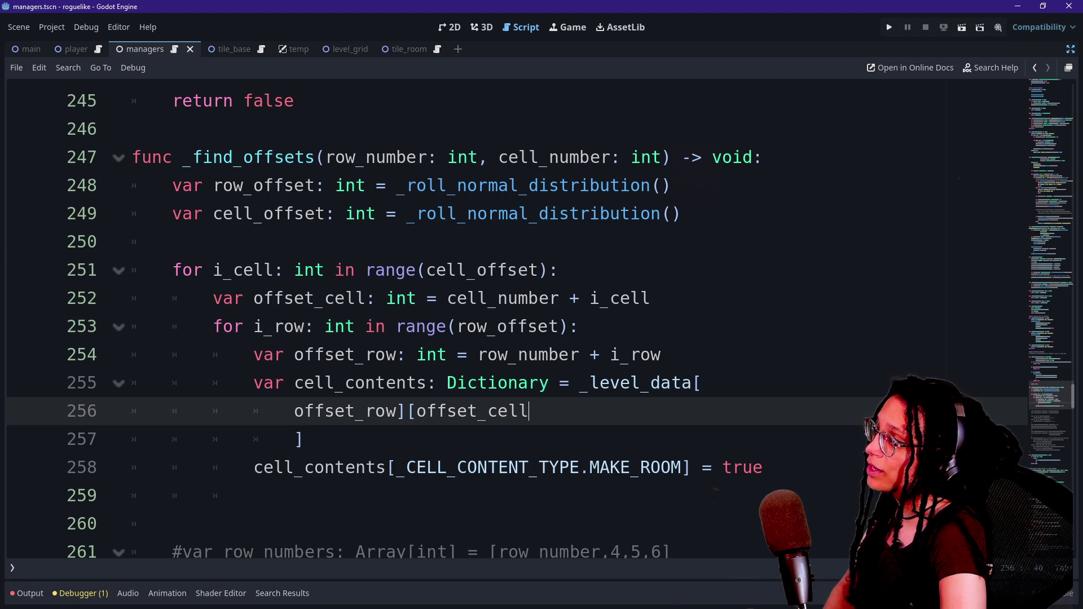
scroll(541, 316, up, 3)
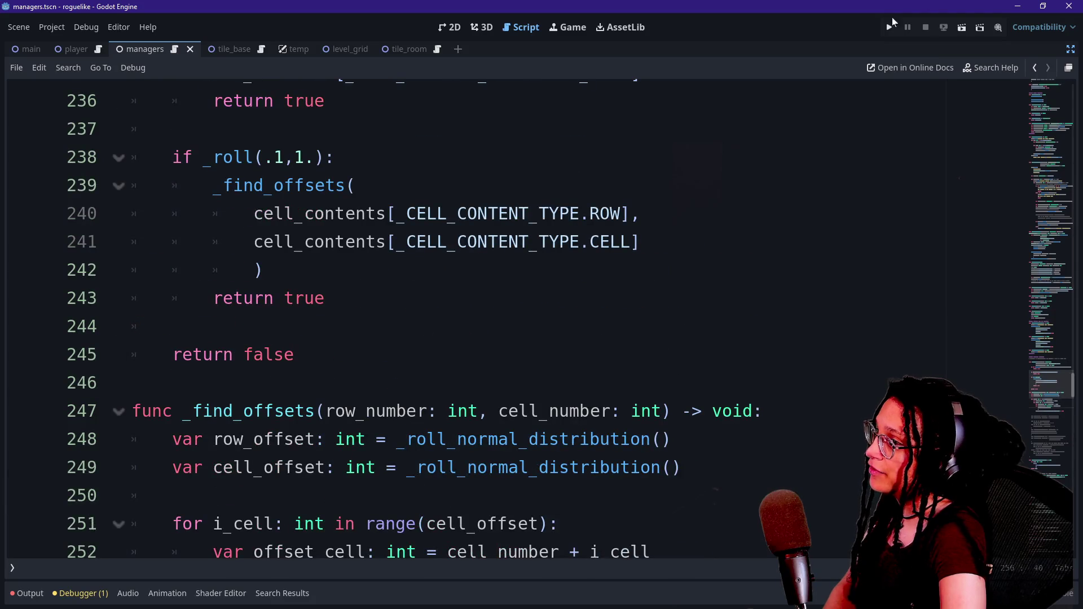
click(888, 27)
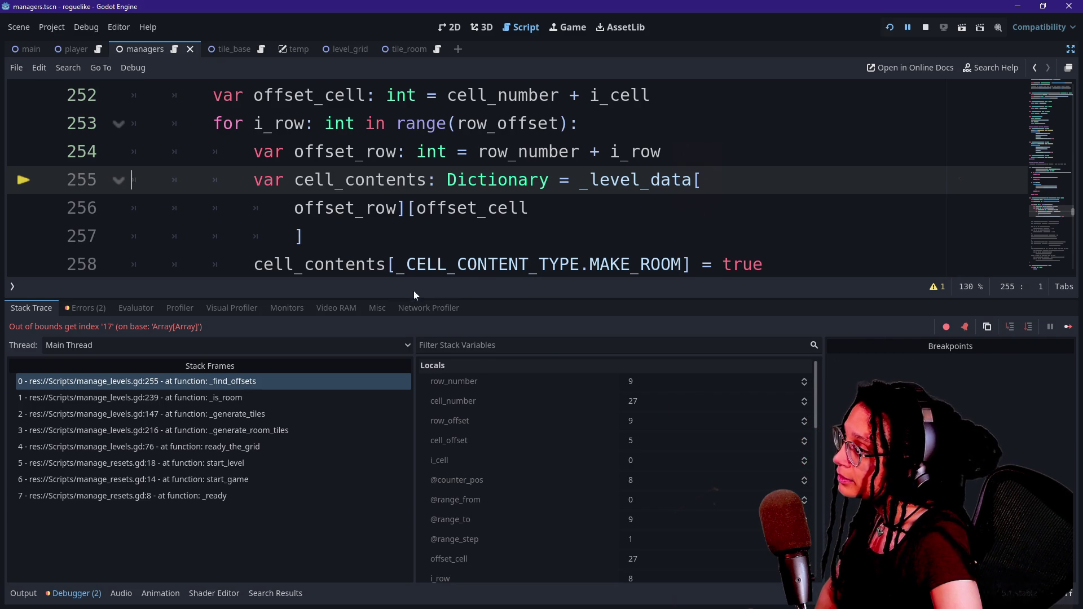
click(304, 235)
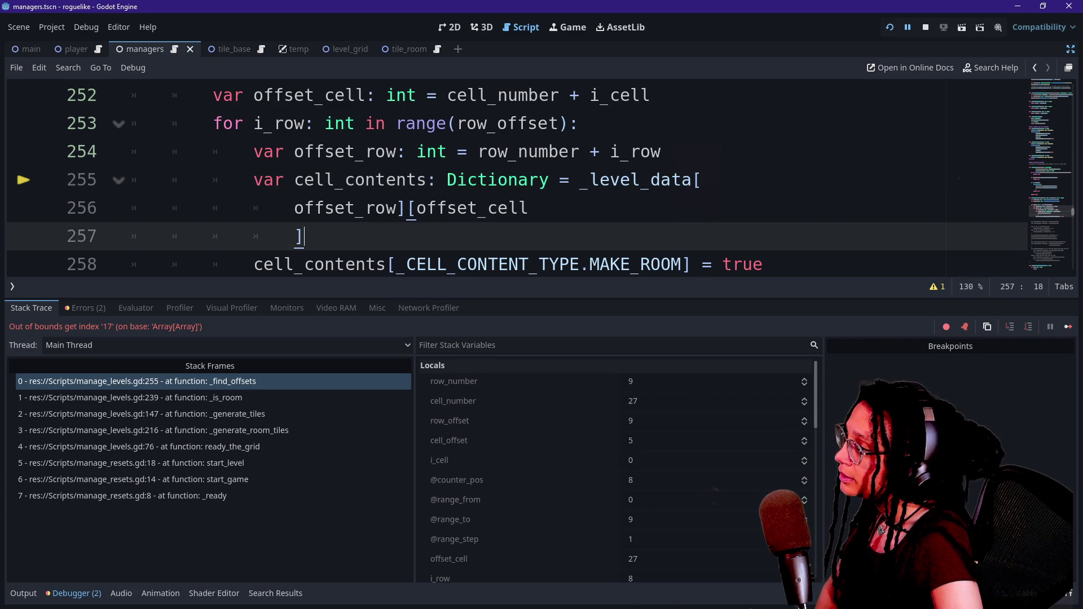
key(alt+o)
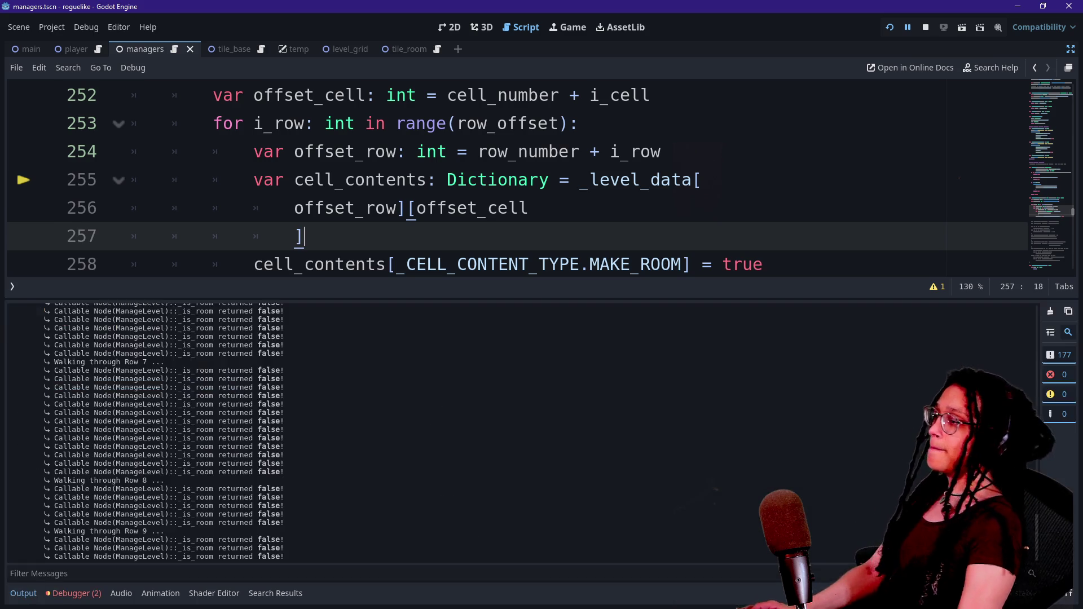
key(alt+o)
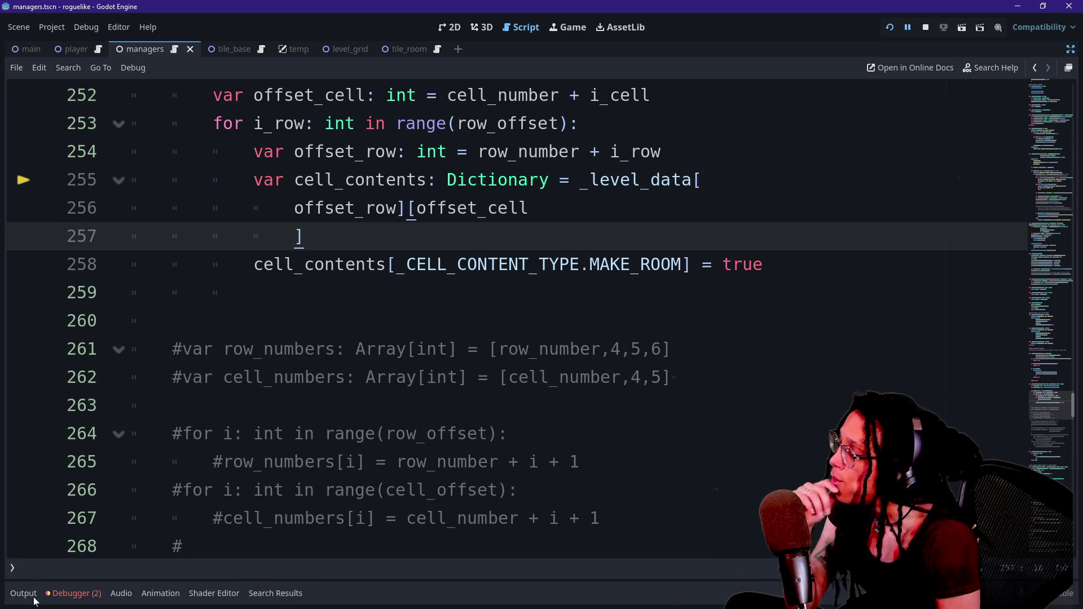
key(alt+o)
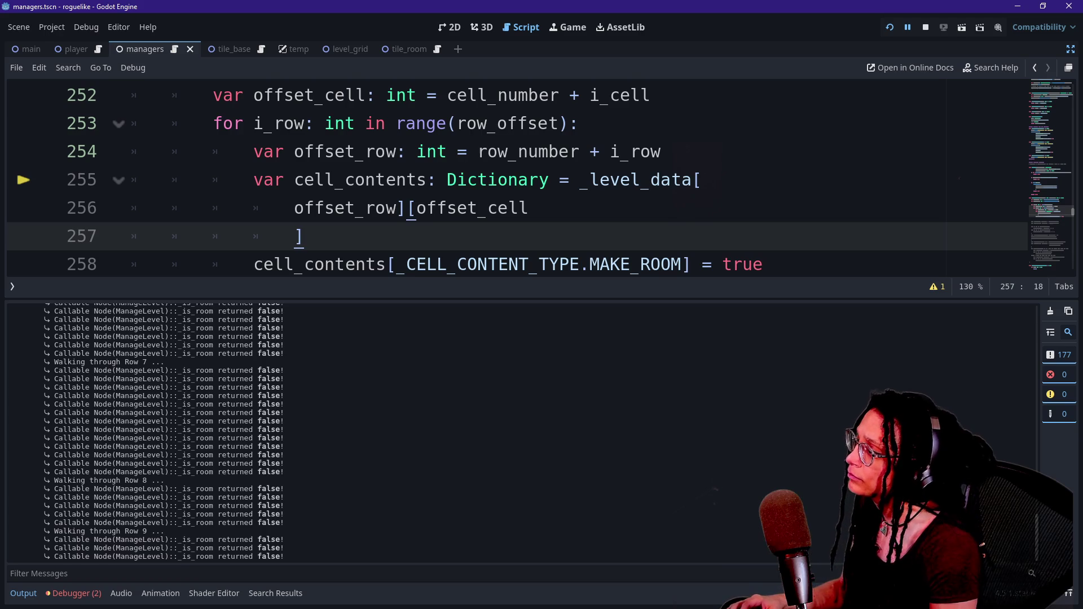
key(alt+o)
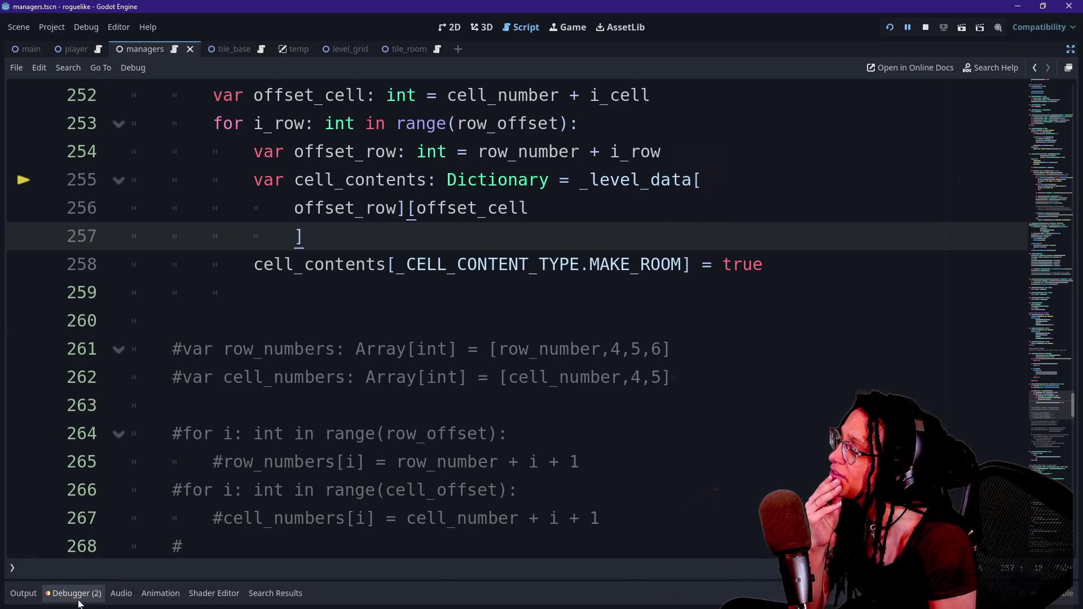
click(74, 593)
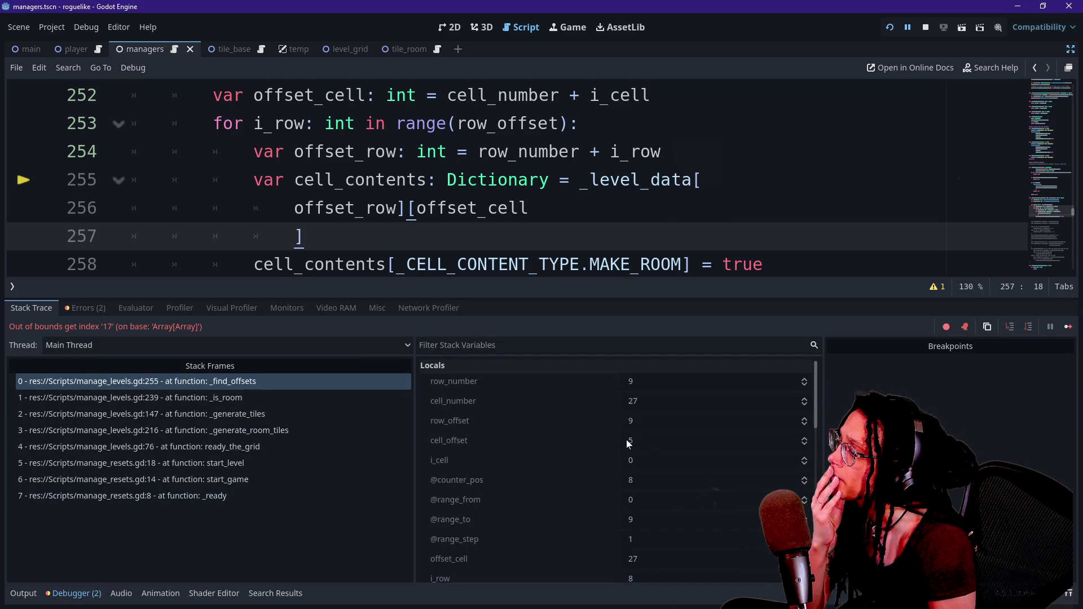
scroll(592, 500, down, 5)
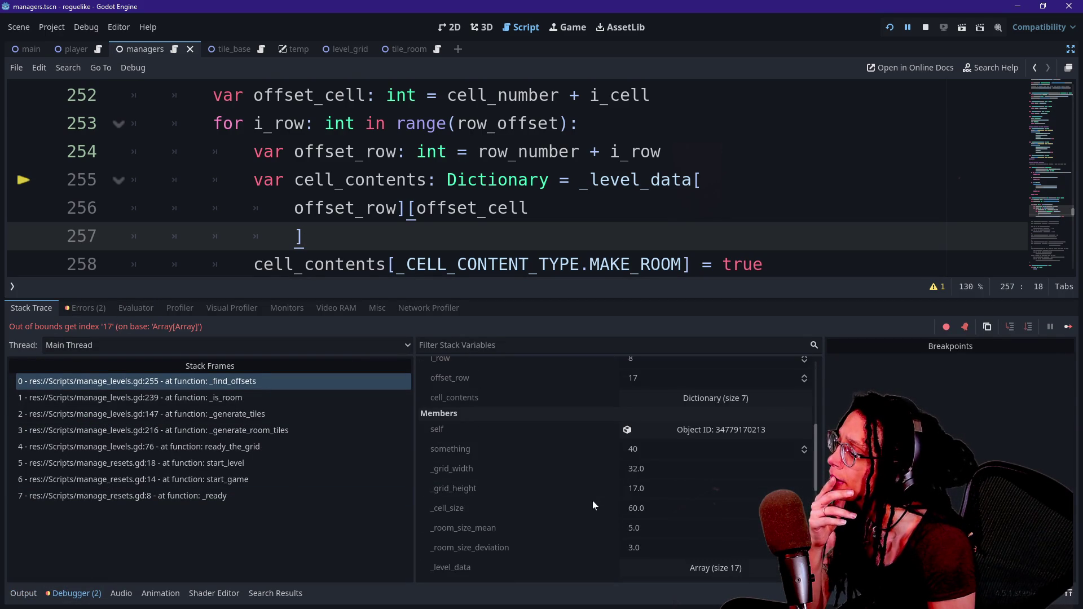
scroll(568, 448, up, 5)
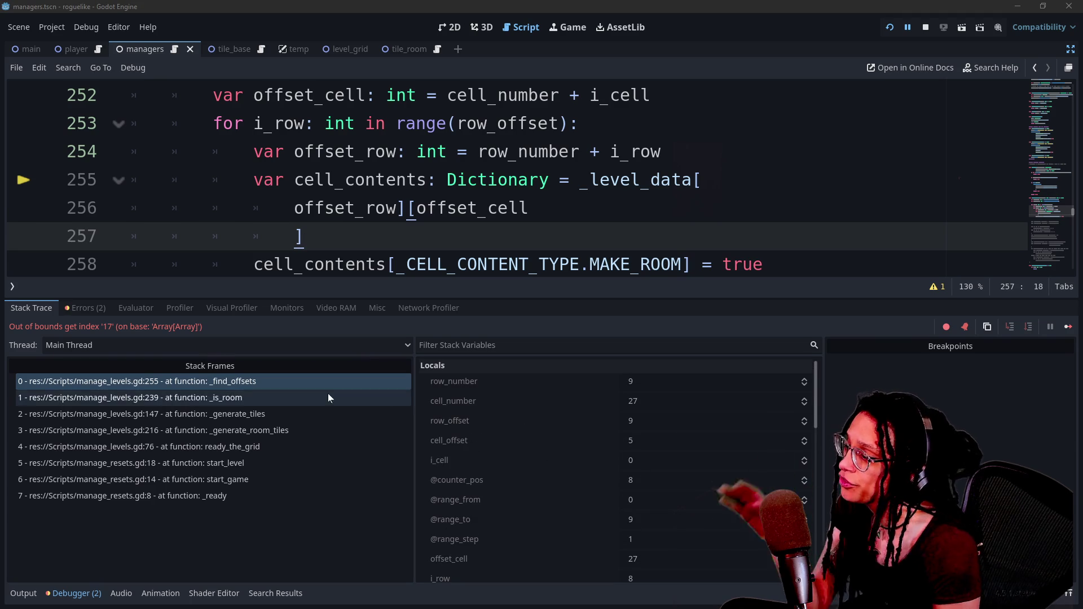
drag(418, 388, 167, 379)
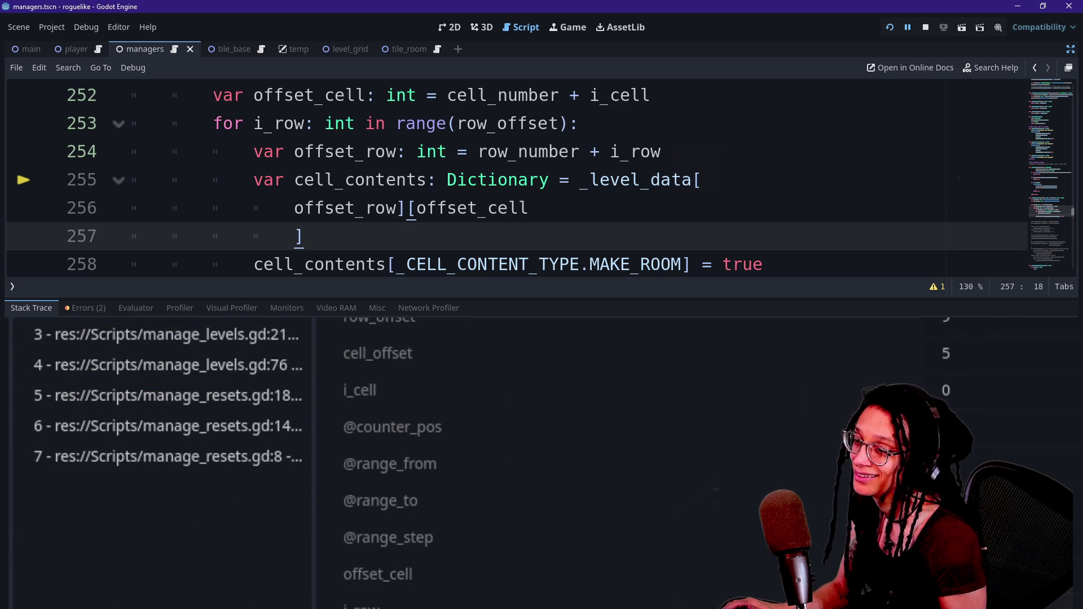
drag(316, 451, 200, 451)
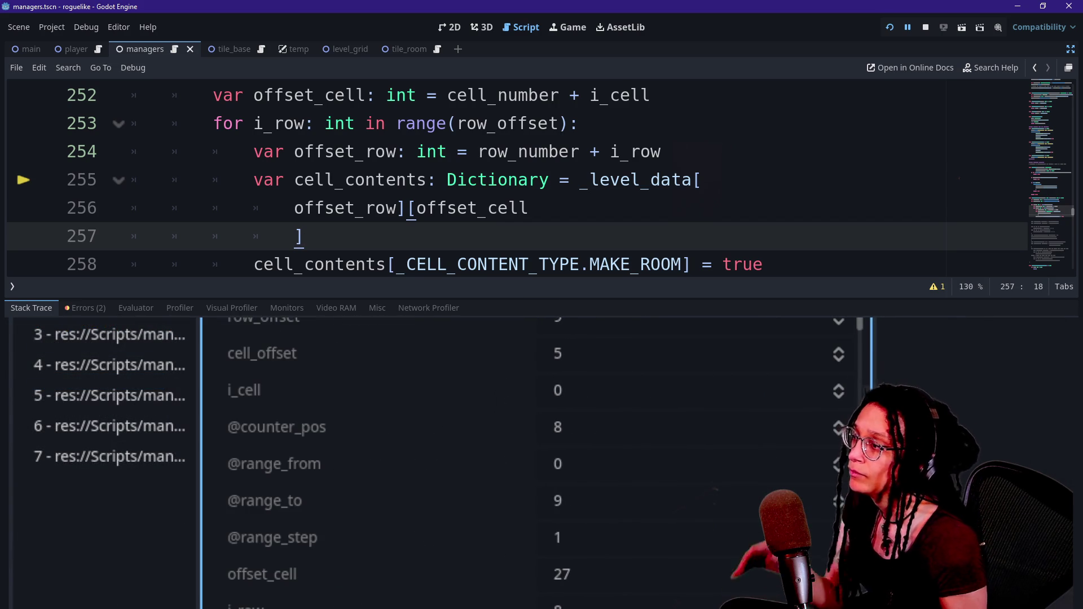
drag(269, 300, 268, 330)
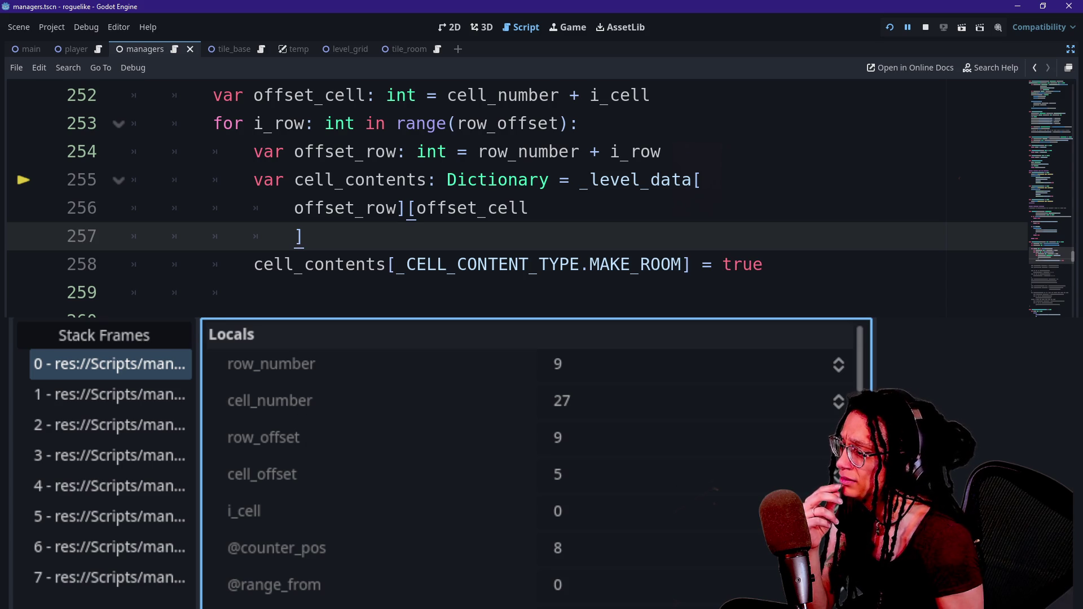
click(569, 27)
click(534, 30)
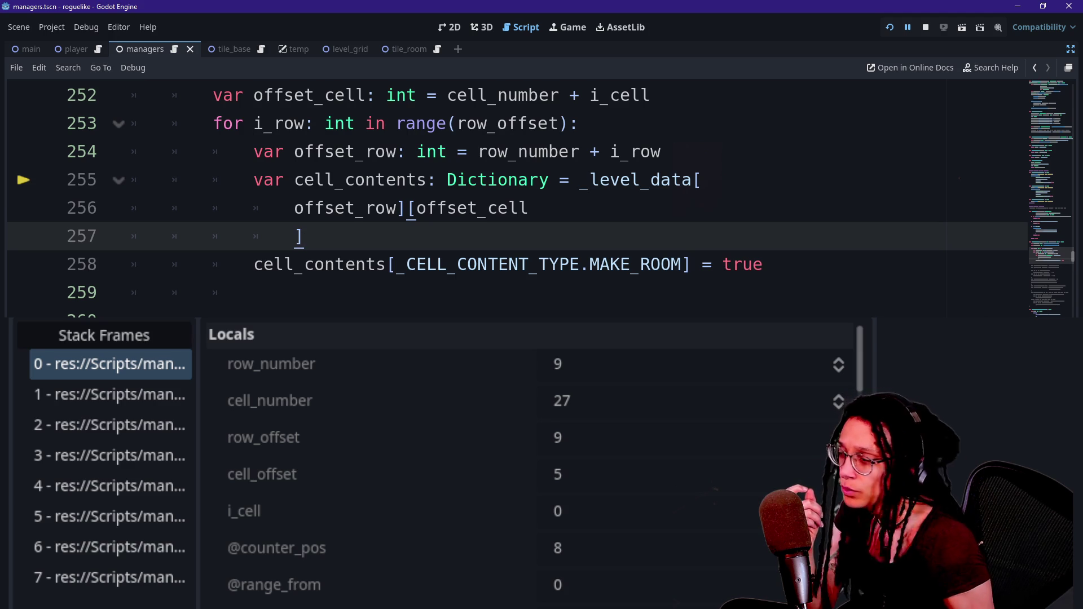
scroll(467, 395, down, 1)
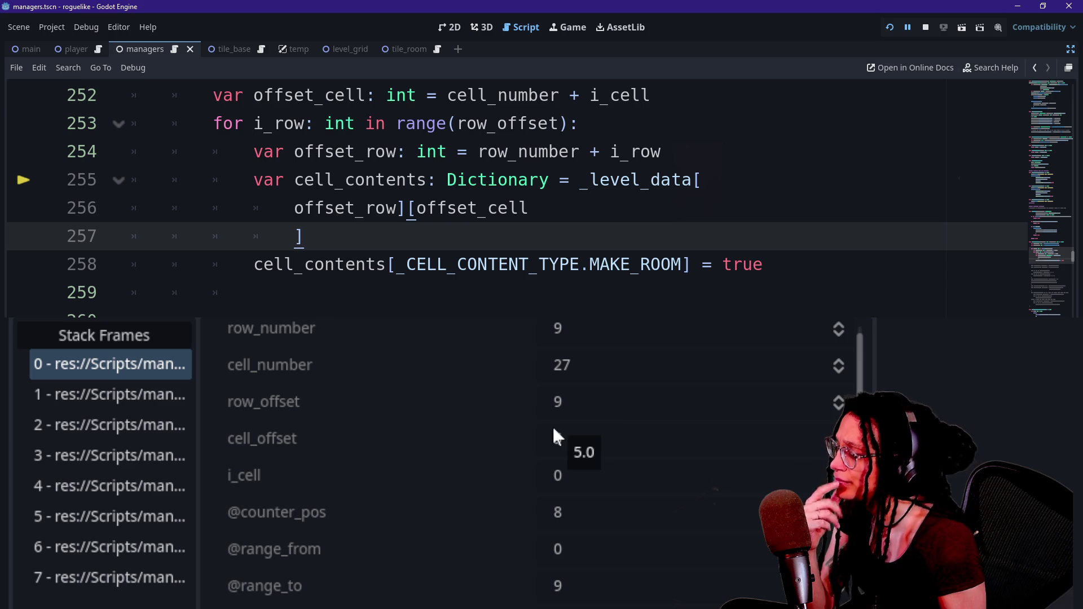
scroll(515, 458, up, 1)
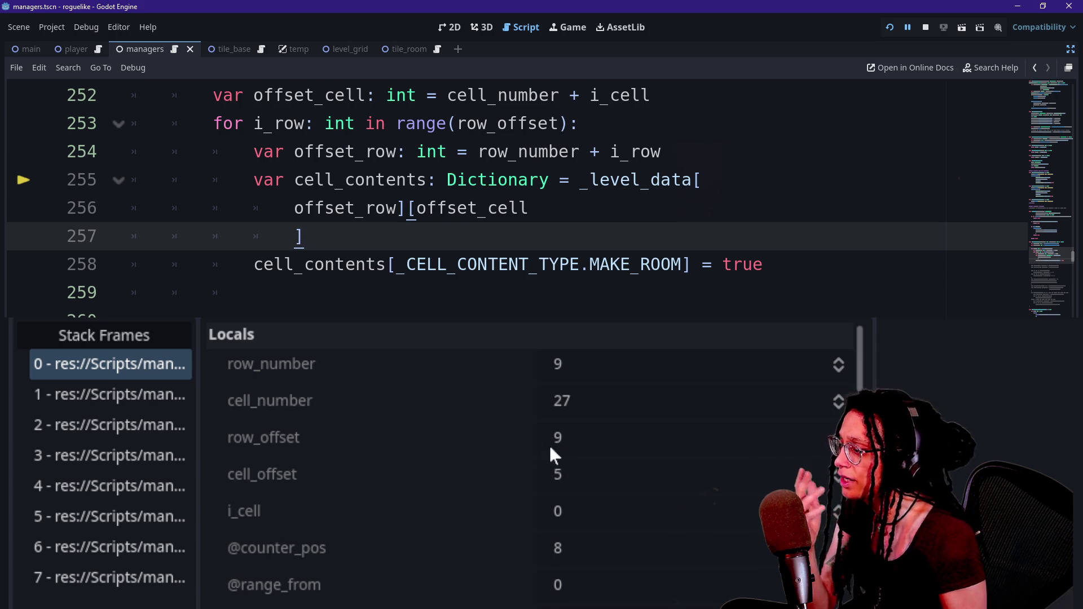
mouse_move(561, 444)
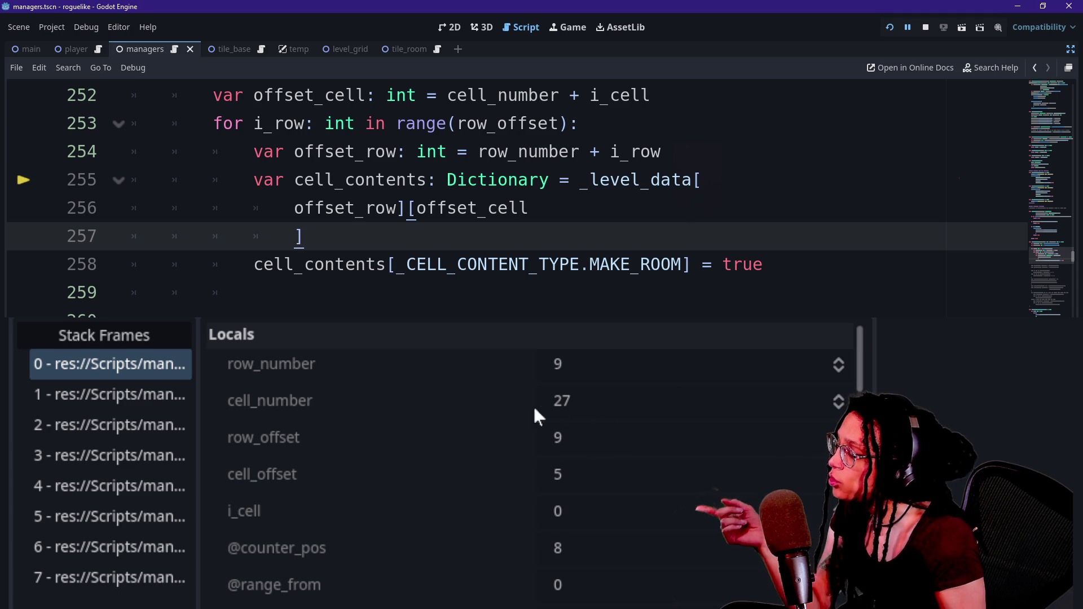
mouse_move(583, 416)
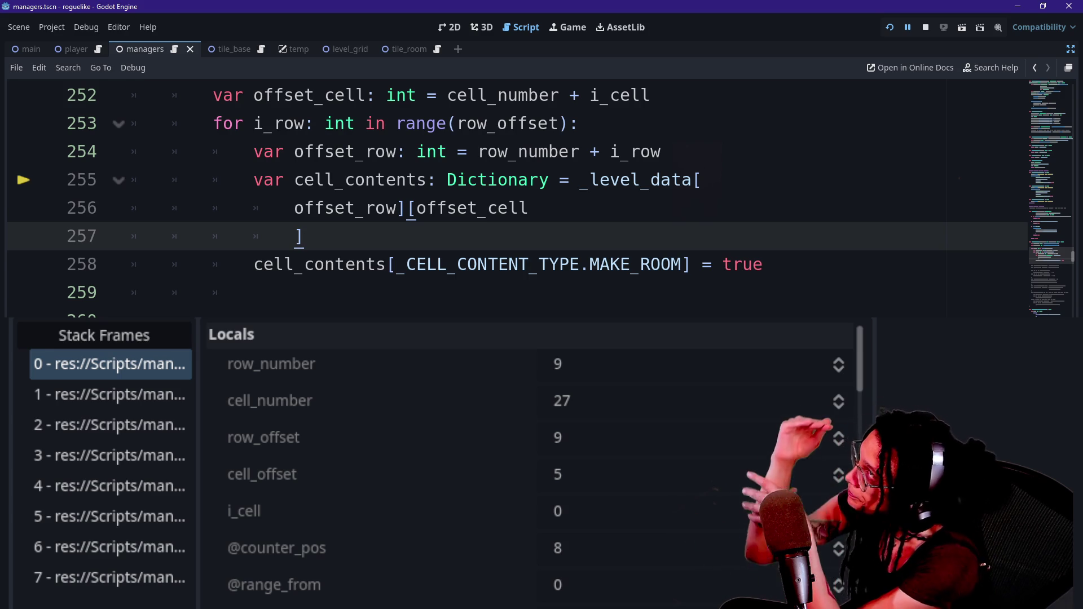
Step: Bring the _find_offsets header into view and read i_row 8 and offset_row 17 in Locals
scroll(507, 198, up, 2)
click(579, 293)
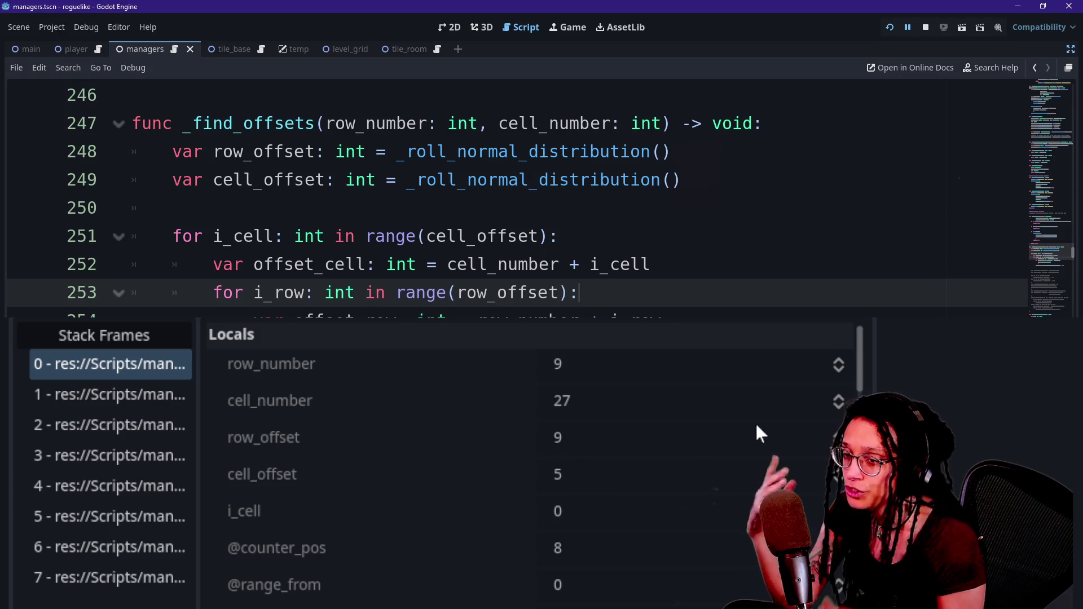
mouse_move(756, 425)
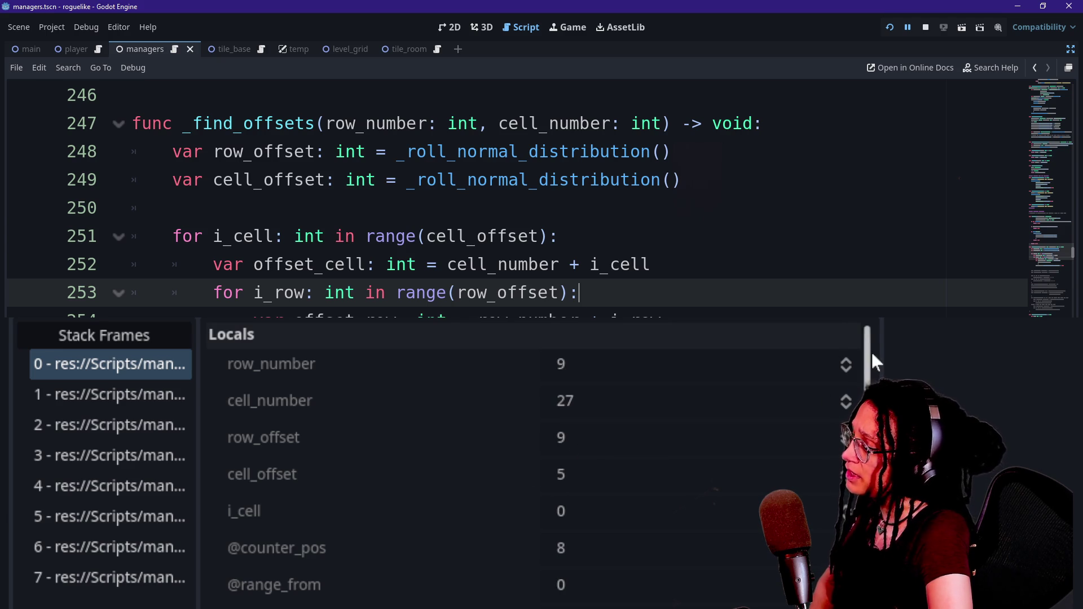
drag(871, 354, 867, 409)
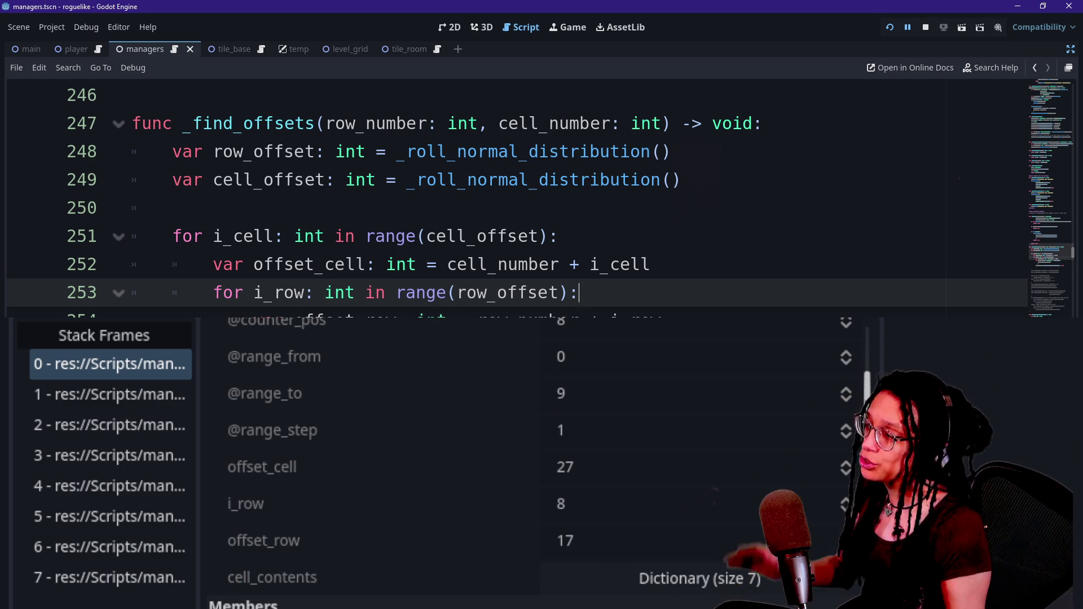
Step: Copy the 3,3–6,5 block C3:E6 into G4:I7 on Proc gen idea, then return to Godot
key(alt+Tab)
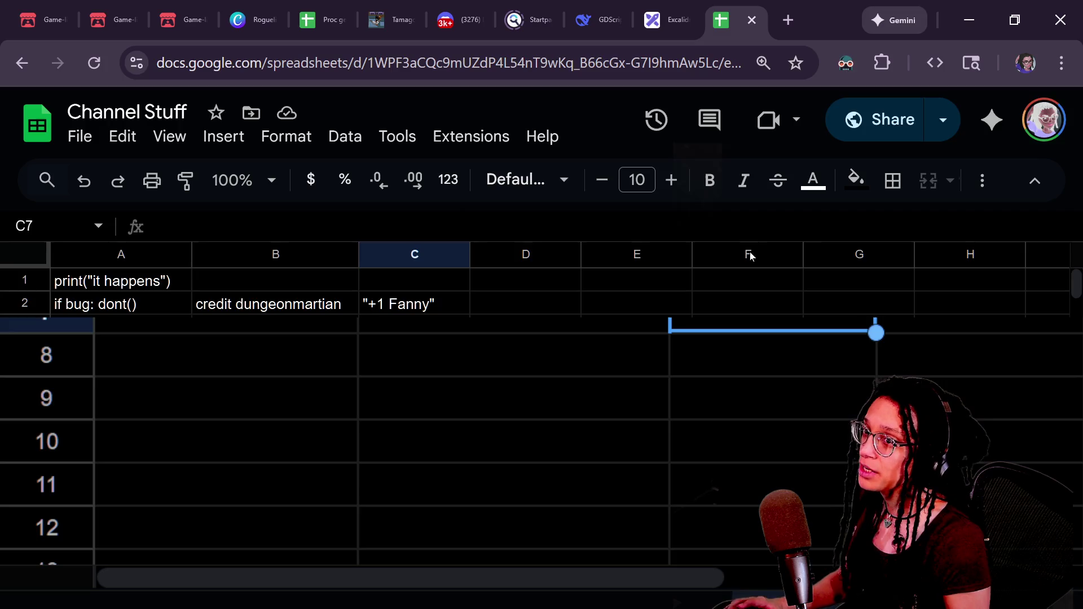
key(ctrl+5)
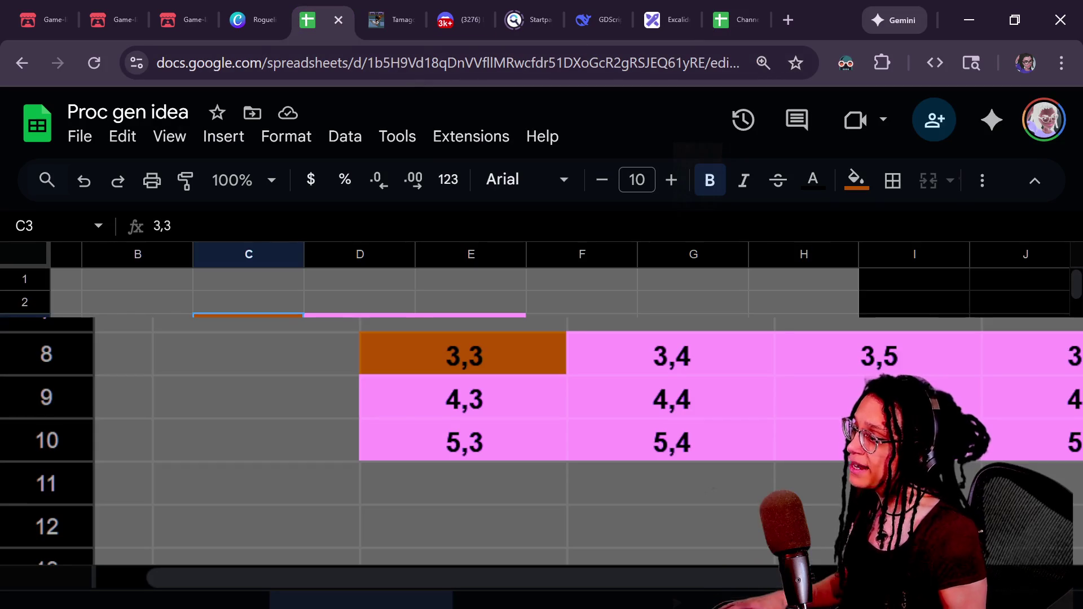
key(Down)
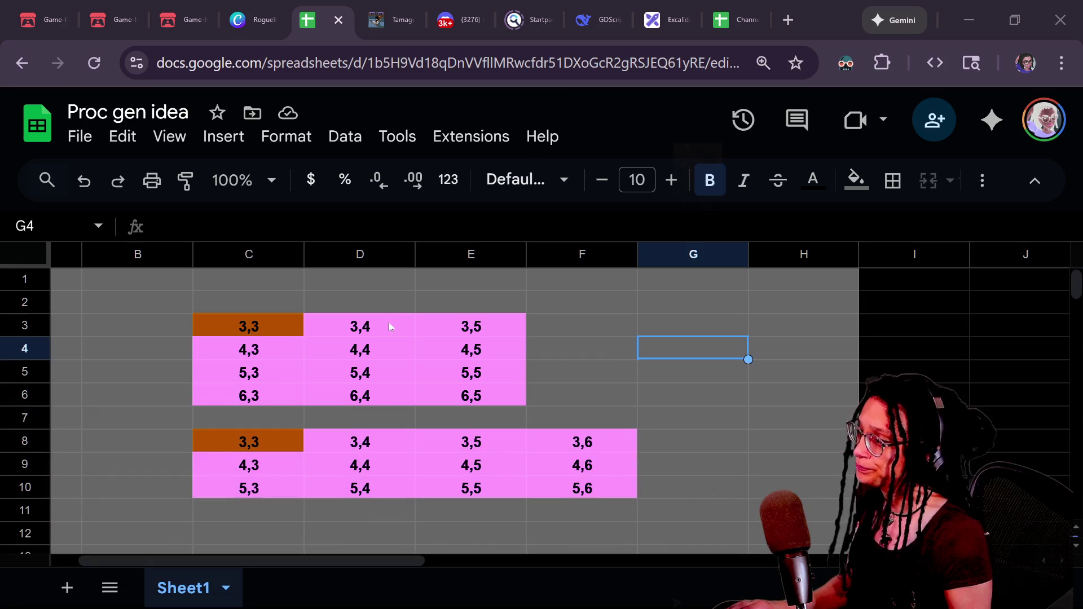
click(248, 326)
shift+click(512, 395)
key(ctrl+c)
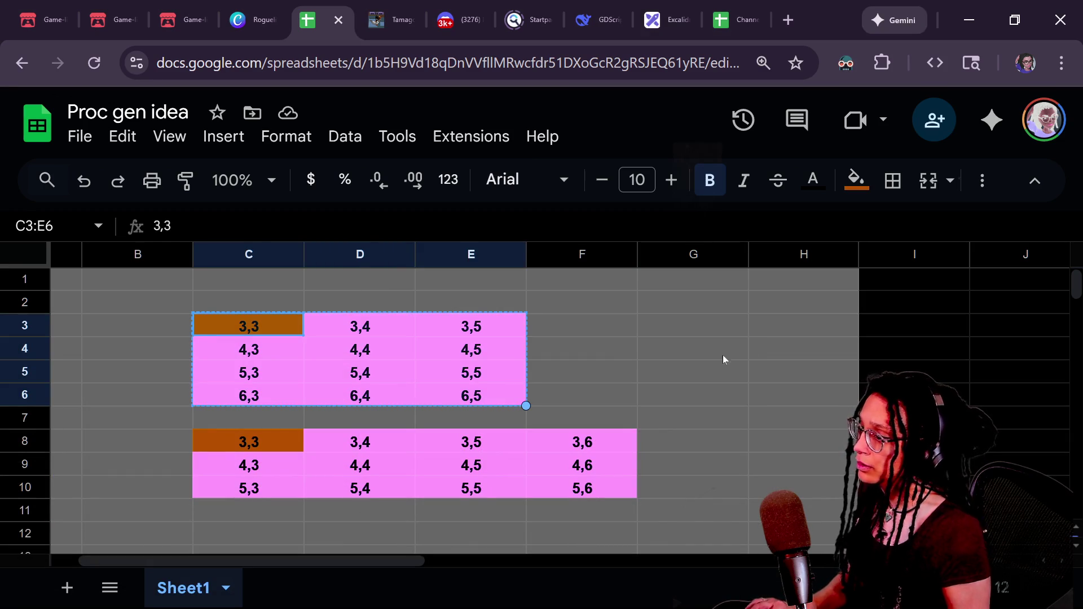
click(723, 355)
key(ctrl+v)
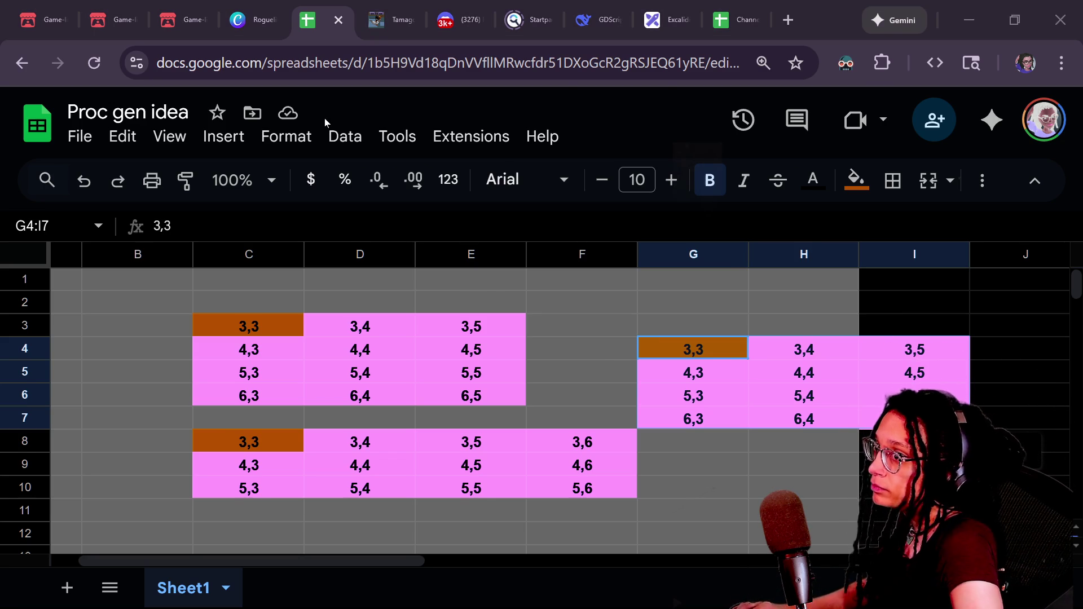
key(alt+Tab)
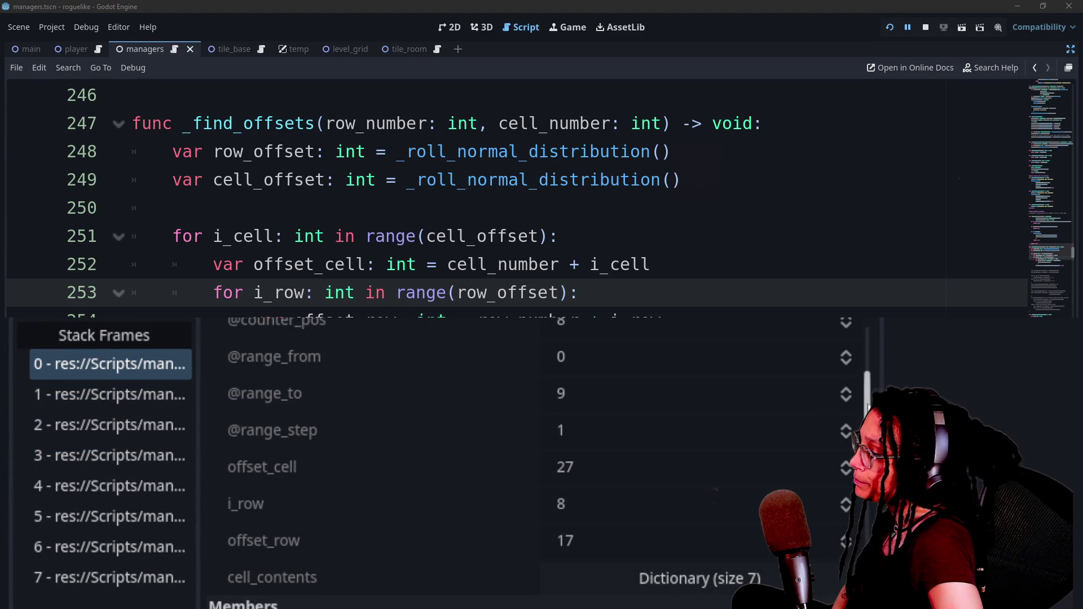
Step: Read _grid_width 32.0 and _grid_height 17.0 in the debugger Members, then return to the loops
scroll(827, 330, down, 3)
scroll(554, 317, down, 6)
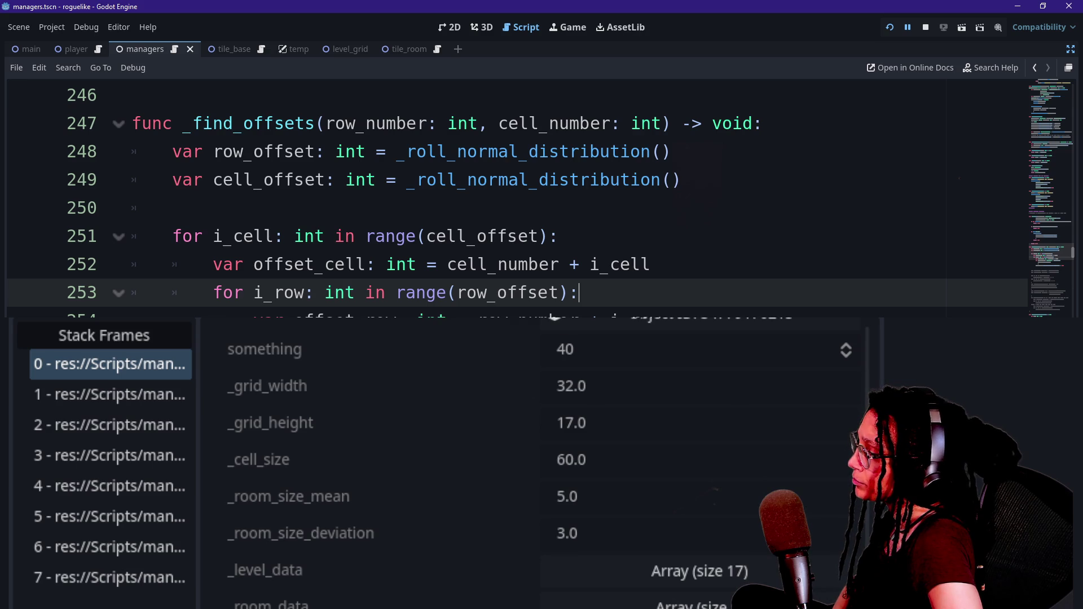
scroll(554, 317, up, 8)
scroll(542, 451, up, 1)
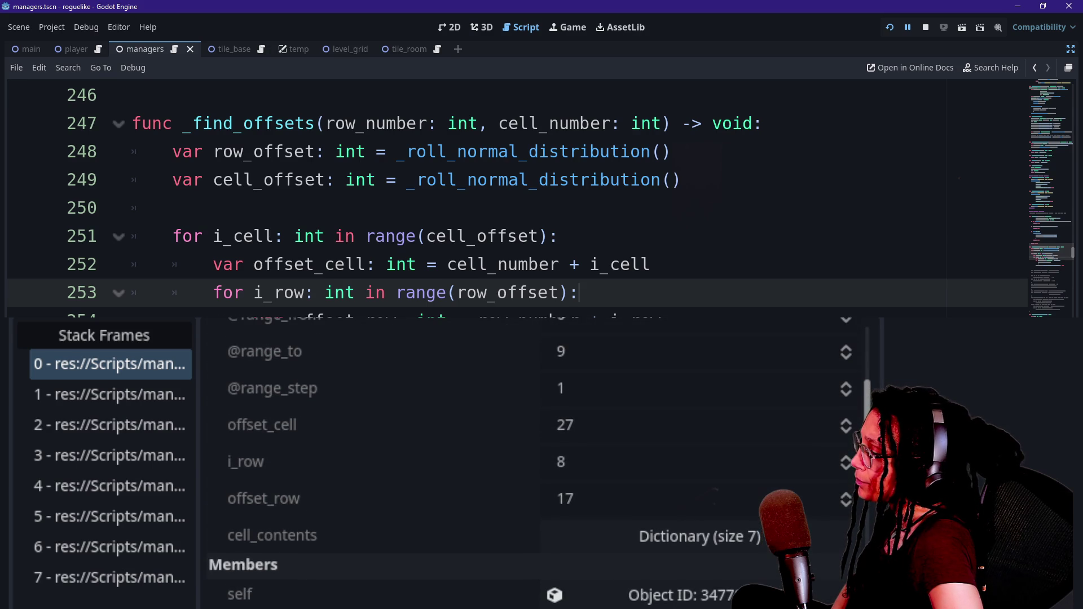
scroll(541, 452, up, 1)
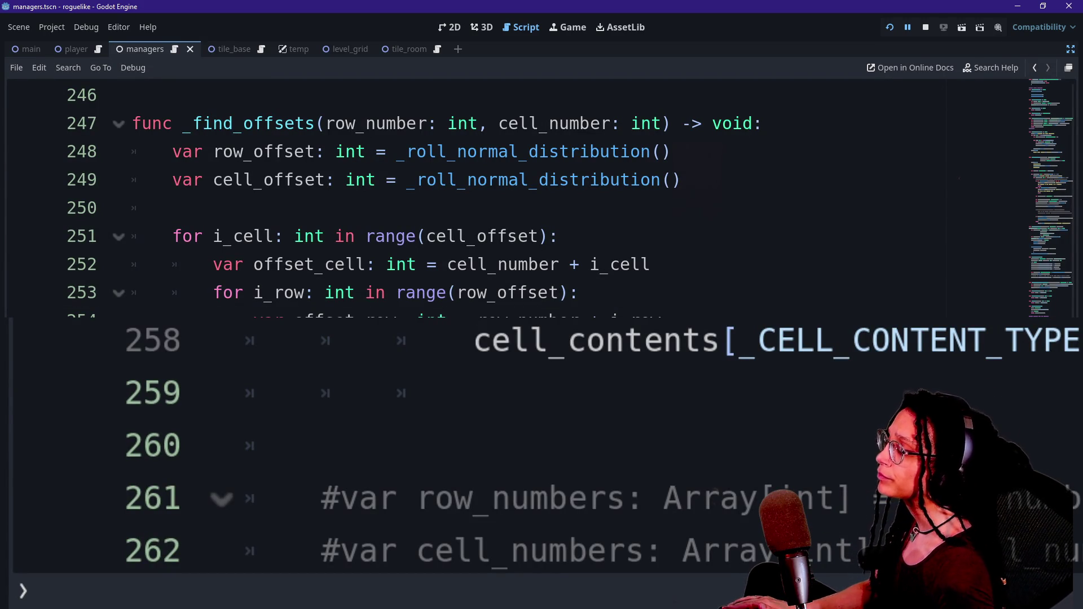
click(539, 341)
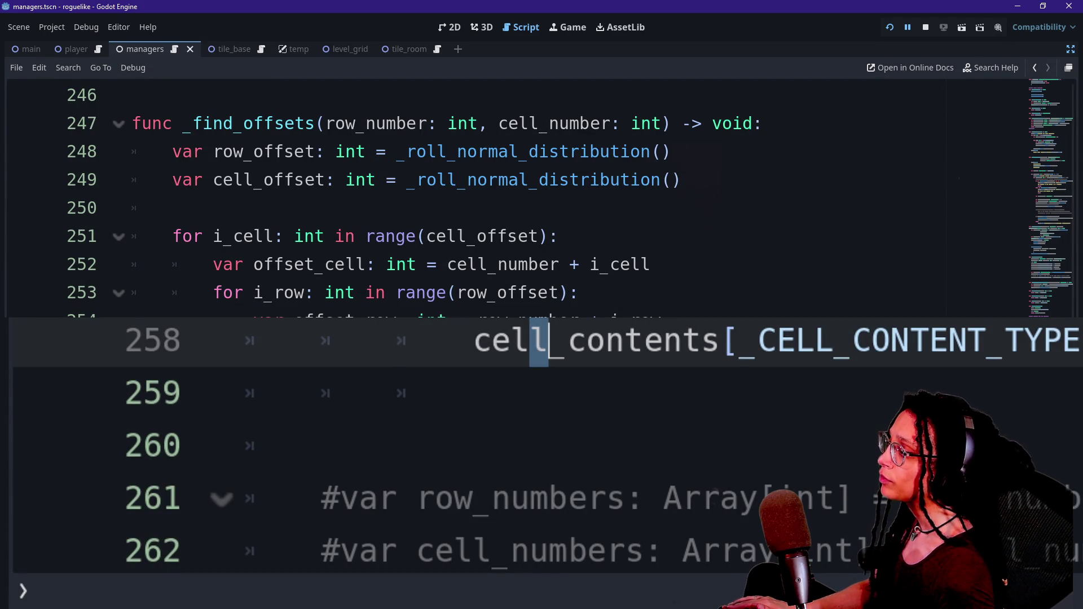
click(395, 236)
click(446, 293)
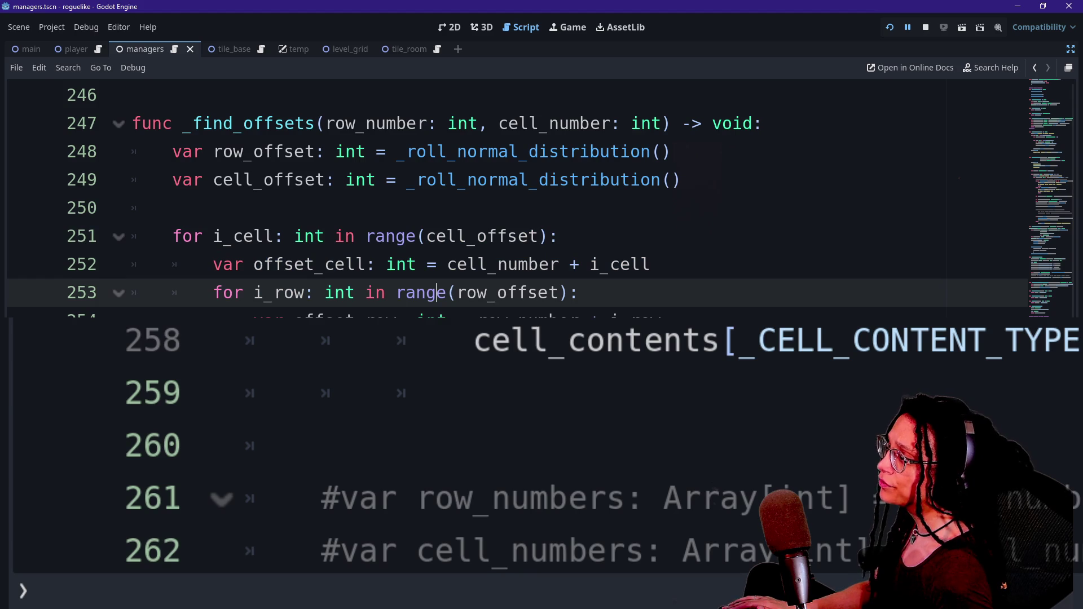
Step: Add 'if i_cell > _grid_width: continue' at the top of the cell loop
click(559, 235)
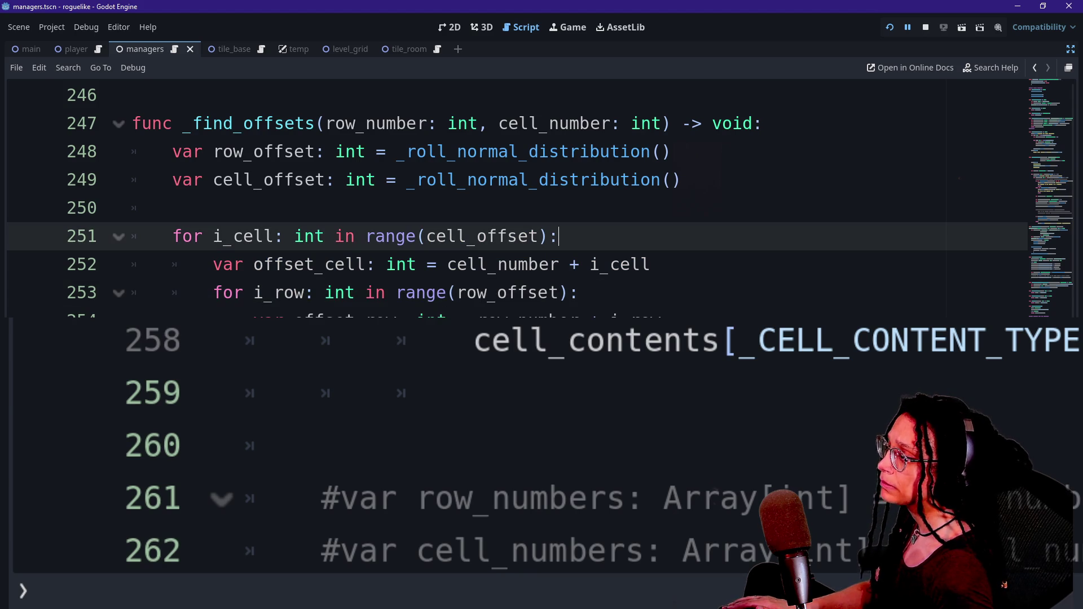
key(Return)
text(if)
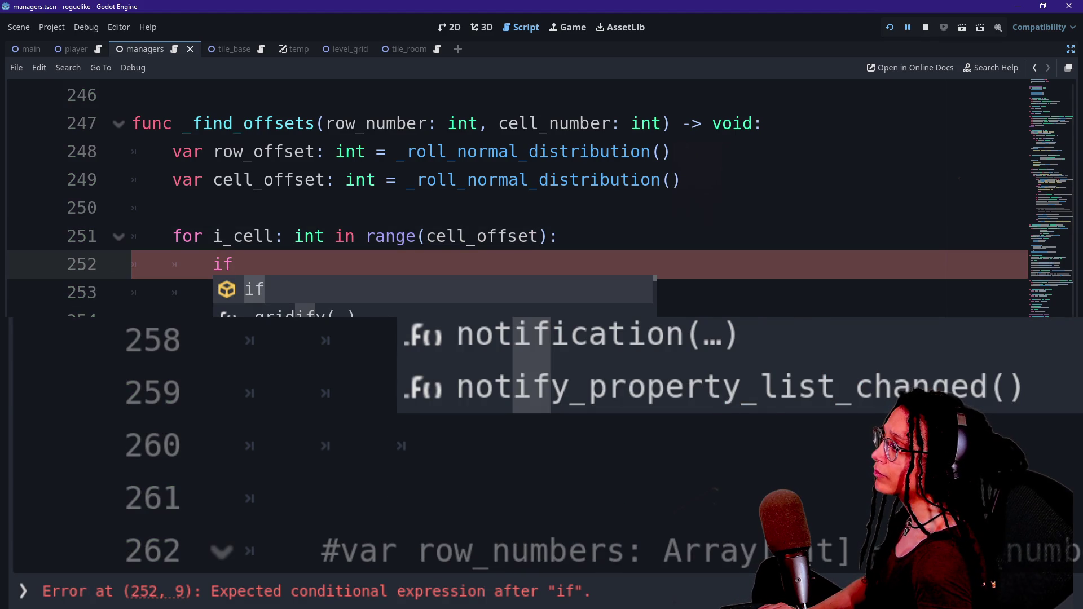
text( i_)
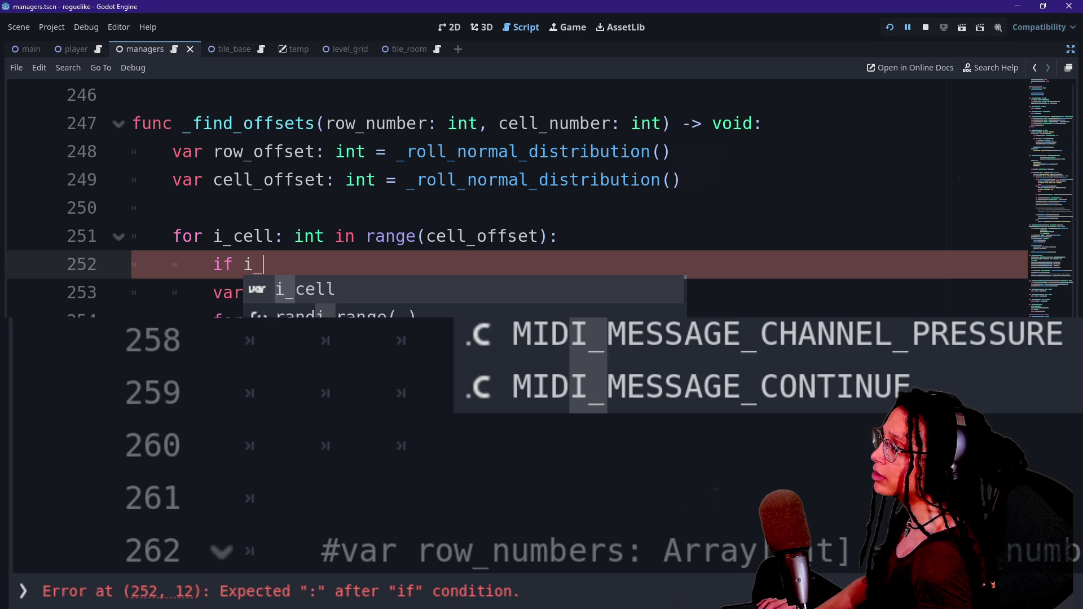
text(cell)
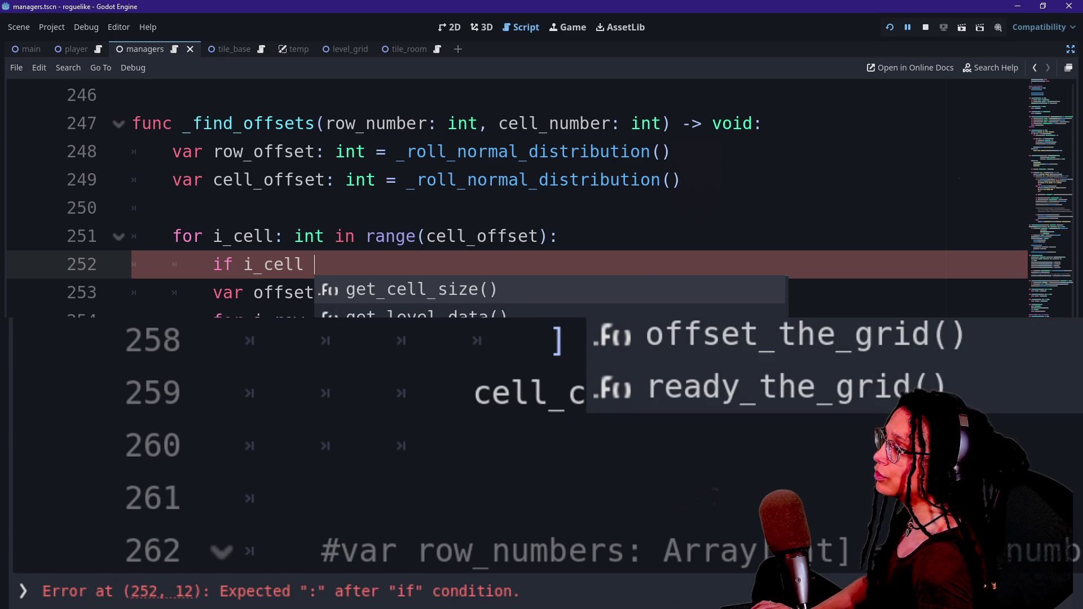
text( > )
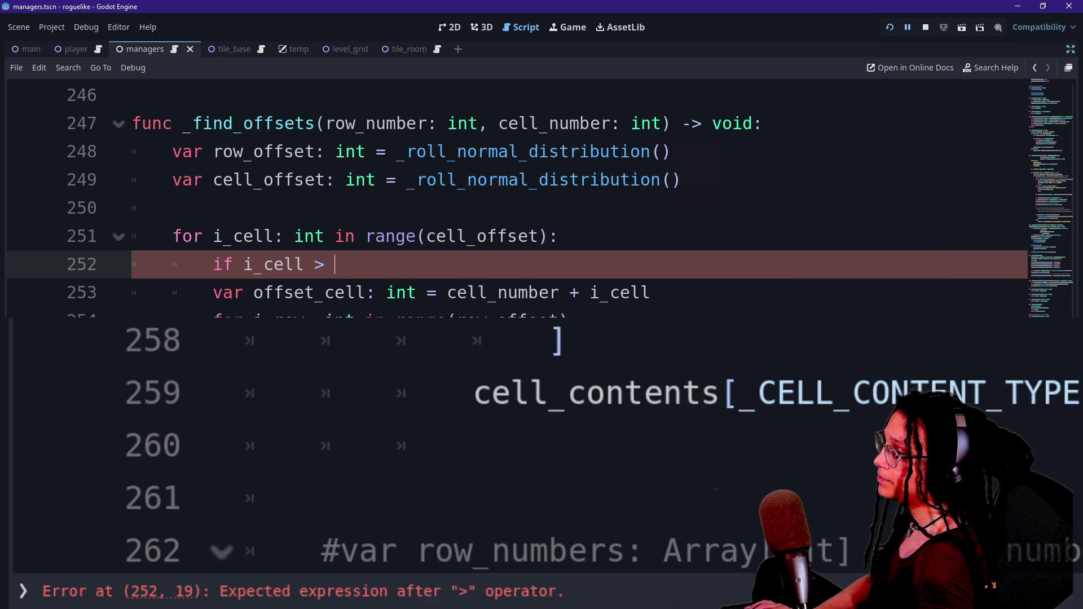
text(_grid)
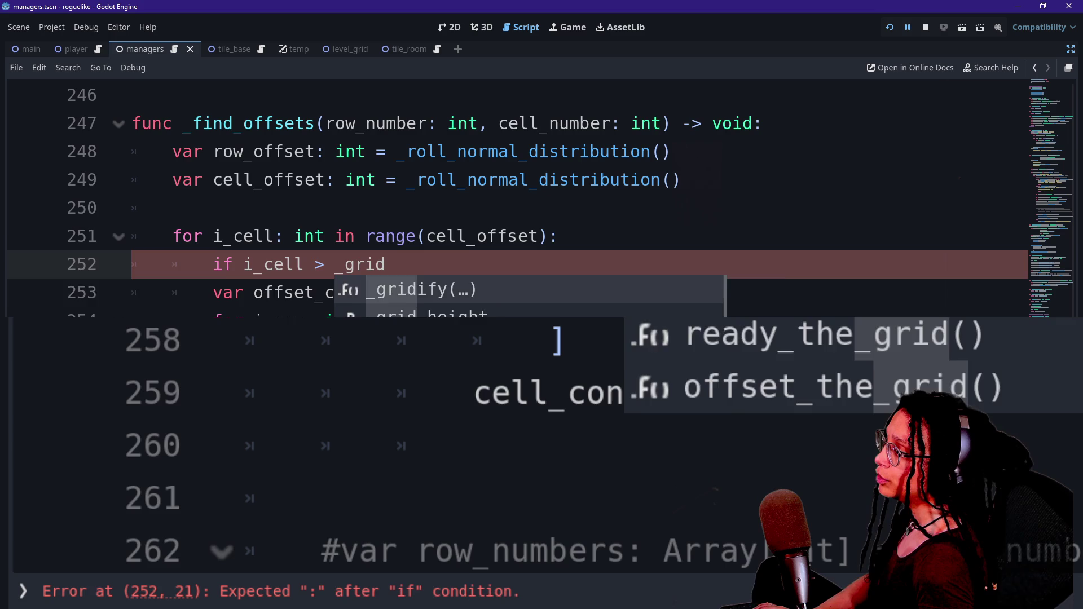
click(131, 292)
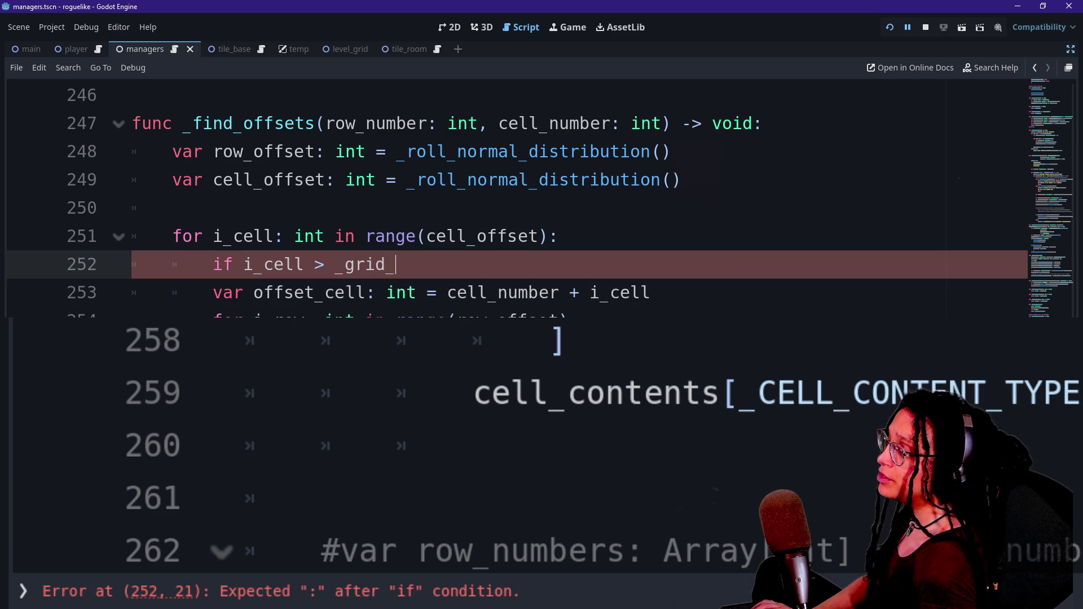
text(width:)
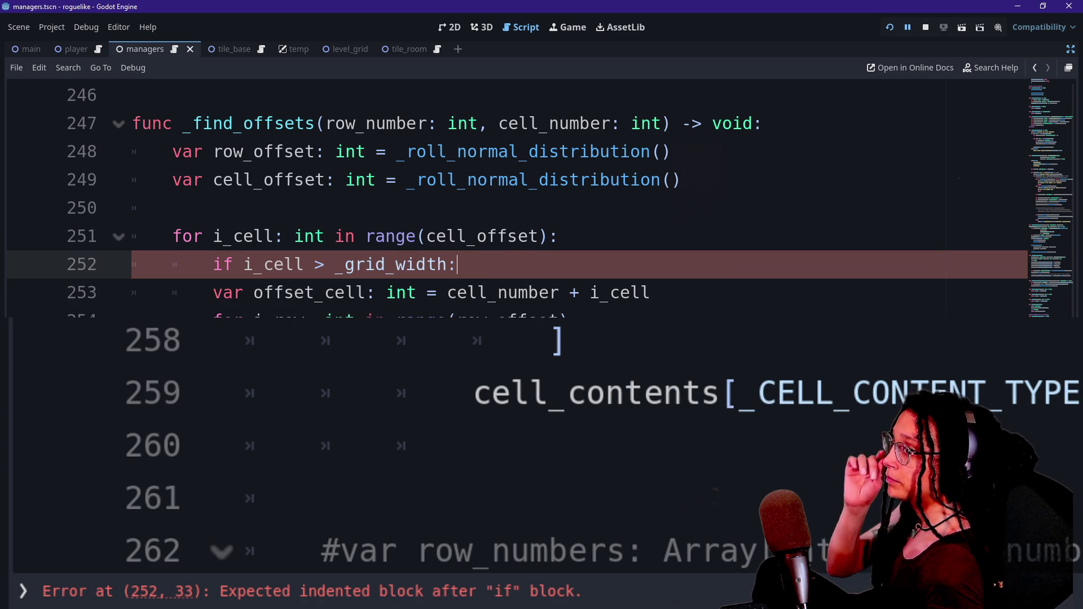
key(Return)
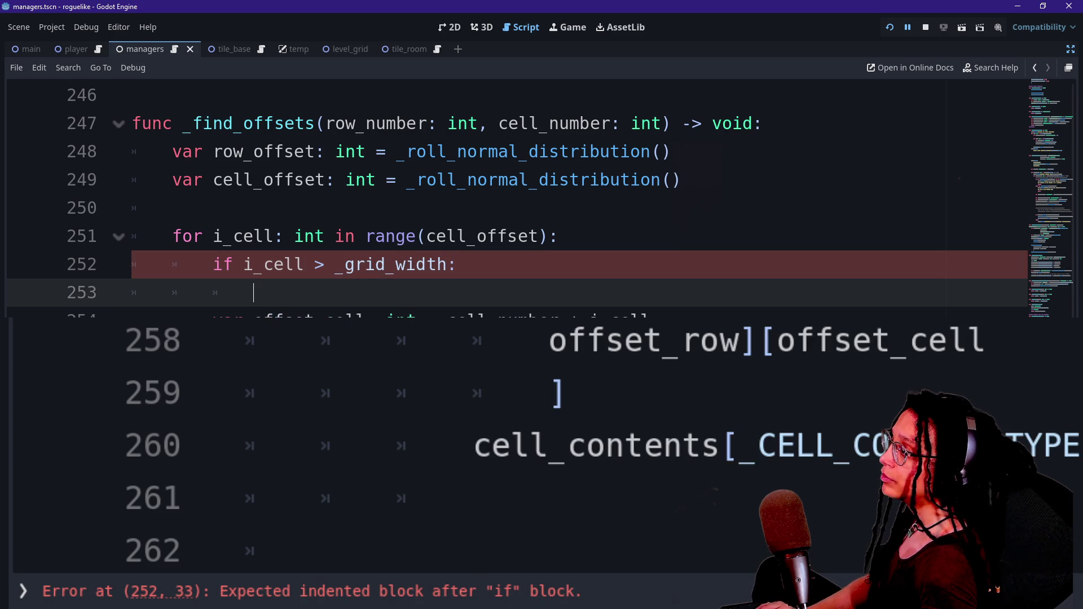
text(continue)
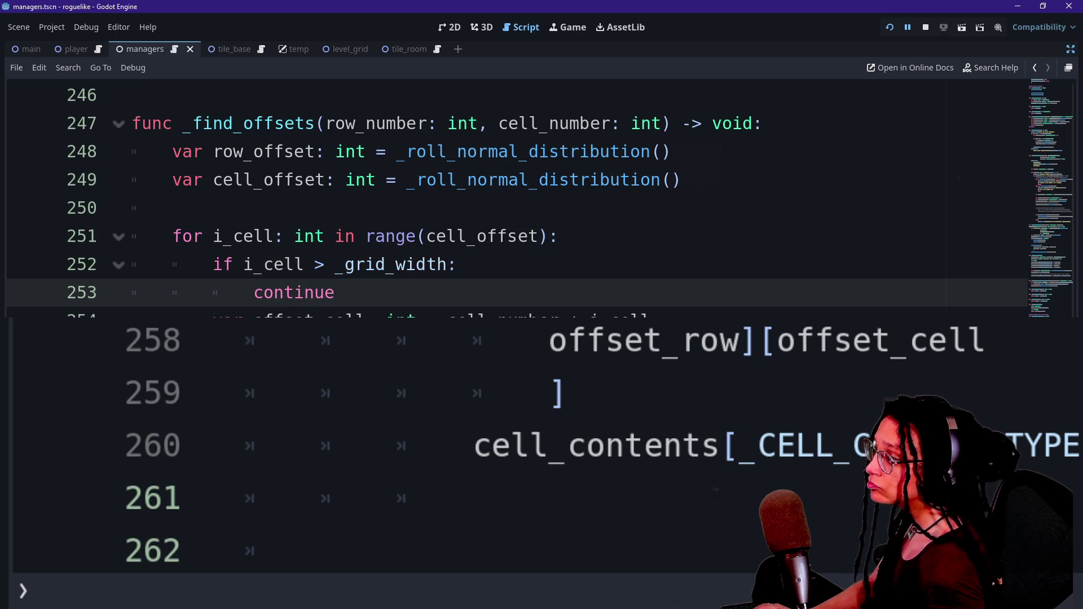
Step: Copy the bounds check into the row loop and fix the pasted lines' indentation
key(shift+Up)
key(shift+Up)
key(shift+End)
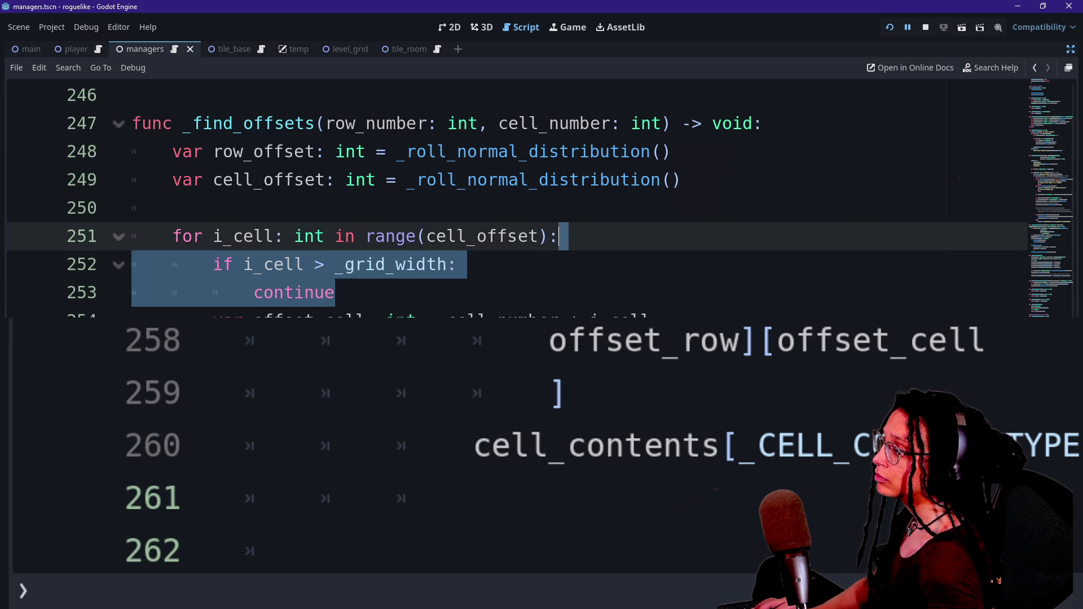
key(ctrl+c)
key(Down)
key(Down)
key(Down)
key(ctrl+v)
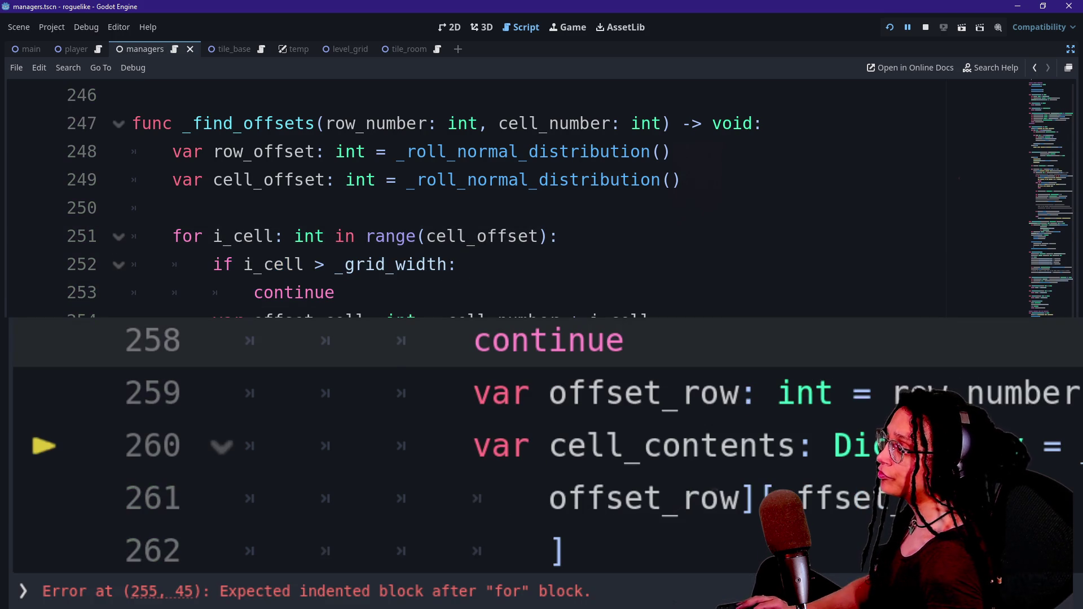
key(Up)
key(Down)
key(shift+Home)
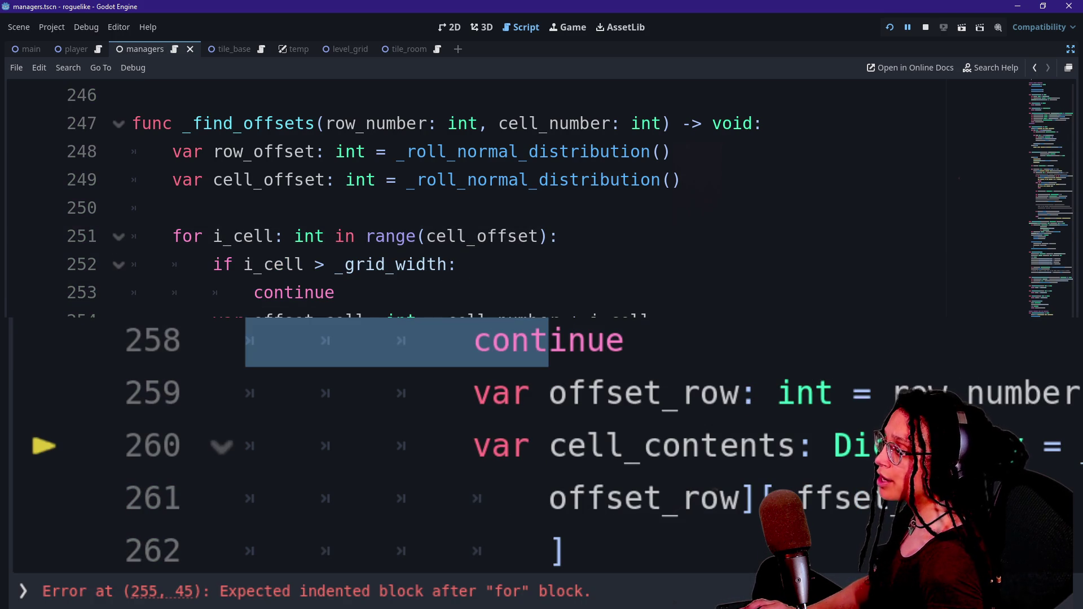
key(Tab)
key(End)
key(ctrl+x)
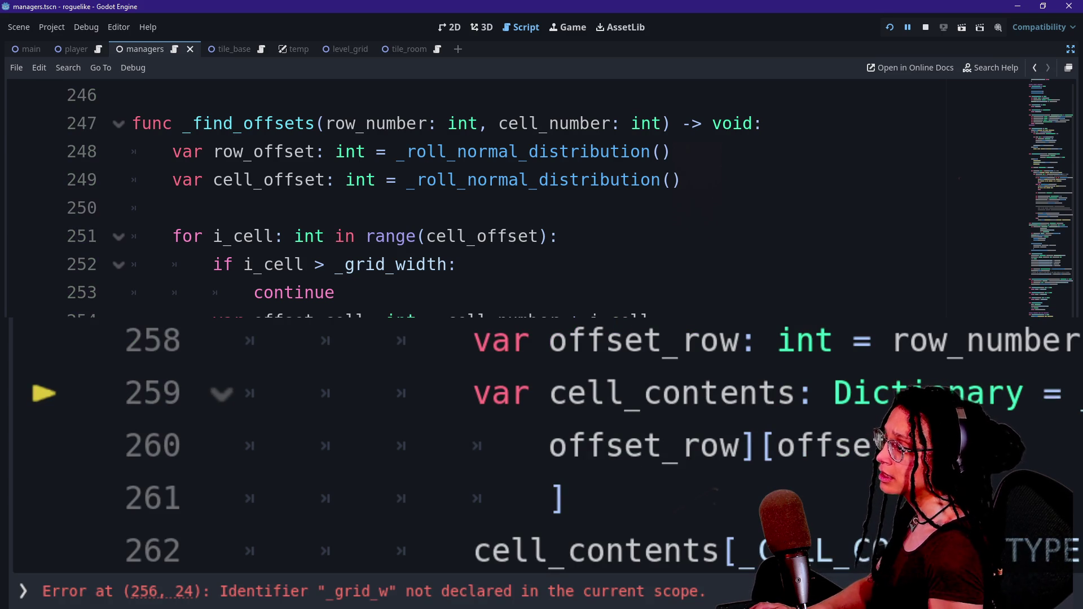
Step: Restart the game so the debugger breaks again at the _level_data lookup on line 259
click(387, 179)
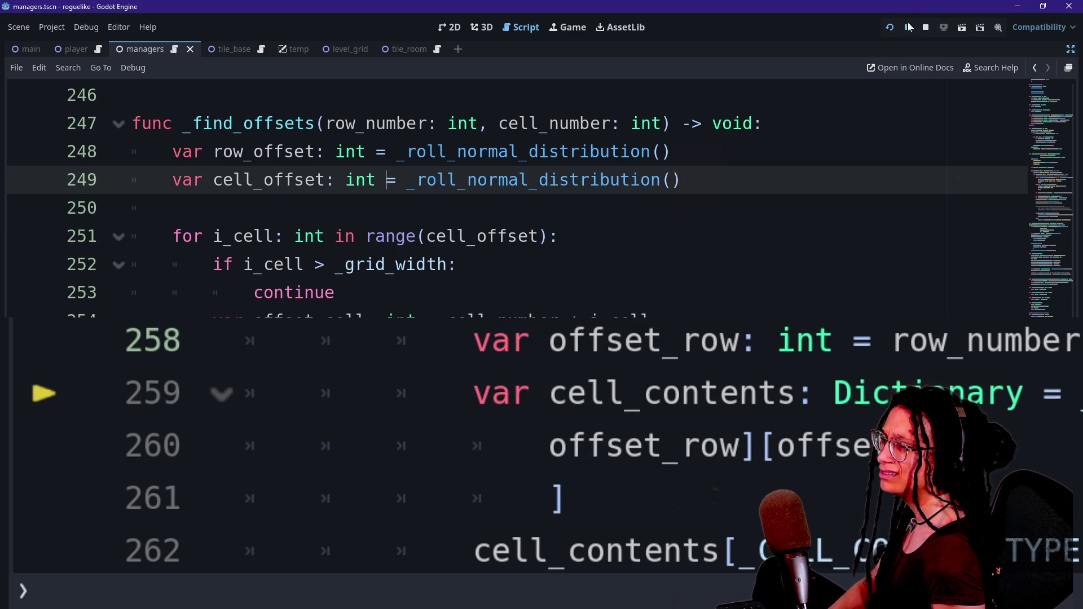
click(891, 27)
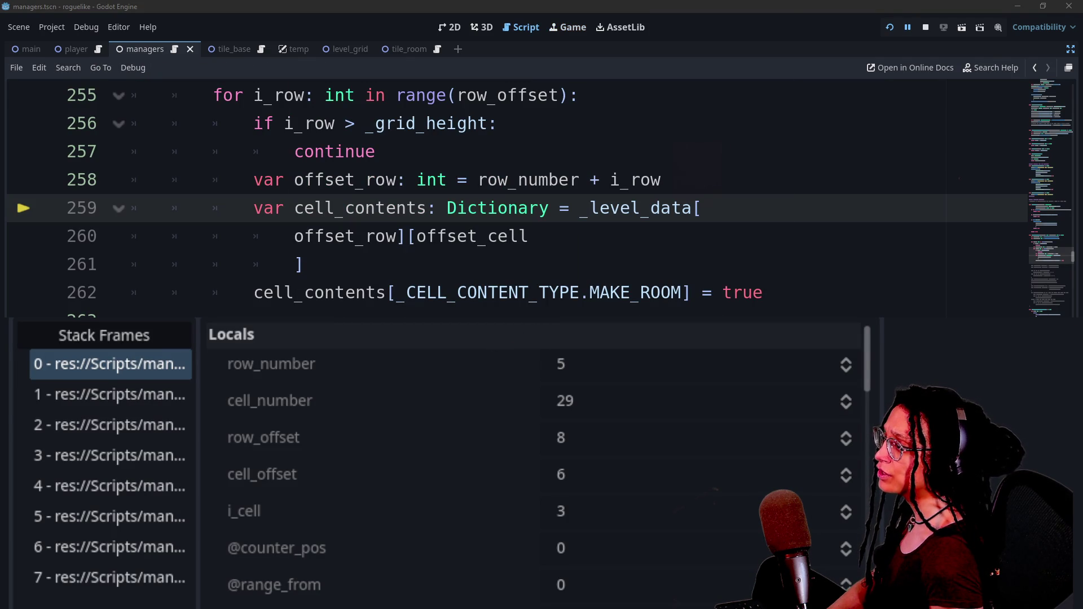
scroll(508, 197, down, 15)
scroll(507, 198, up, 4)
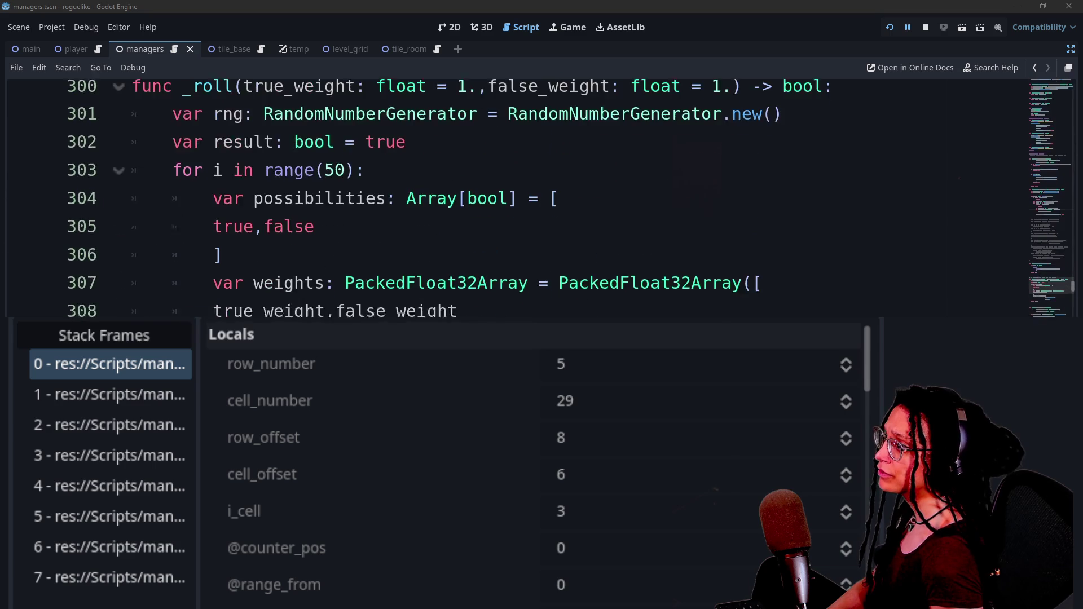
scroll(541, 197, down, 5)
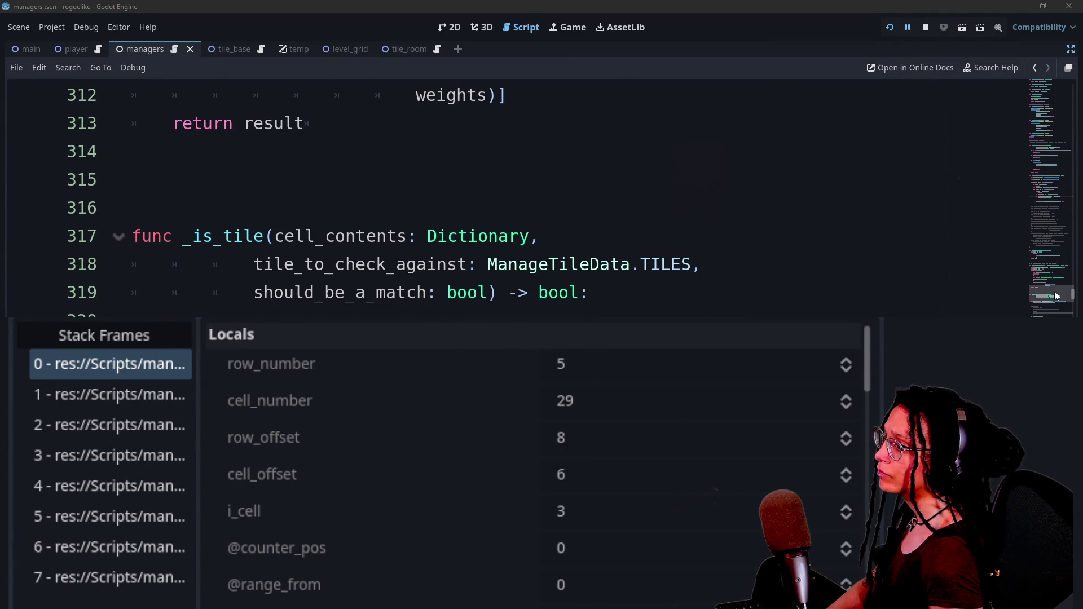
scroll(1053, 292, down, 8)
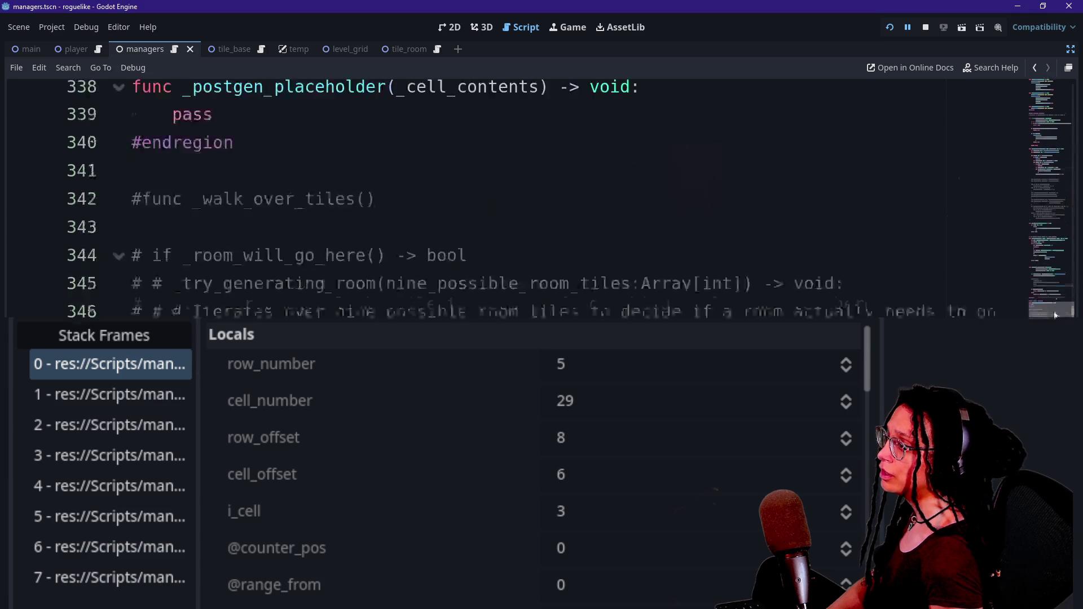
mouse_move(1053, 305)
mouse_down()
mouse_move(1052, 315)
mouse_move(1054, 252)
mouse_up()
Step: Scroll through managers.gd to review the _roll and _is_tile functions
scroll(1054, 252, down, 3)
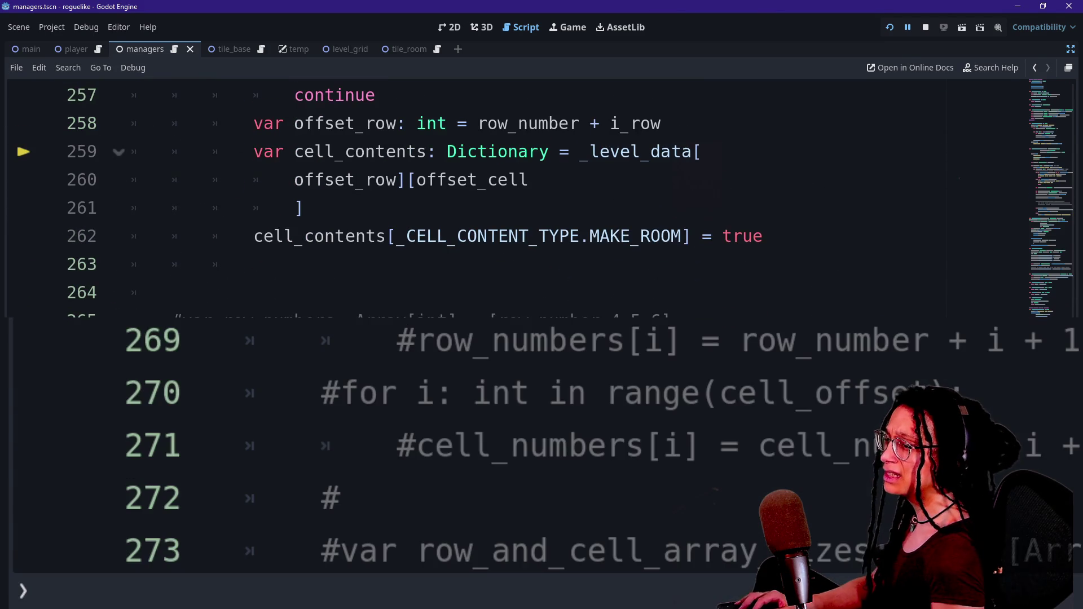
scroll(541, 191, down, 20)
scroll(541, 192, up, 12)
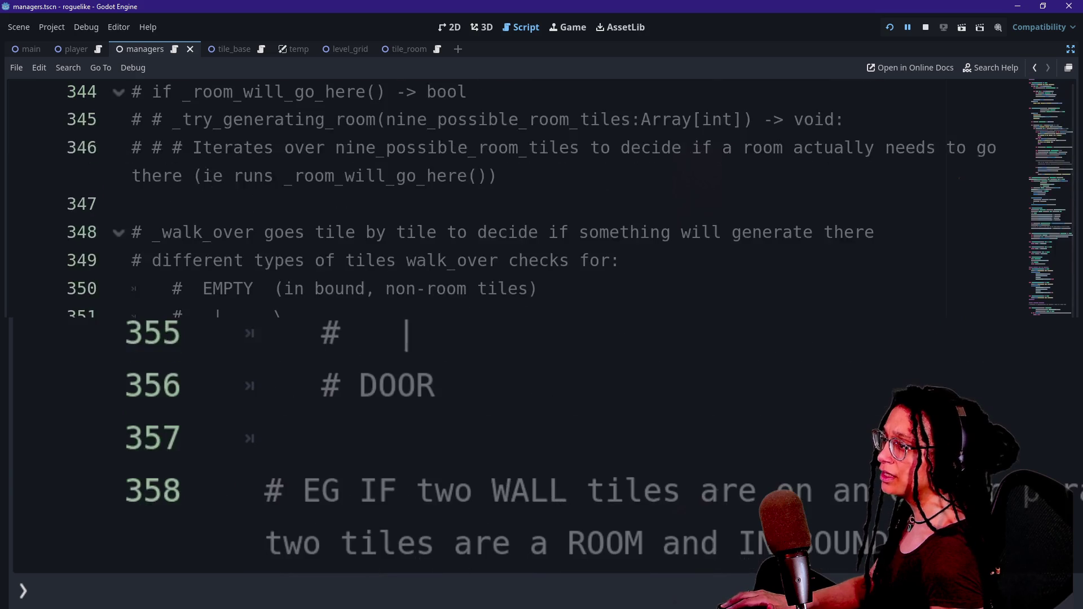
scroll(541, 192, down, 2)
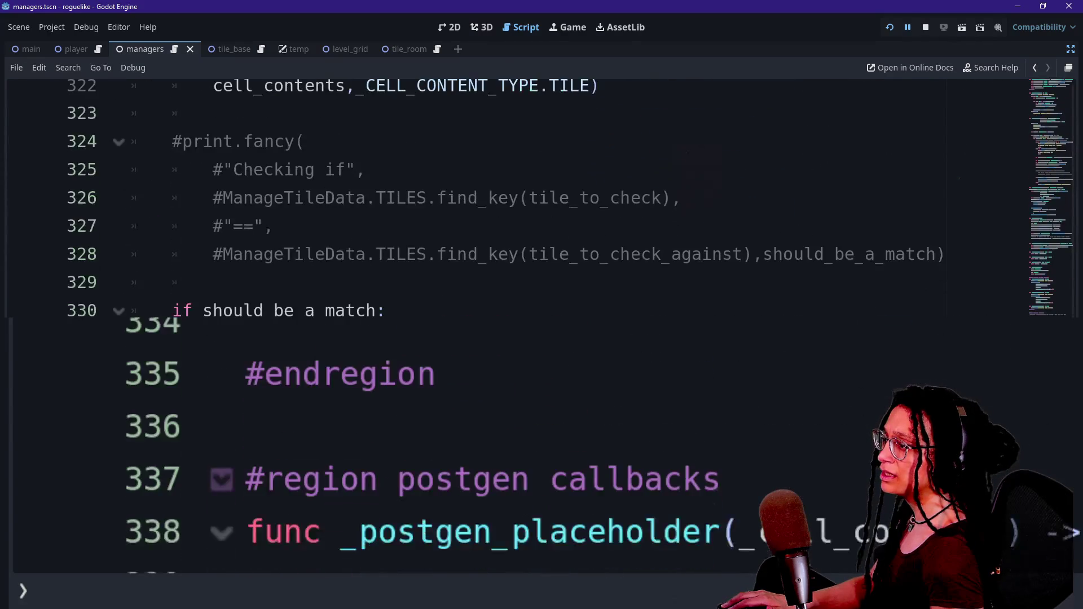
scroll(542, 192, up, 1)
scroll(541, 191, down, 4)
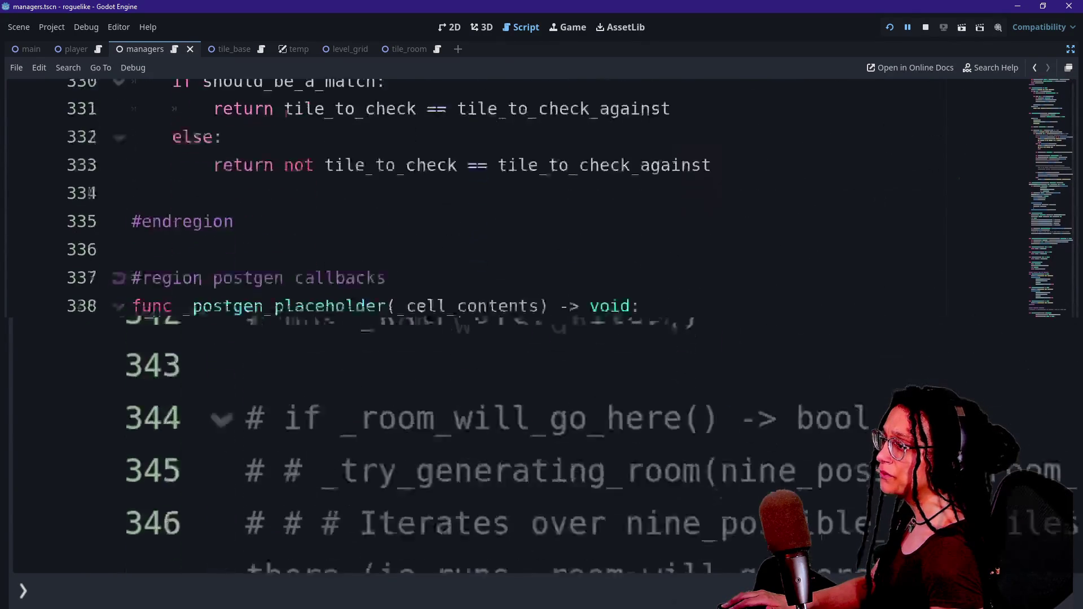
scroll(542, 191, up, 10)
scroll(542, 192, up, 3)
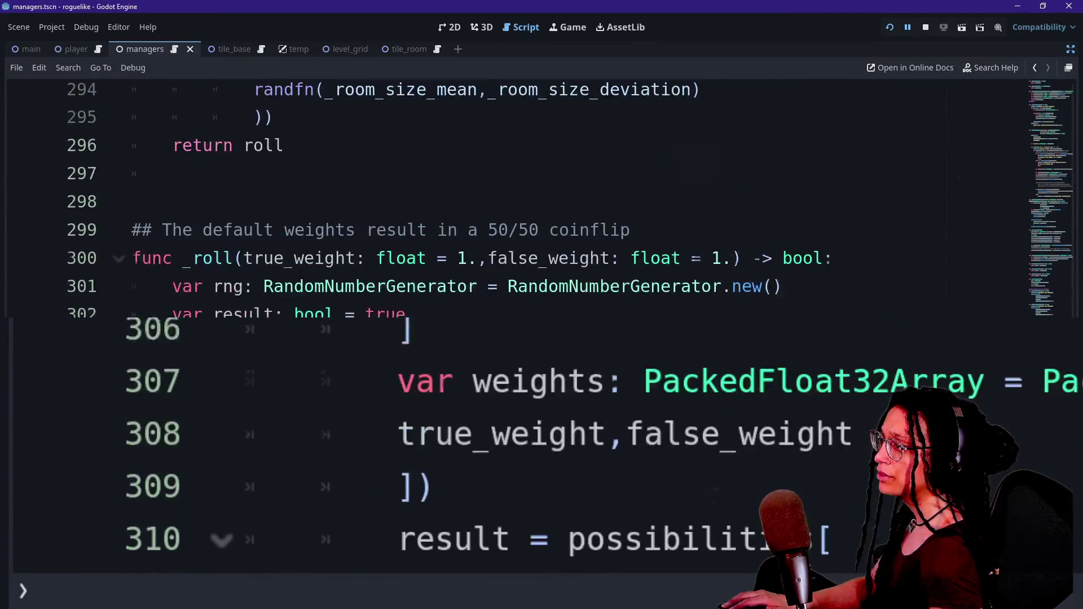
scroll(542, 192, down, 1)
scroll(542, 192, up, 2)
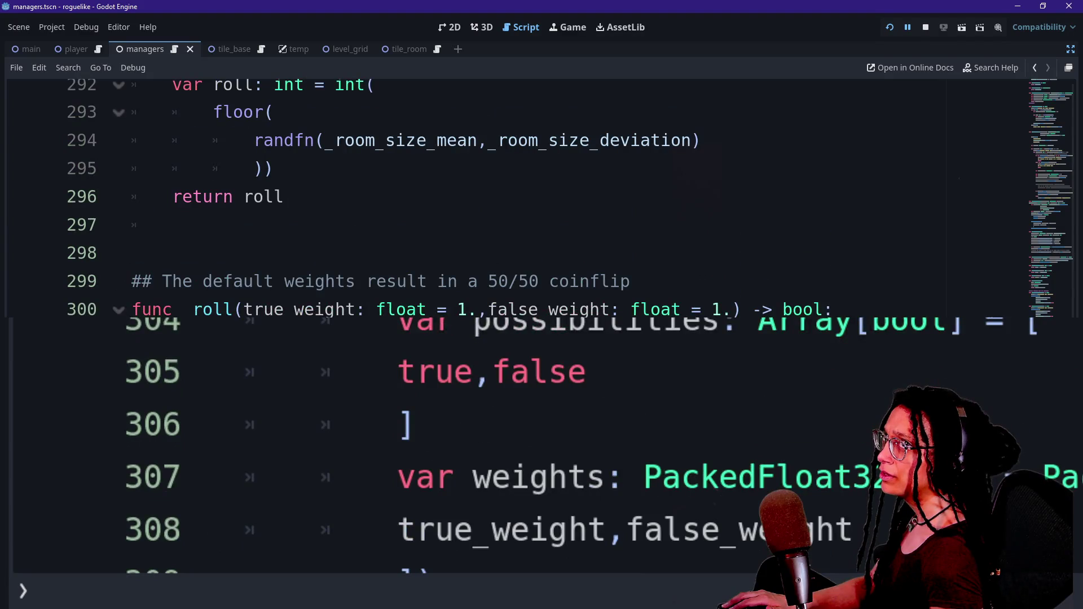
scroll(541, 192, up, 1)
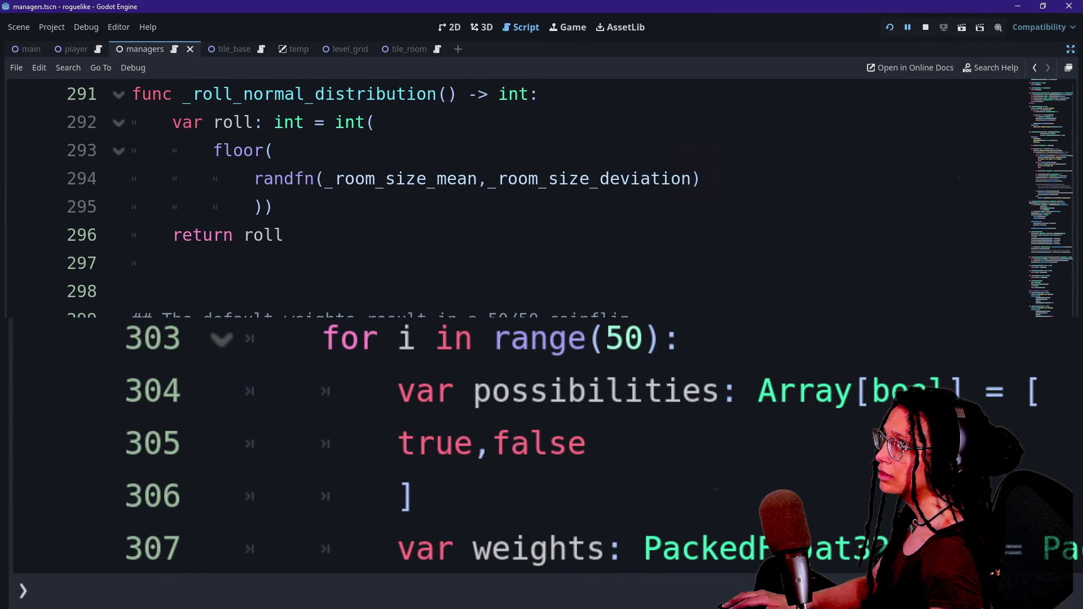
scroll(541, 192, up, 2)
scroll(541, 192, down, 3)
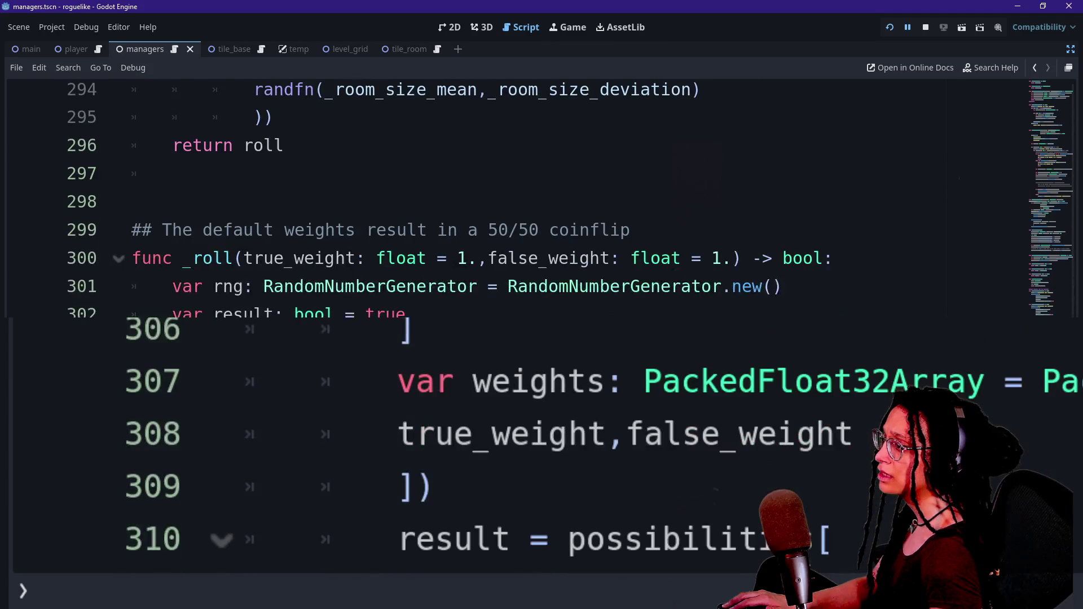
scroll(542, 192, down, 3)
scroll(541, 192, up, 15)
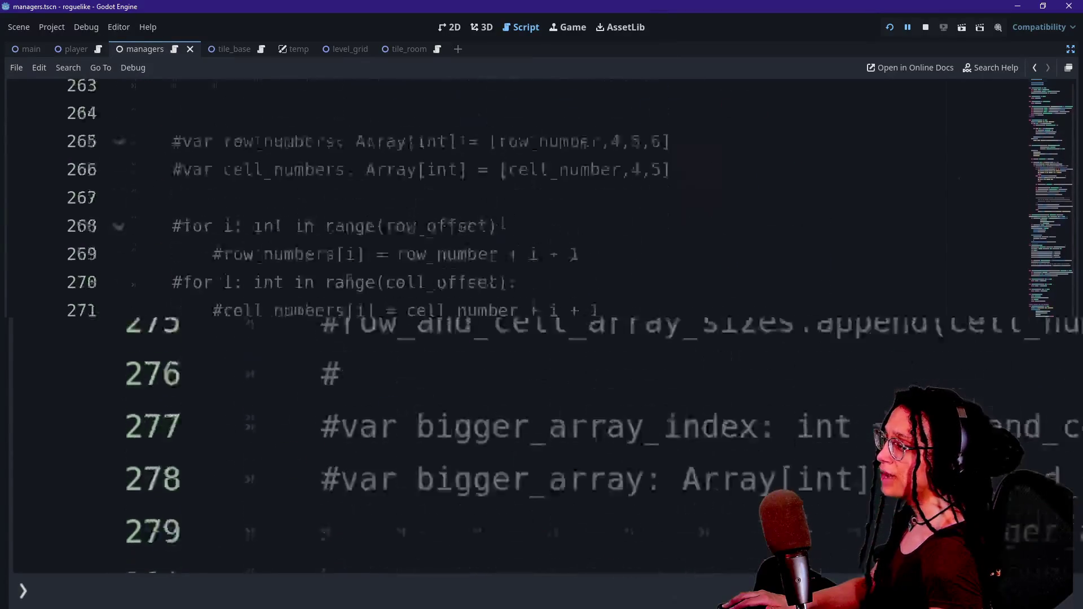
scroll(541, 192, up, 4)
scroll(541, 192, down, 2)
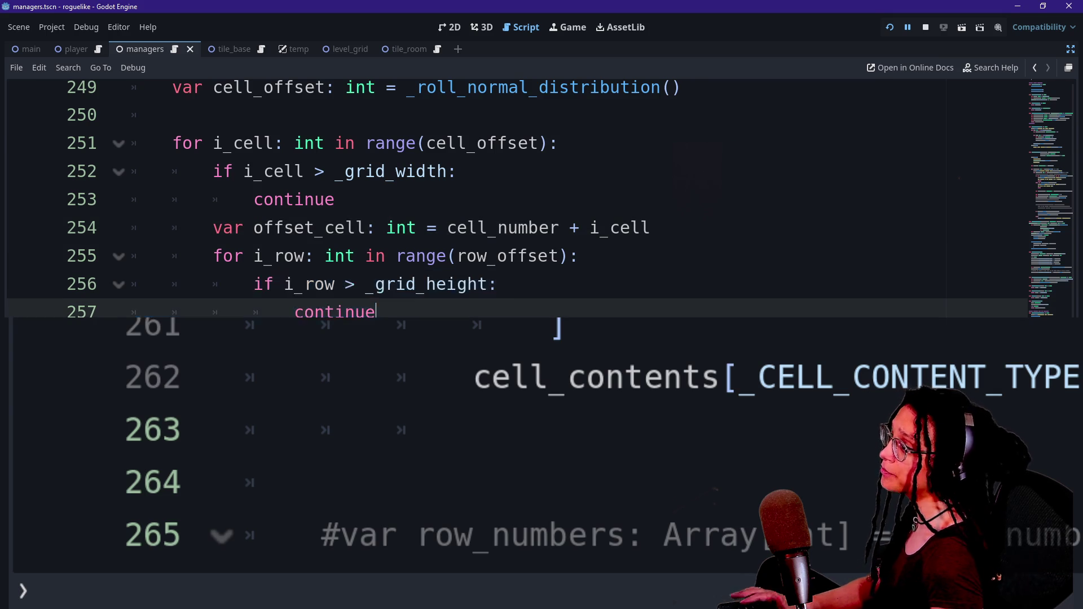
Step: Append '- 1' to both the _grid_height and _grid_width bound checks
click(489, 284)
text(- 1)
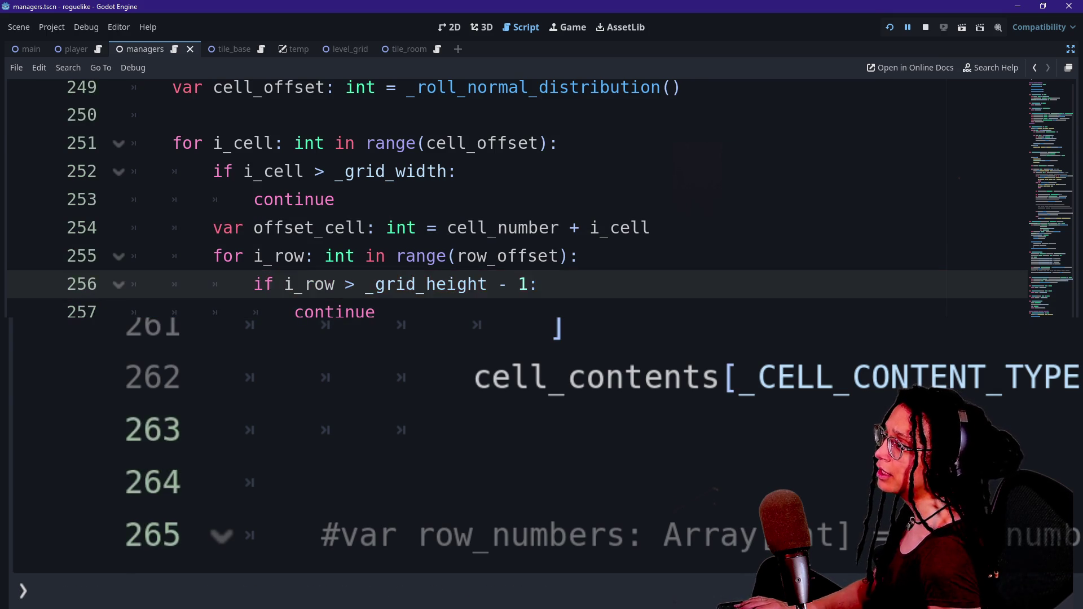
click(447, 171)
text(=1)
key(BackSpace)
key(BackSpace)
text(-1)
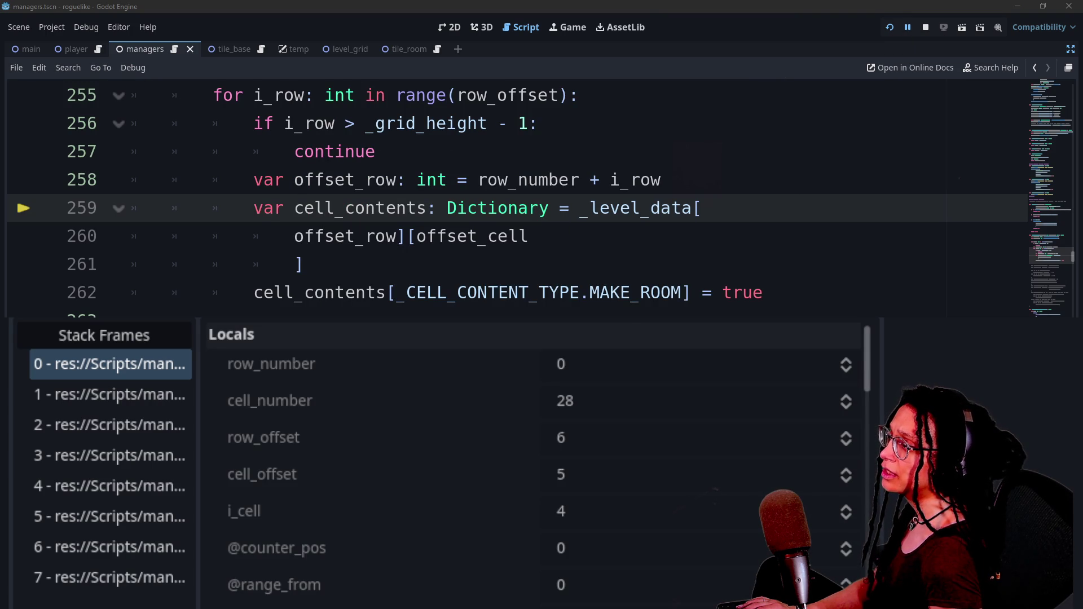
Step: Replace both continue keywords with break using a multi-selection
scroll(395, 197, up, 2)
click(284, 264)
double_click(335, 236)
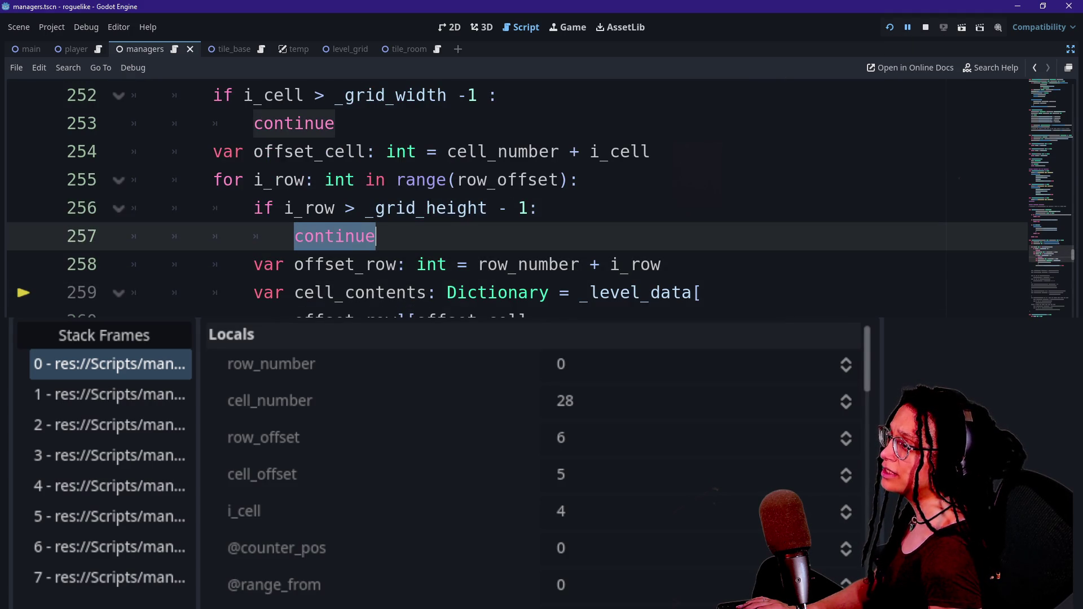
click(294, 122)
double_click(294, 123)
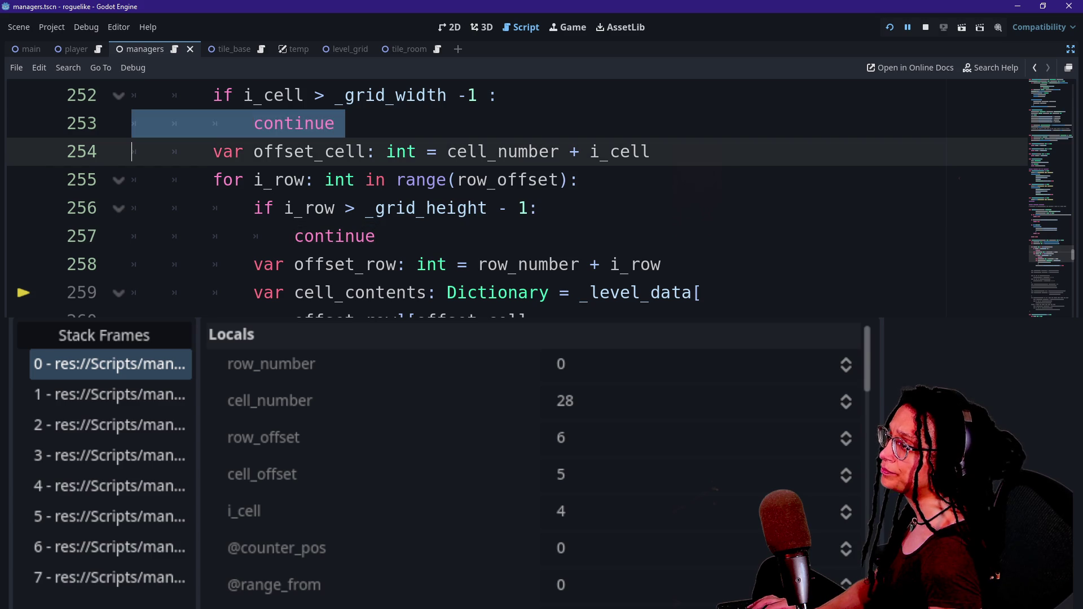
key(ctrl+d)
text(break)
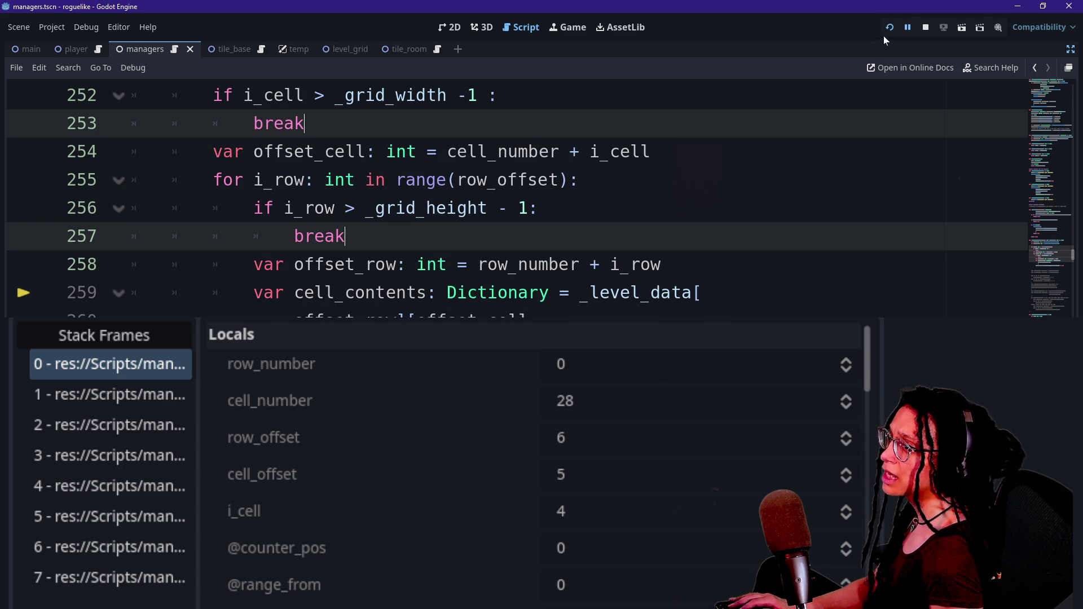
Step: Remove '- 1' from the row and cell bound checks and restart, hitting an index 32 error
click(889, 29)
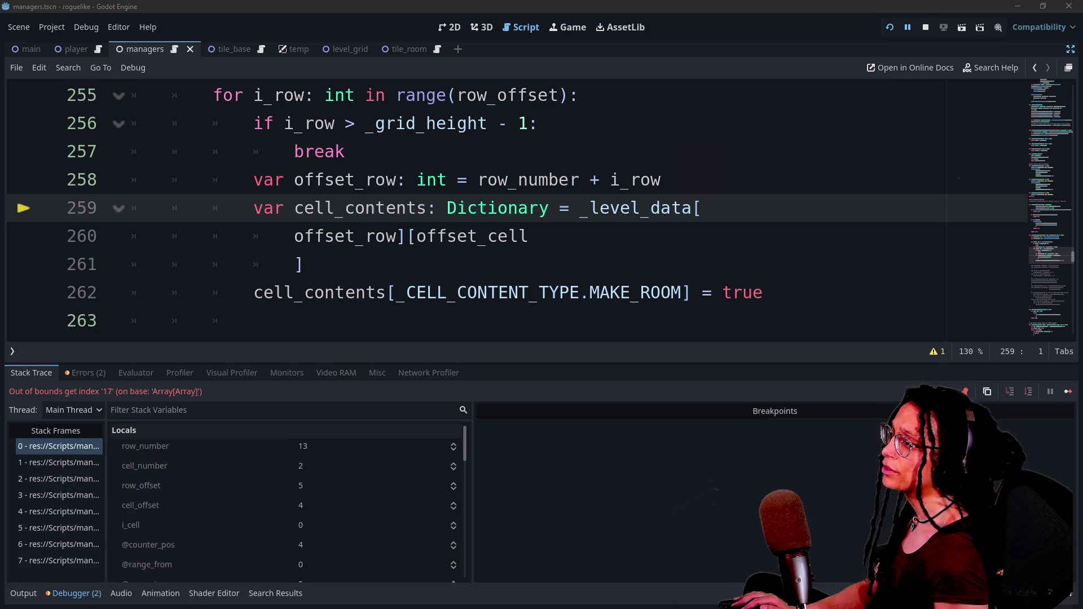
drag(498, 123, 529, 124)
key(BackSpace)
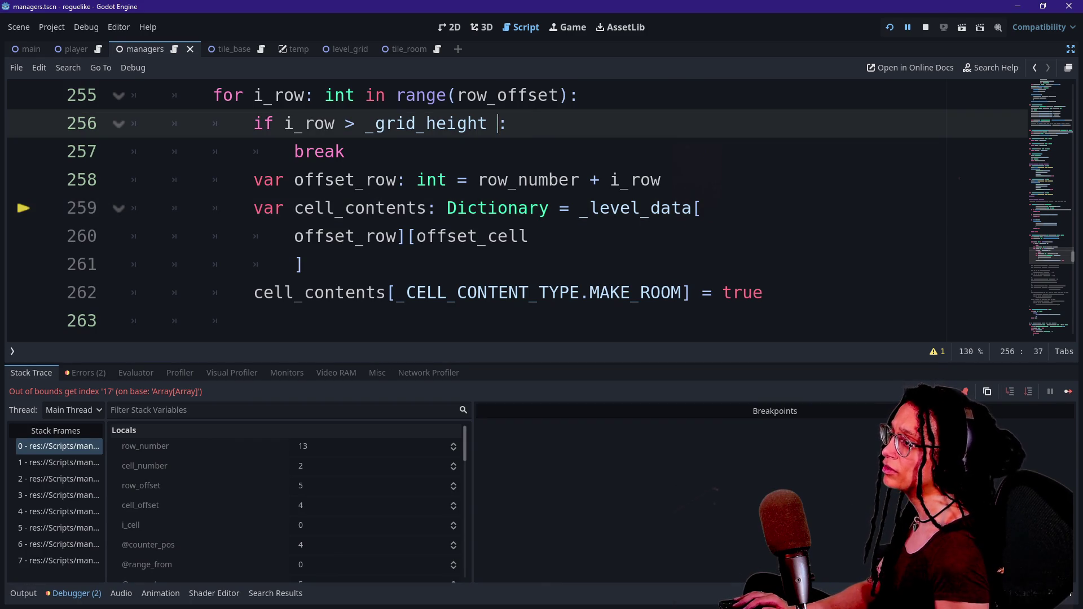
scroll(508, 208, up, 1)
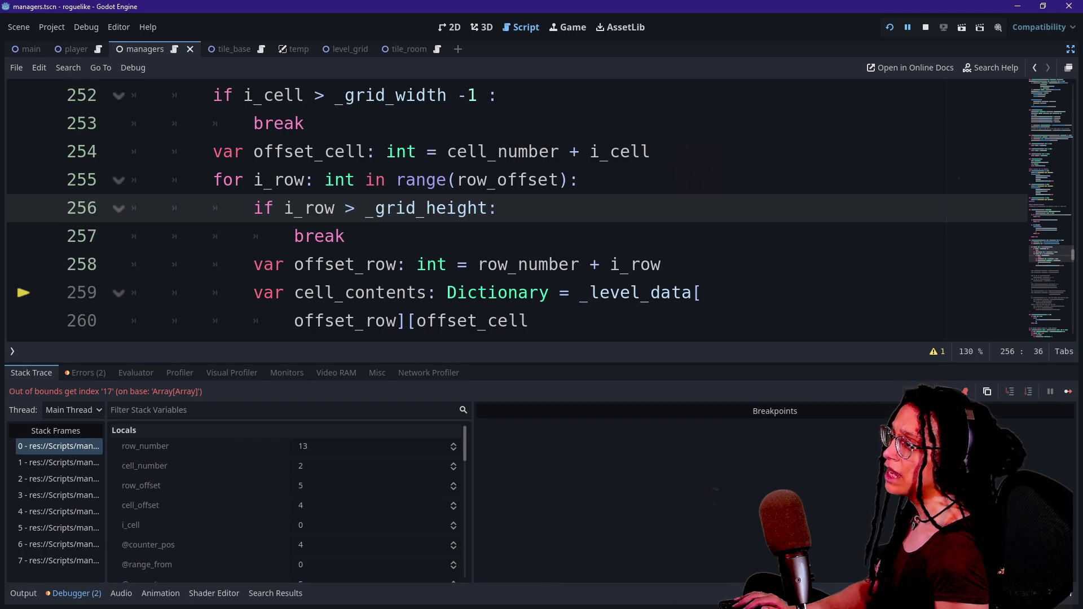
drag(459, 95, 479, 95)
key(BackSpace)
key(BackSpace)
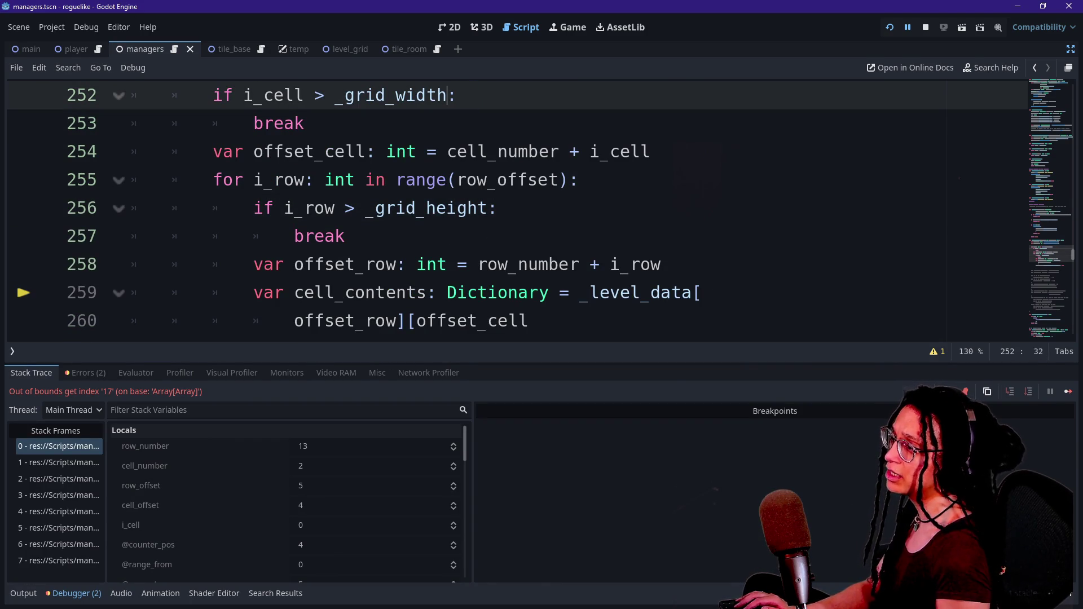
click(890, 28)
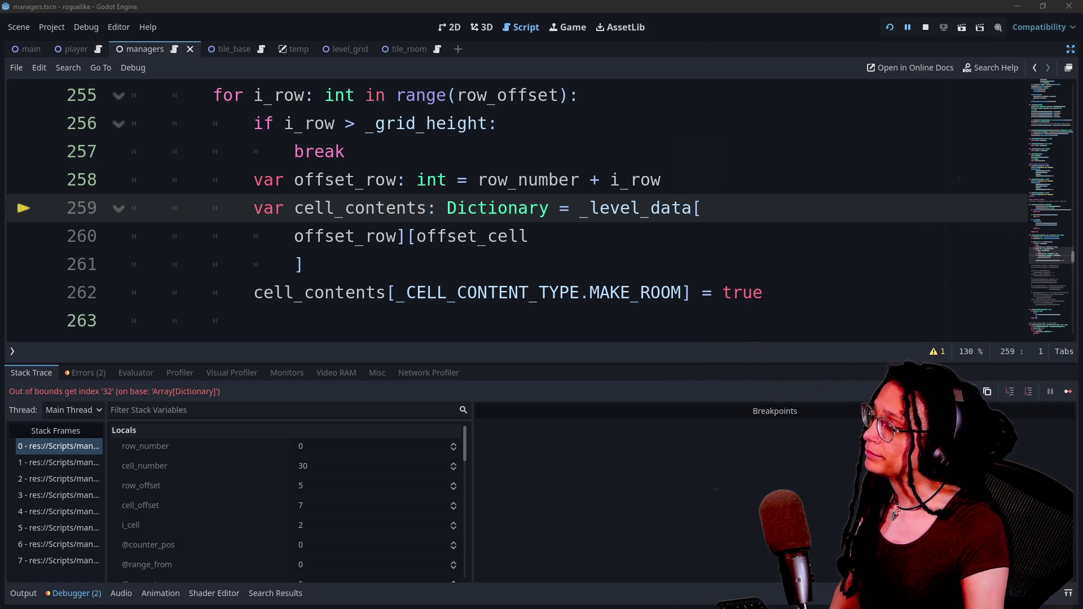
Step: Collapse the Debugger panel with Ctrl+J and scroll the script up to line 249
scroll(508, 209, up, 1)
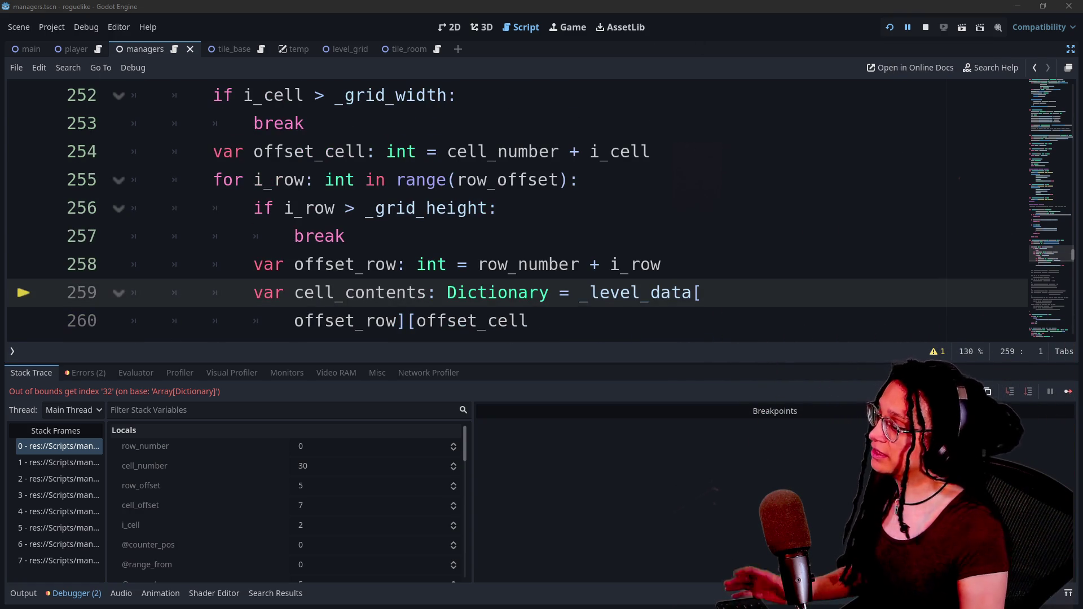
click(259, 264)
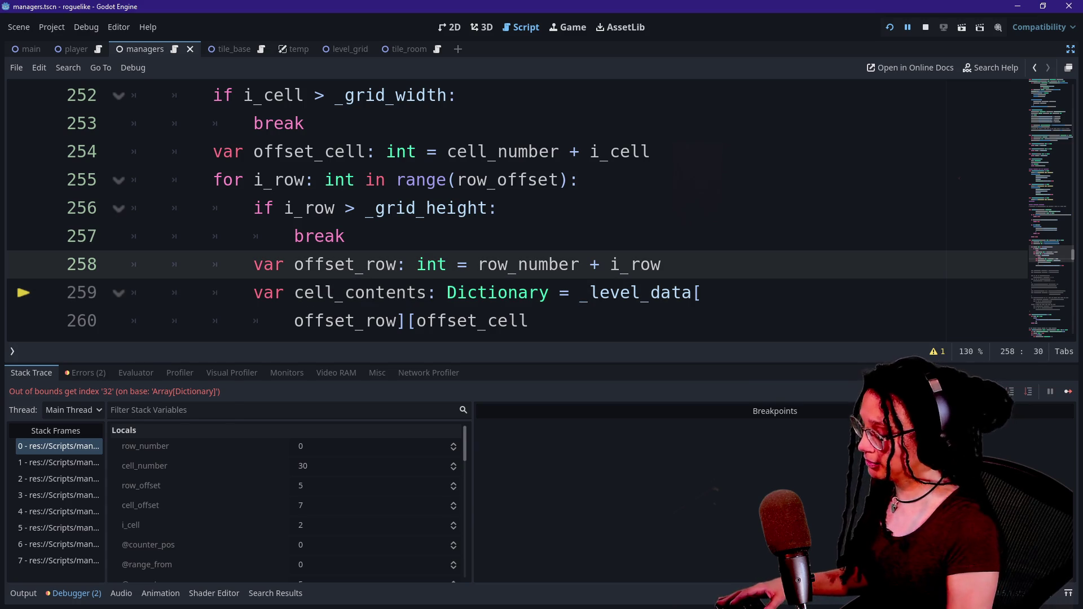
key(ctrl+j)
scroll(508, 316, up, 1)
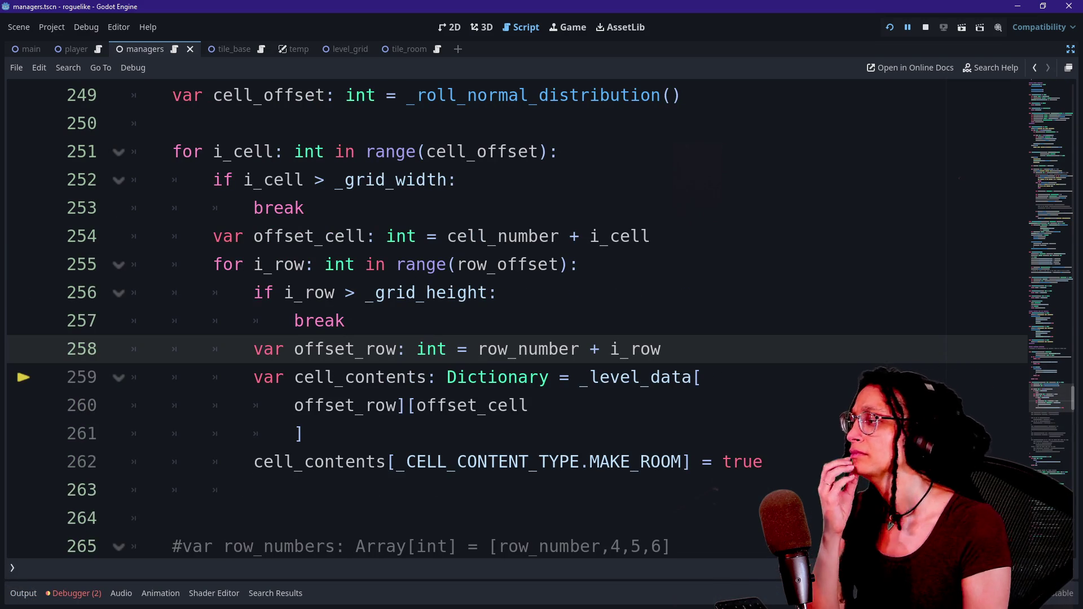
click(427, 349)
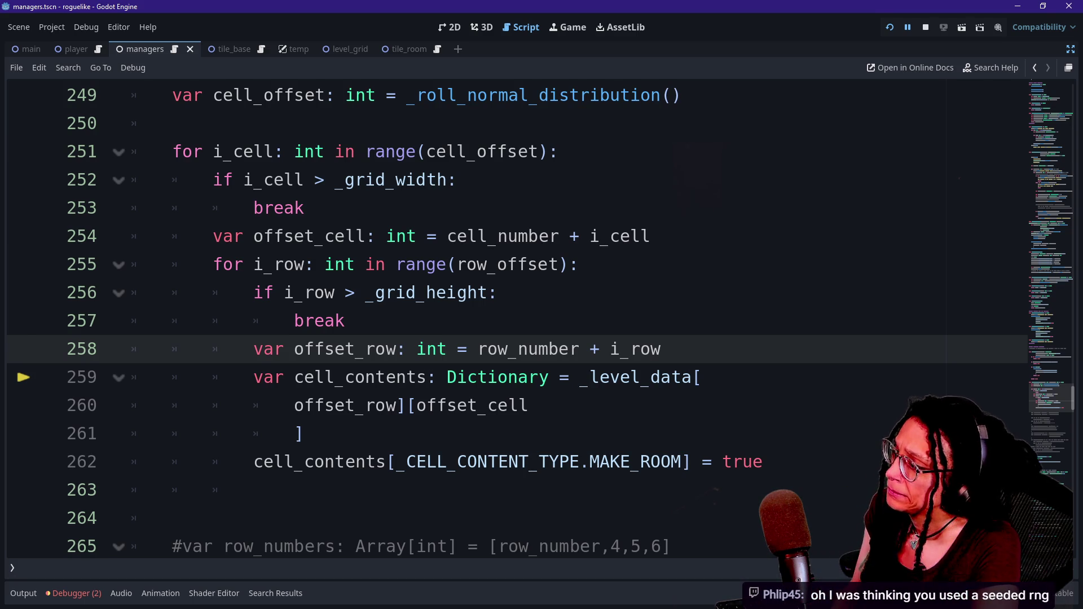
Step: Review the loop break lines, then scroll managers.gd up to the _generate_a_tile function
click(332, 179)
click(345, 320)
key(Up)
key(Up)
key(End)
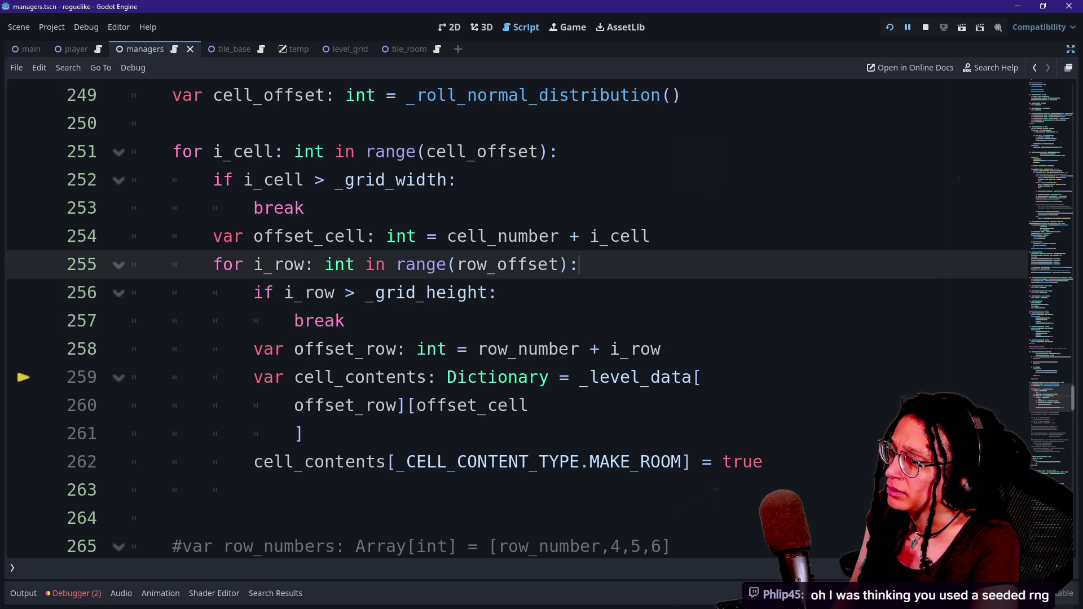
scroll(507, 316, up, 15)
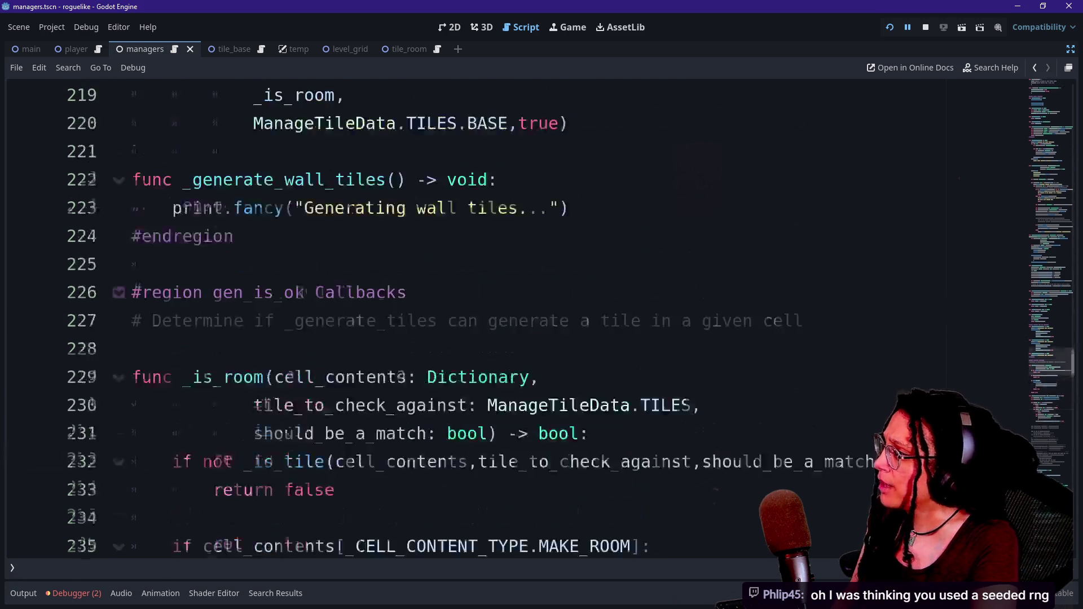
scroll(507, 315, up, 2)
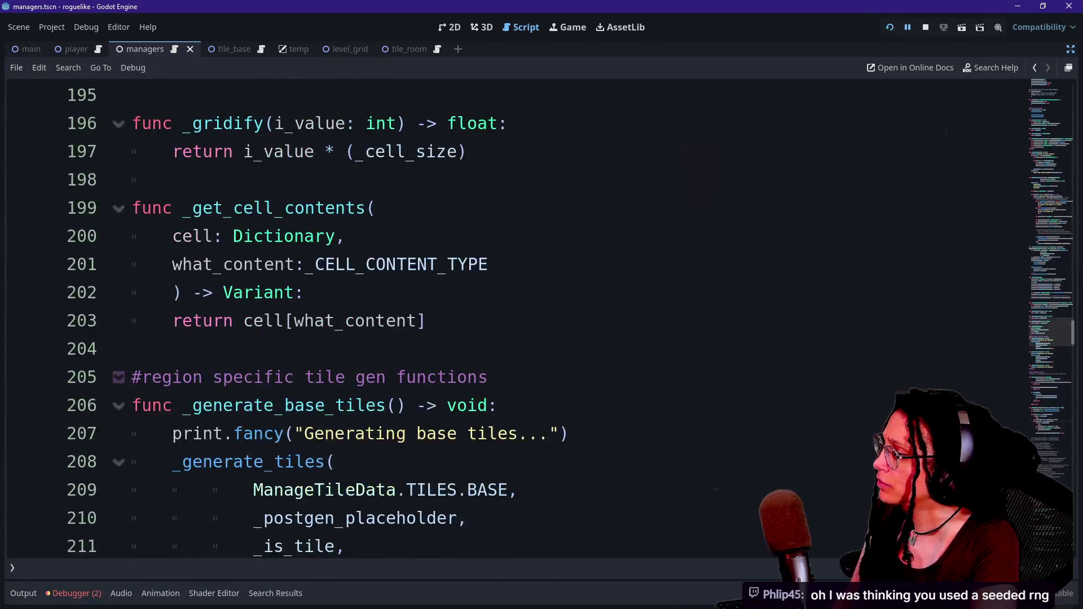
scroll(507, 316, up, 10)
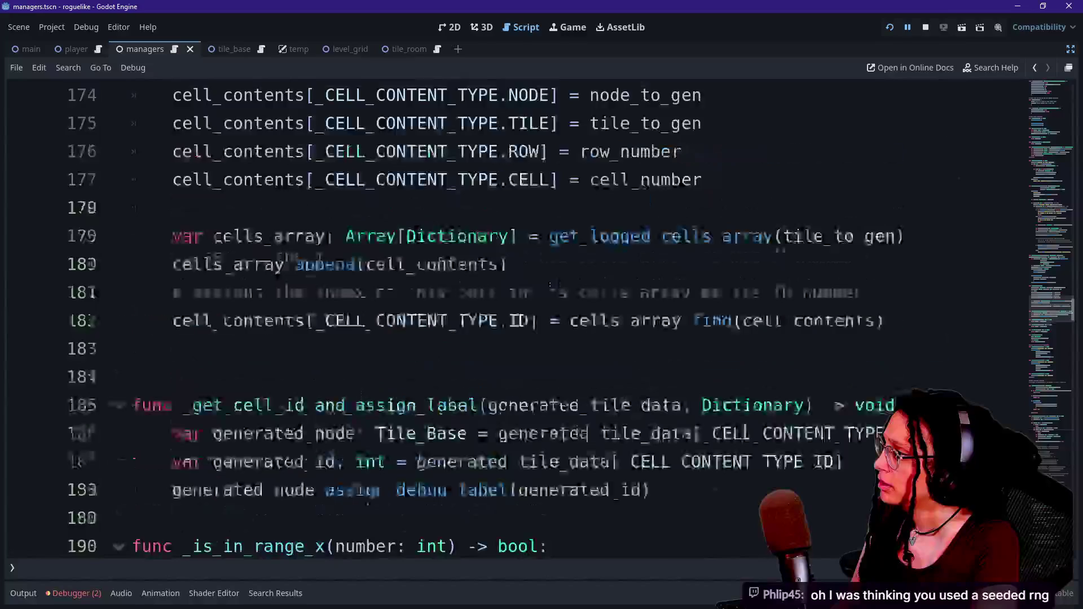
scroll(507, 316, down, 2)
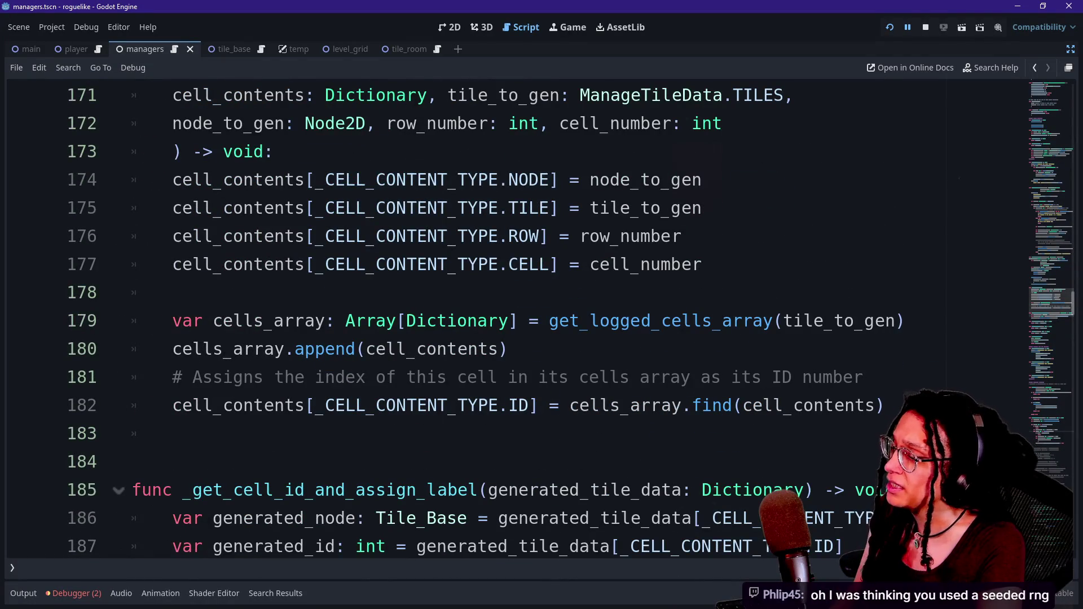
scroll(507, 316, up, 3)
scroll(508, 316, up, 6)
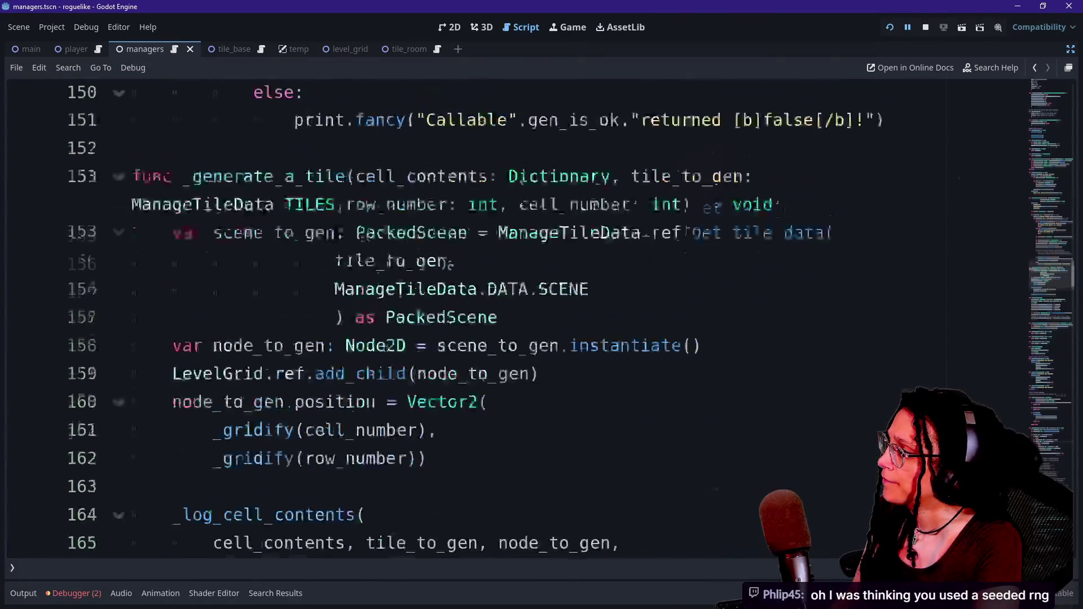
scroll(508, 315, down, 1)
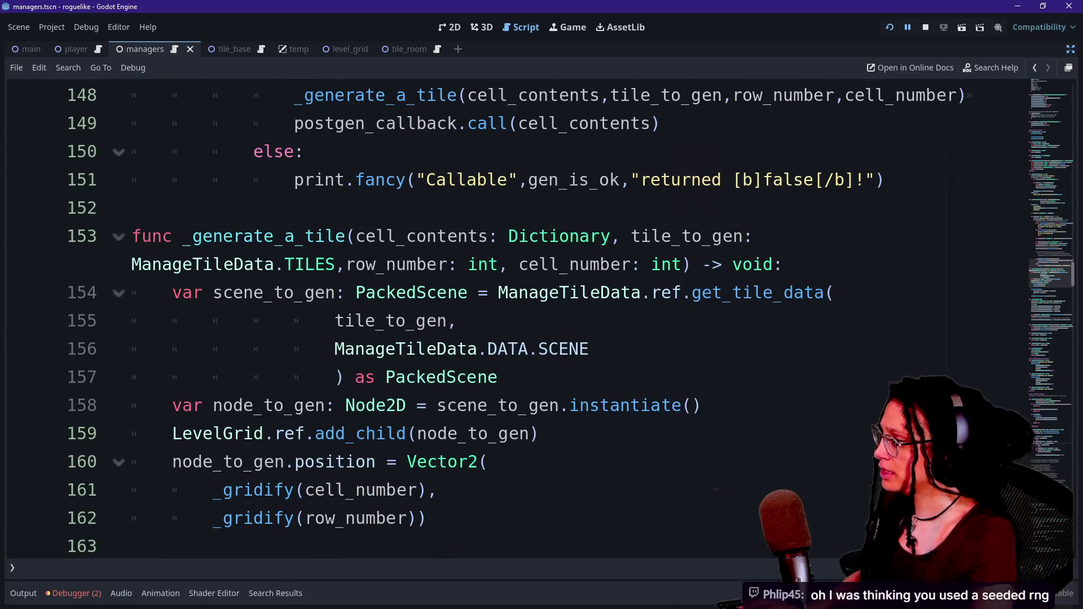
Step: Search the script for 'random' and inspect the lines where _roll creates its rng
key(ctrl+f)
text(random)
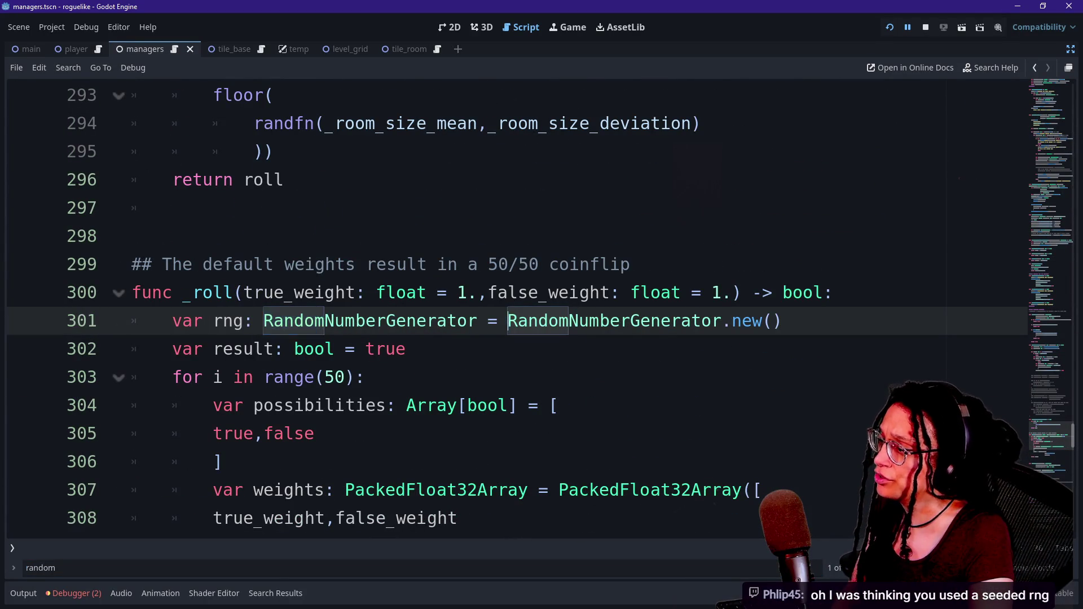
drag(508, 320, 406, 348)
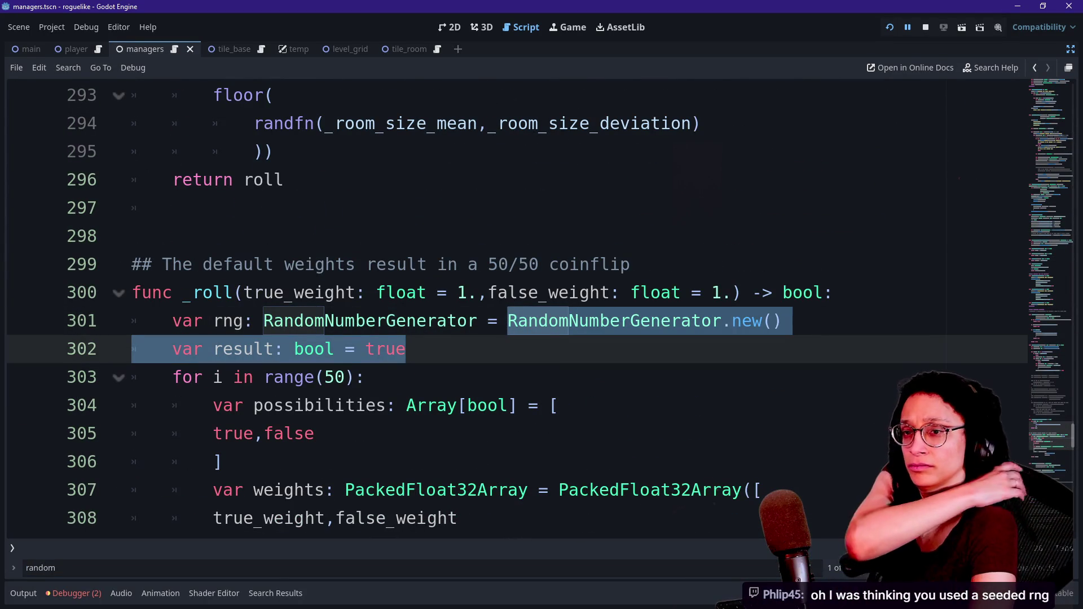
click(406, 349)
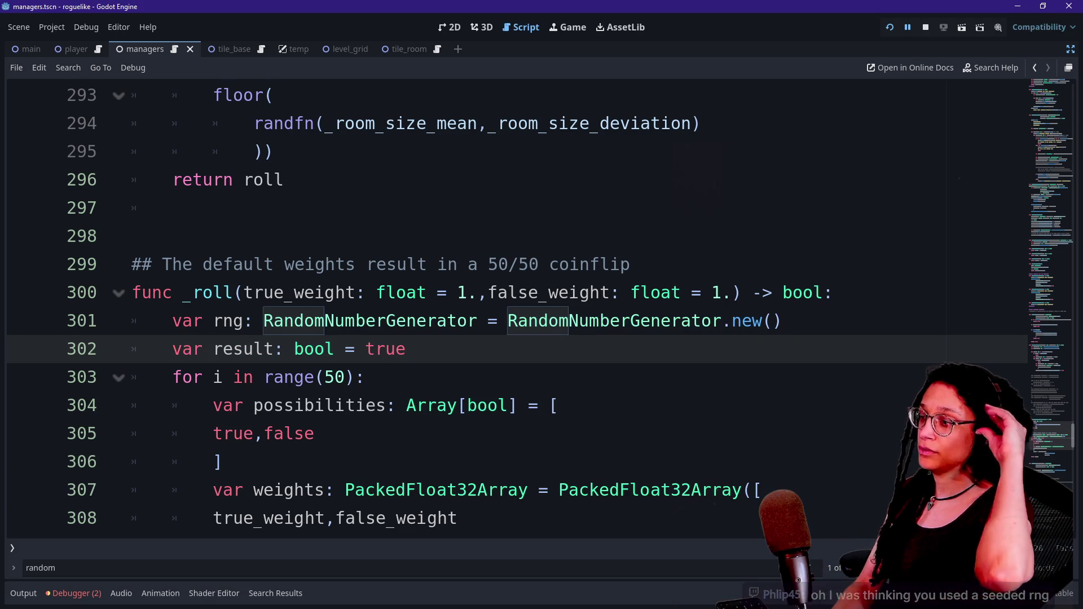
key(Up)
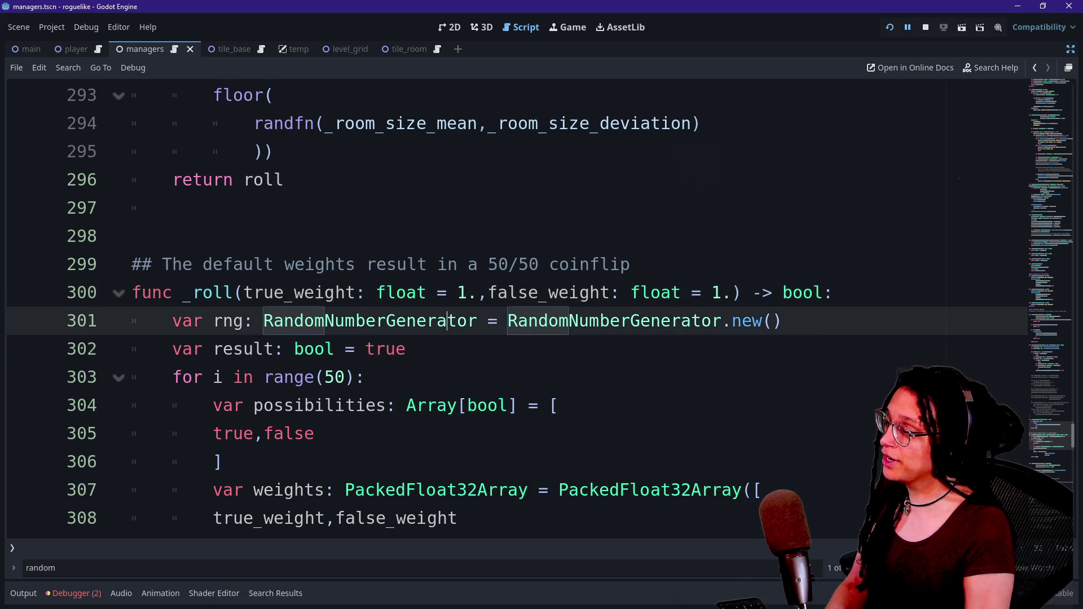
key(Down)
Step: At the end of the script, look up the documentation for rand_weighted
key(ctrl+End)
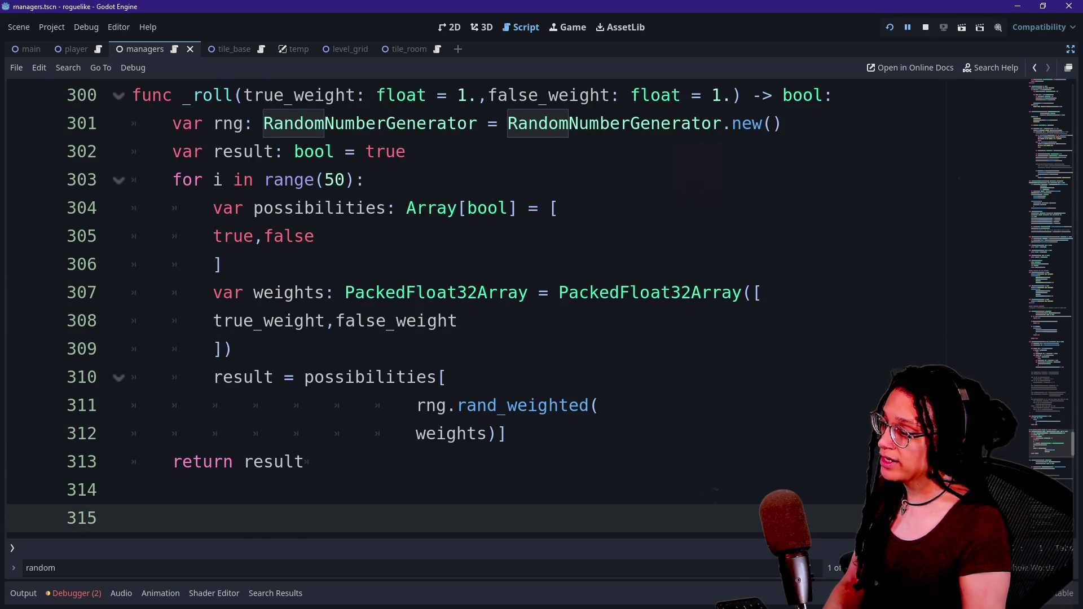
drag(425, 405, 570, 405)
click(579, 405)
scroll(522, 409, down, 8)
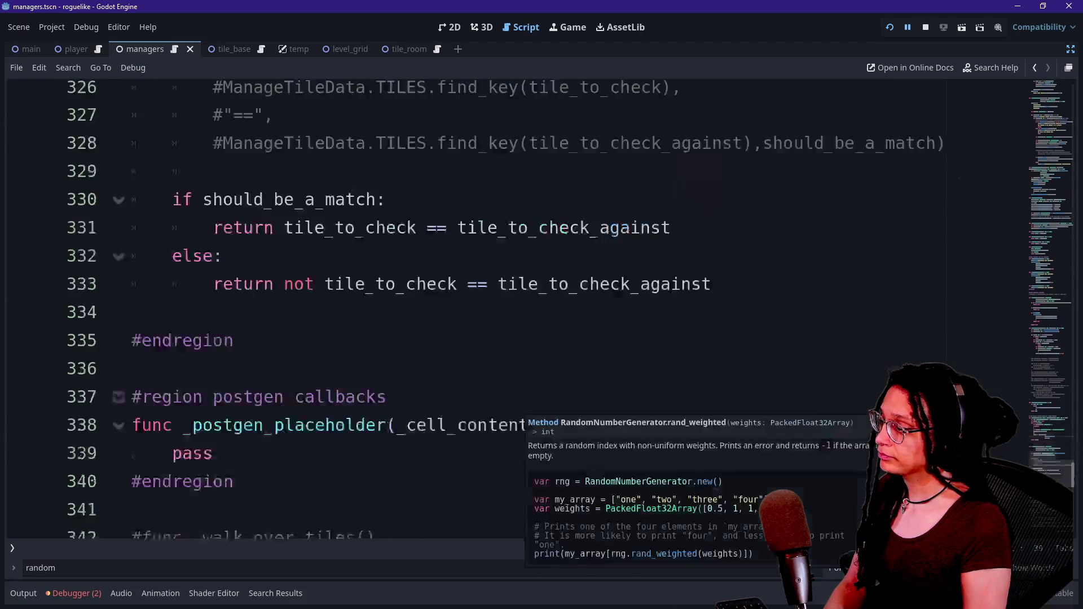
scroll(508, 311, down, 12)
scroll(507, 310, up, 11)
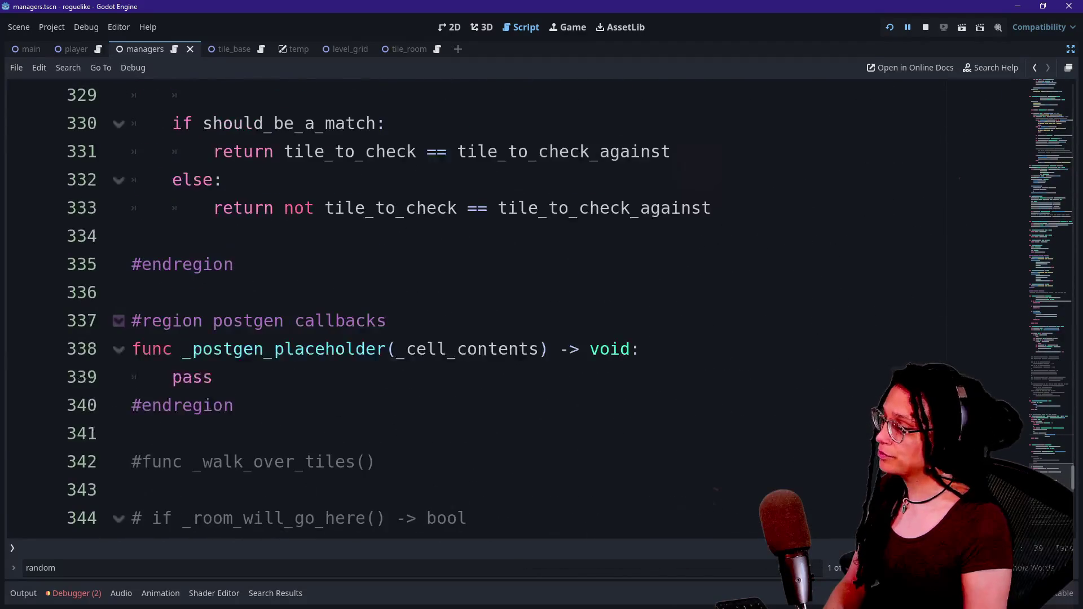
scroll(508, 311, up, 5)
Step: Browse the commented print block around lines 323–336 near the script's end
click(274, 377)
scroll(508, 310, up, 1)
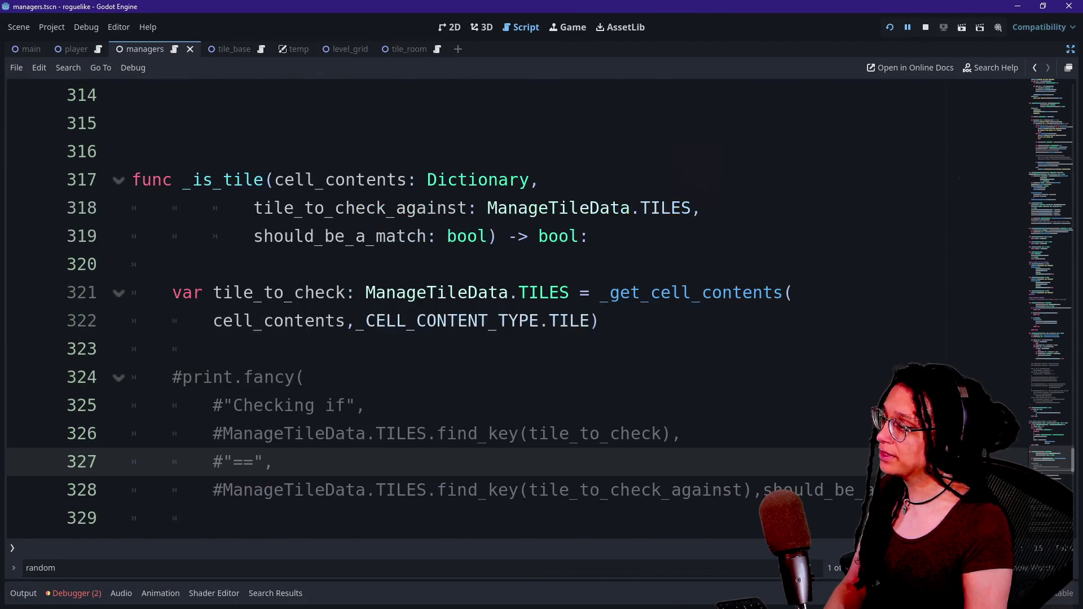
click(213, 349)
scroll(507, 310, down, 4)
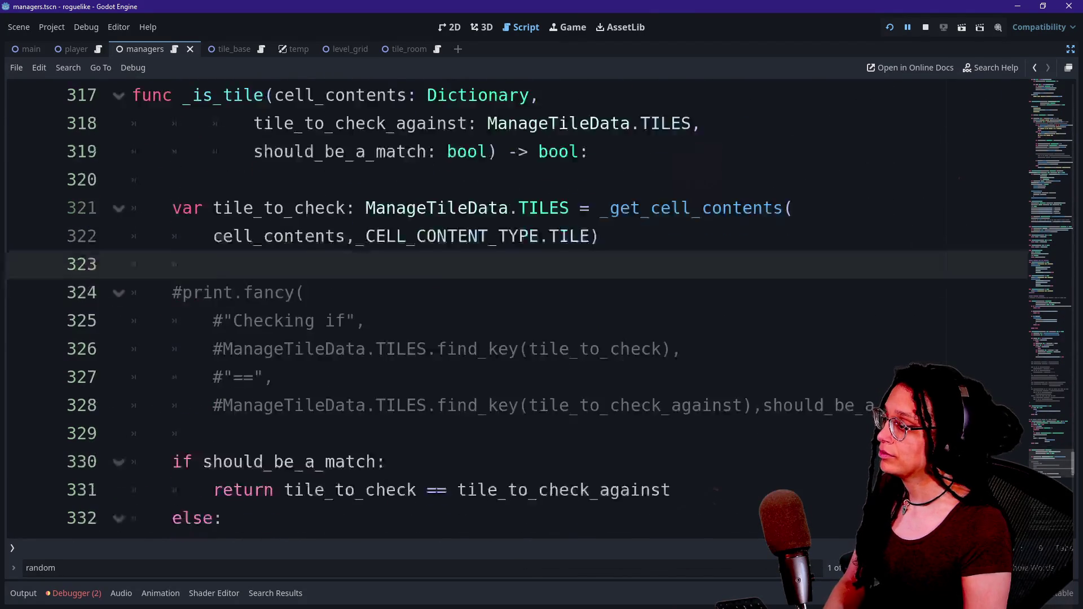
click(225, 377)
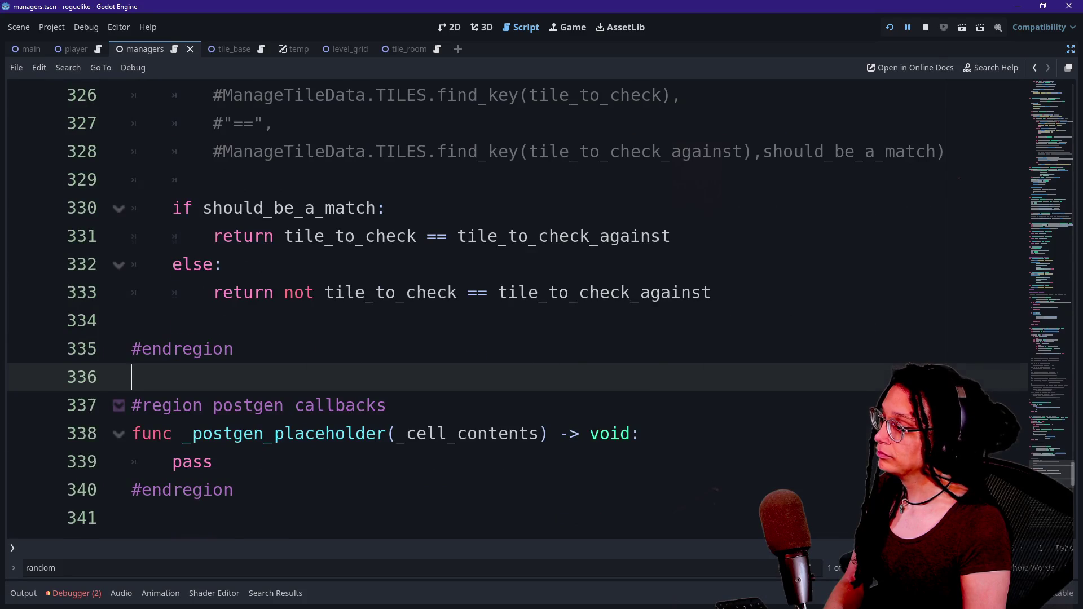
scroll(508, 310, up, 17)
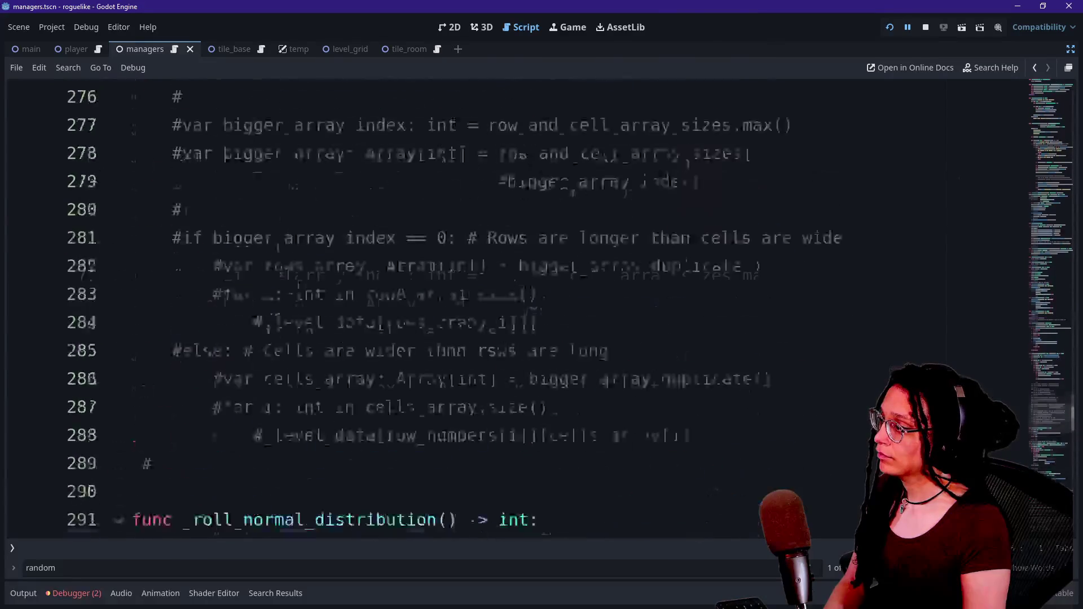
scroll(508, 311, down, 20)
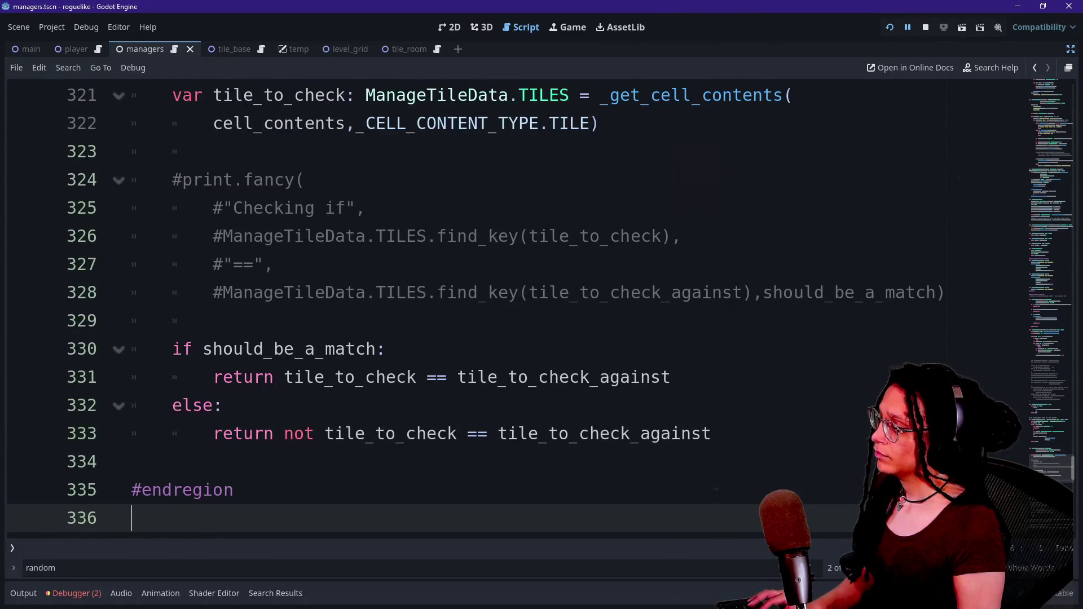
scroll(508, 310, up, 20)
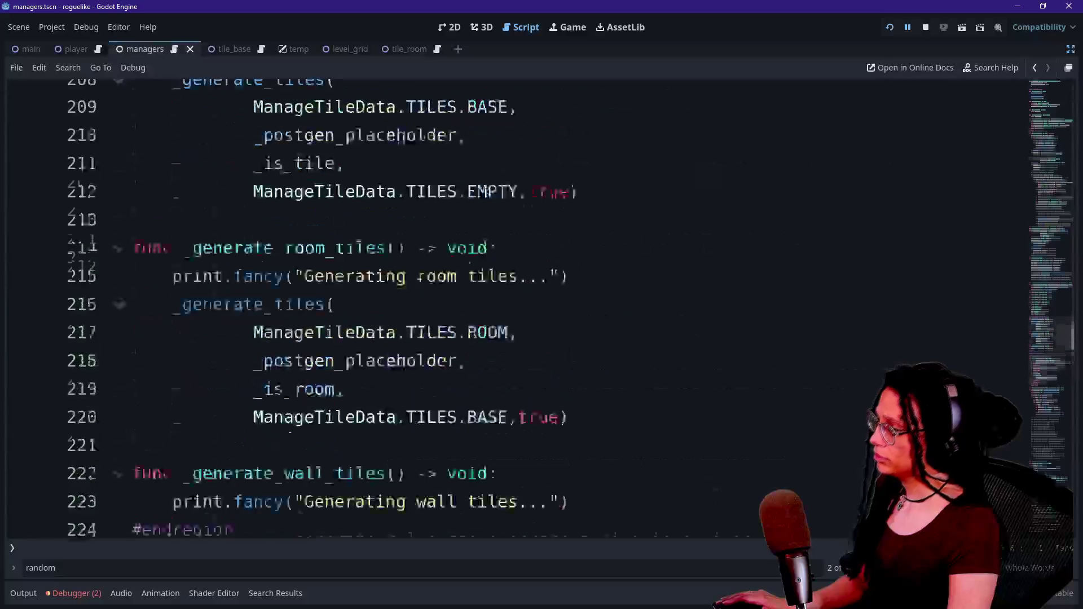
scroll(507, 310, up, 20)
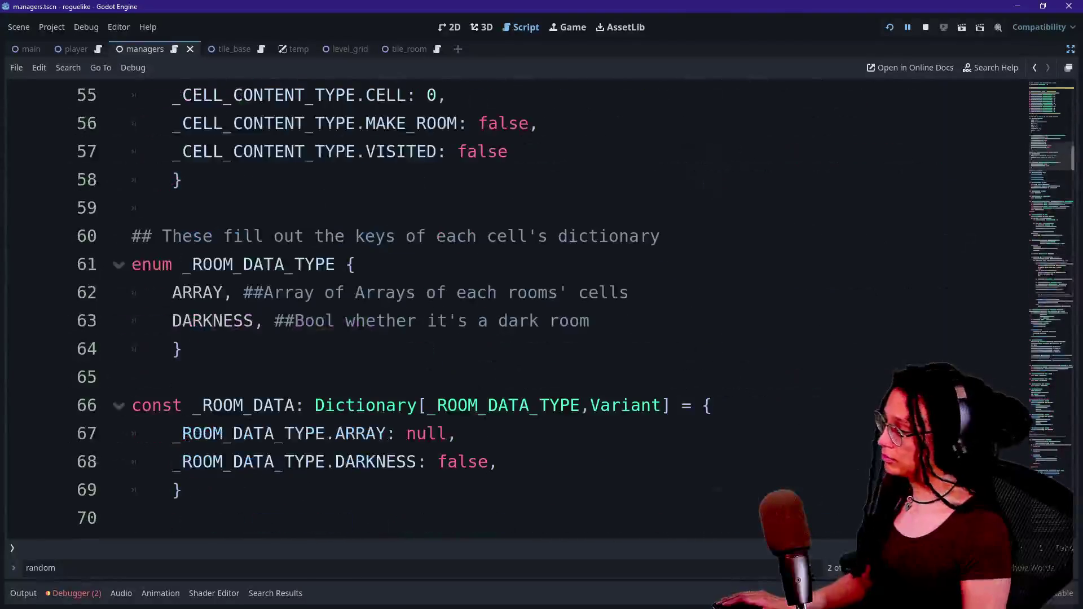
Step: Use Debugger stack frame 0 to return to the paused cell_contents lookup on line 259
click(76, 593)
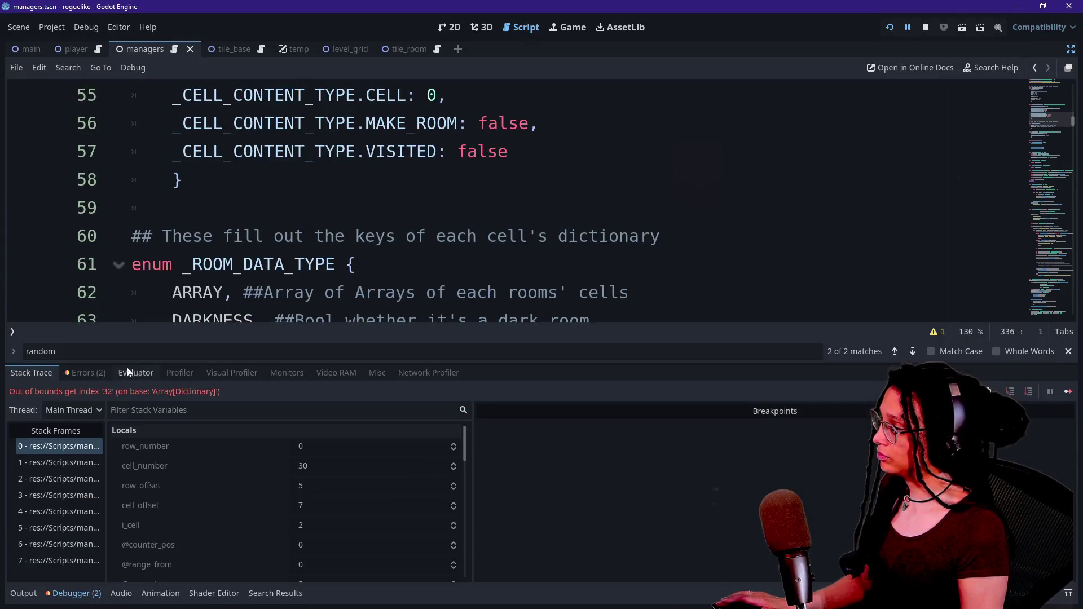
click(56, 446)
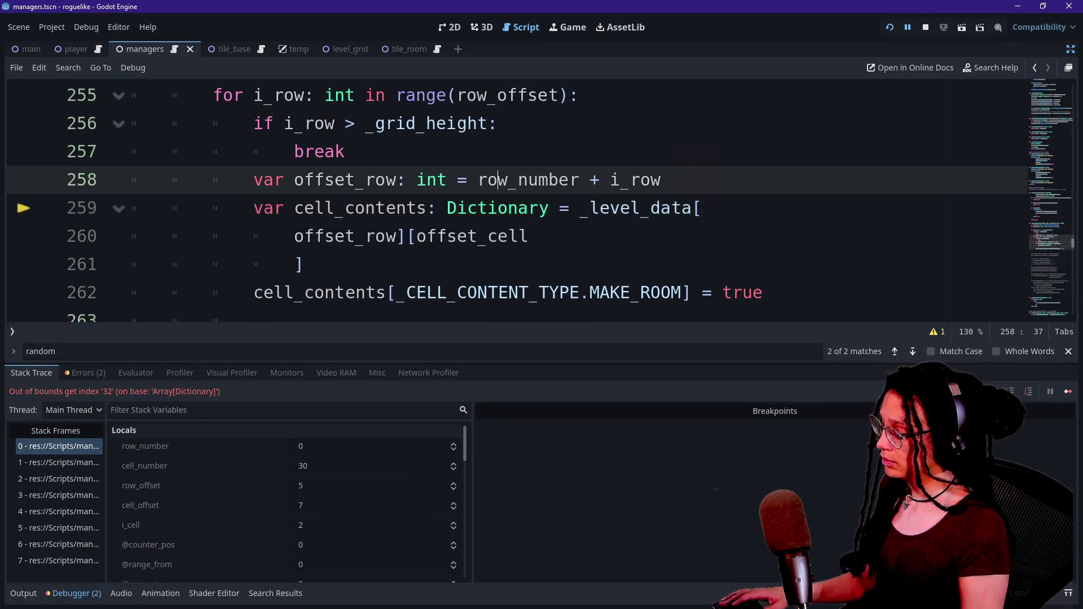
click(498, 179)
key(alt+o)
key(alt+o)
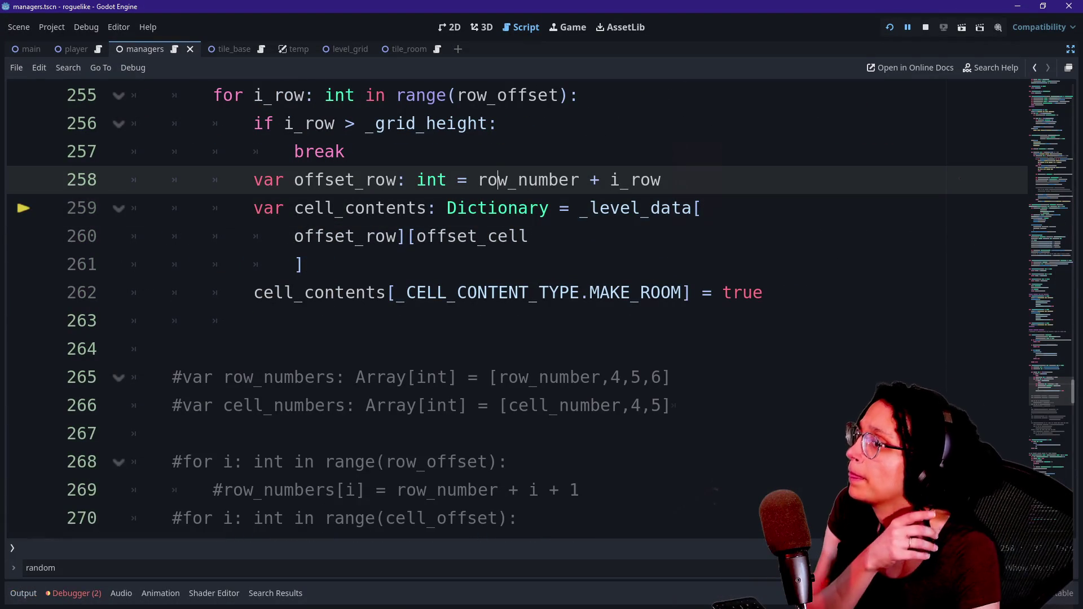
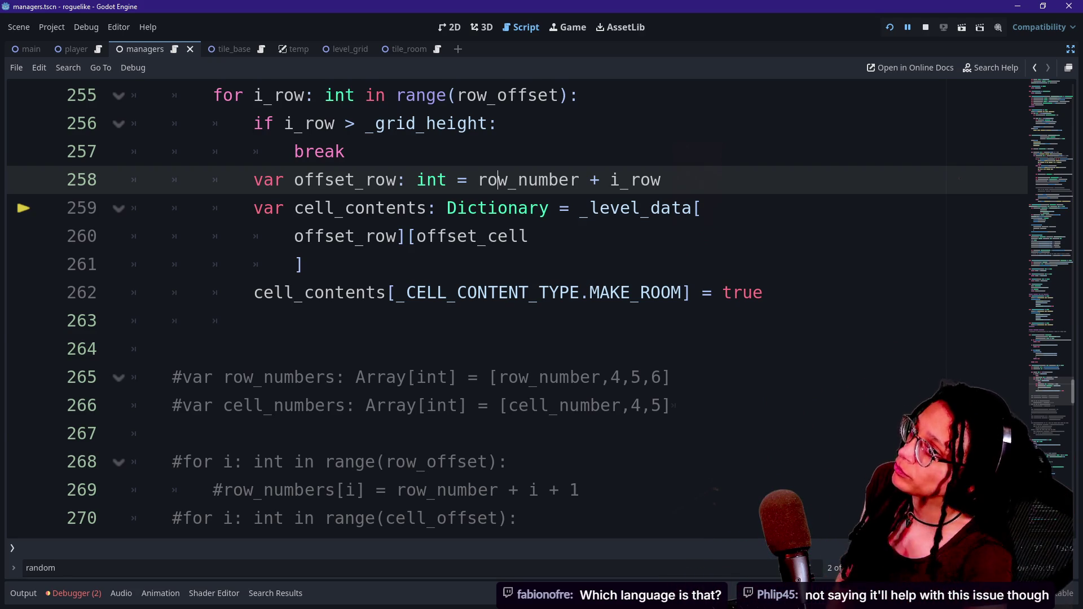
Step: Move the caret from line 261 up through the room-filling loop to line 257
click(763, 292)
click(304, 264)
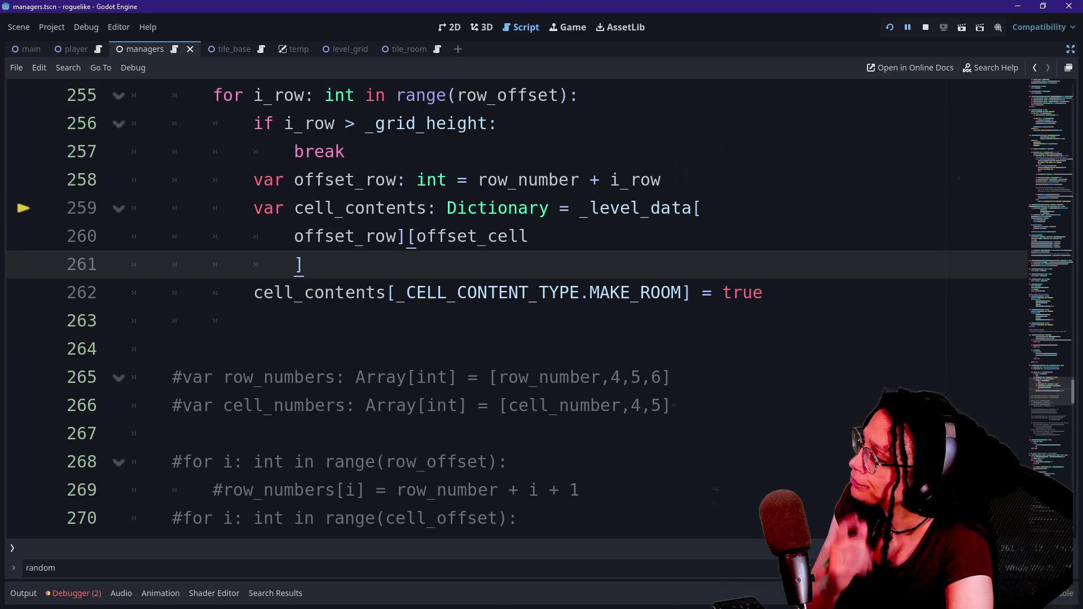
key(Up)
key(Up)
key(Up)
key(Up)
key(Up)
key(Up)
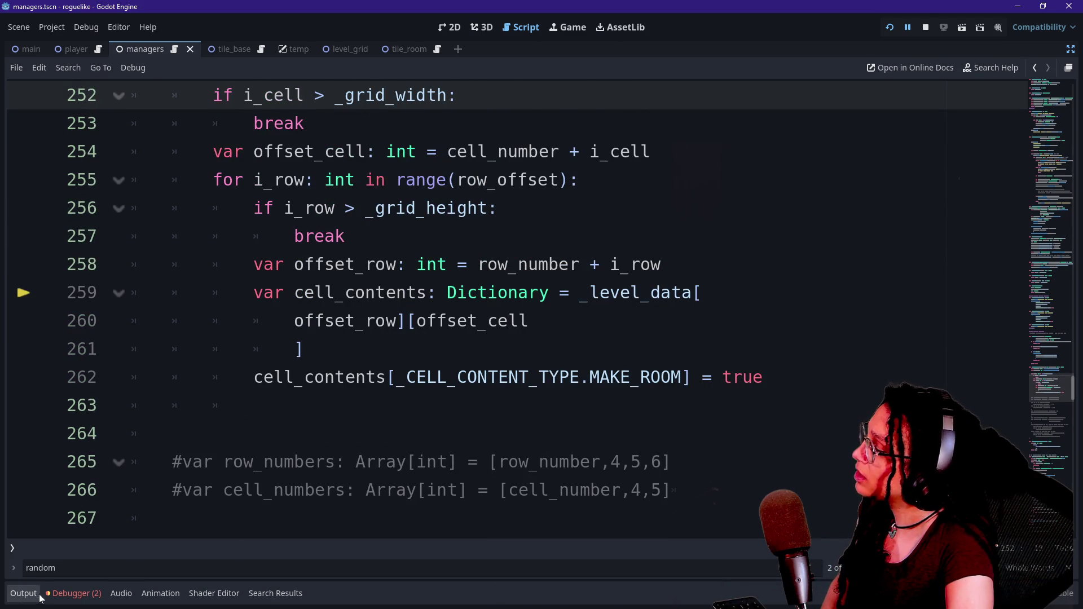
Step: Show the debugger's locals for the index 32 error and check offset_cell and _grid_height
click(66, 593)
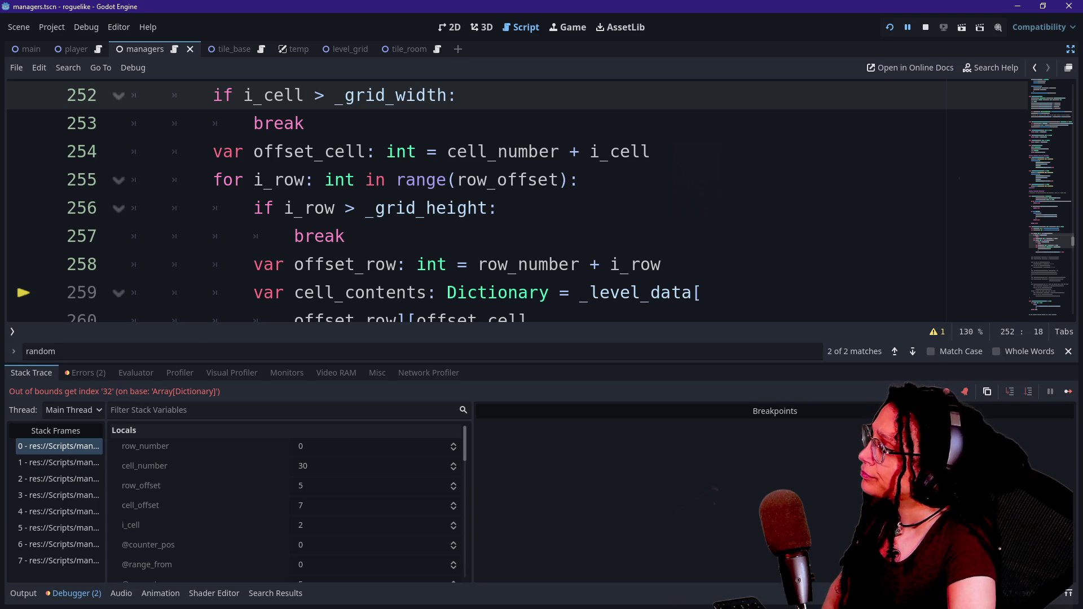
scroll(245, 497, down, 3)
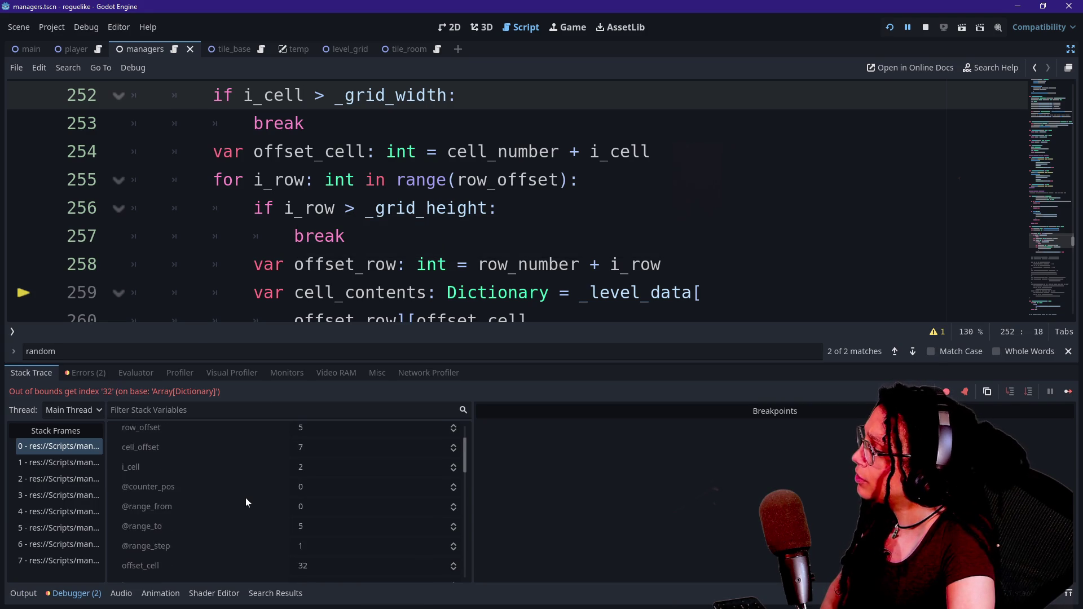
scroll(245, 501, down, 2)
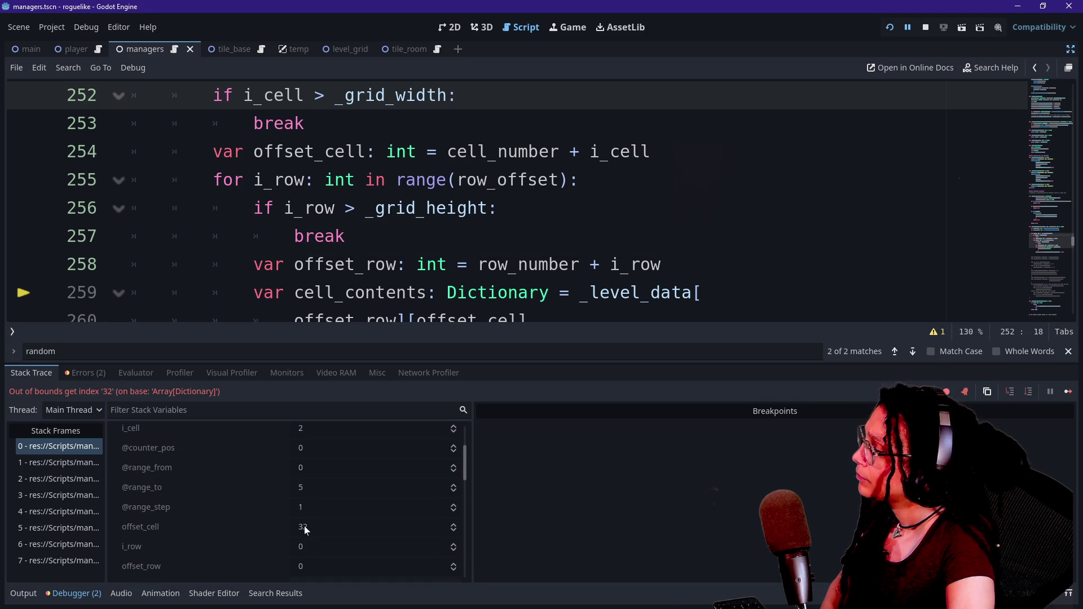
scroll(258, 526, down, 1)
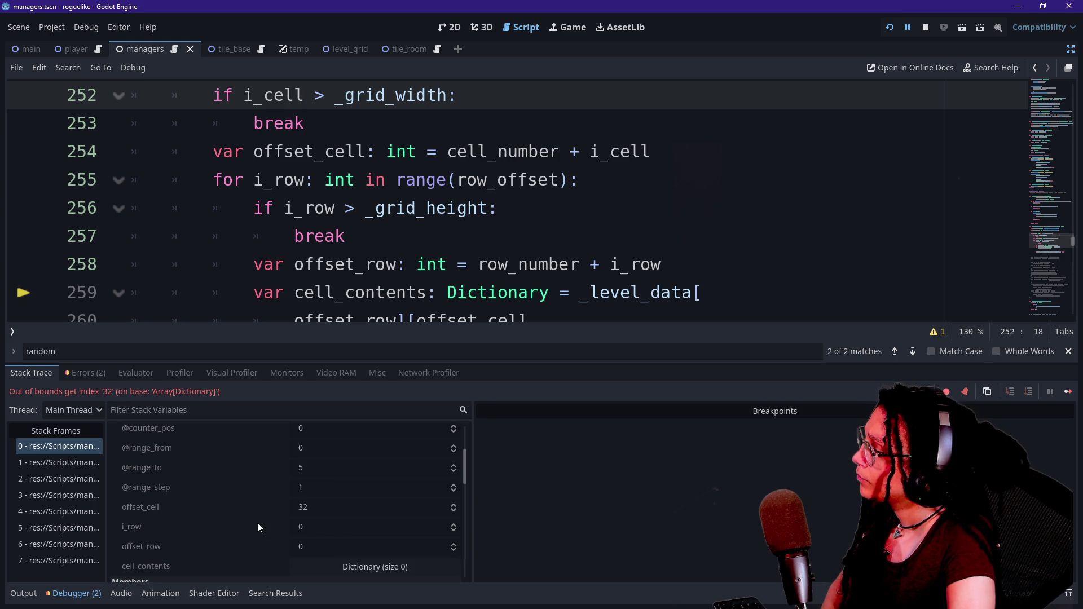
scroll(340, 545, down, 1)
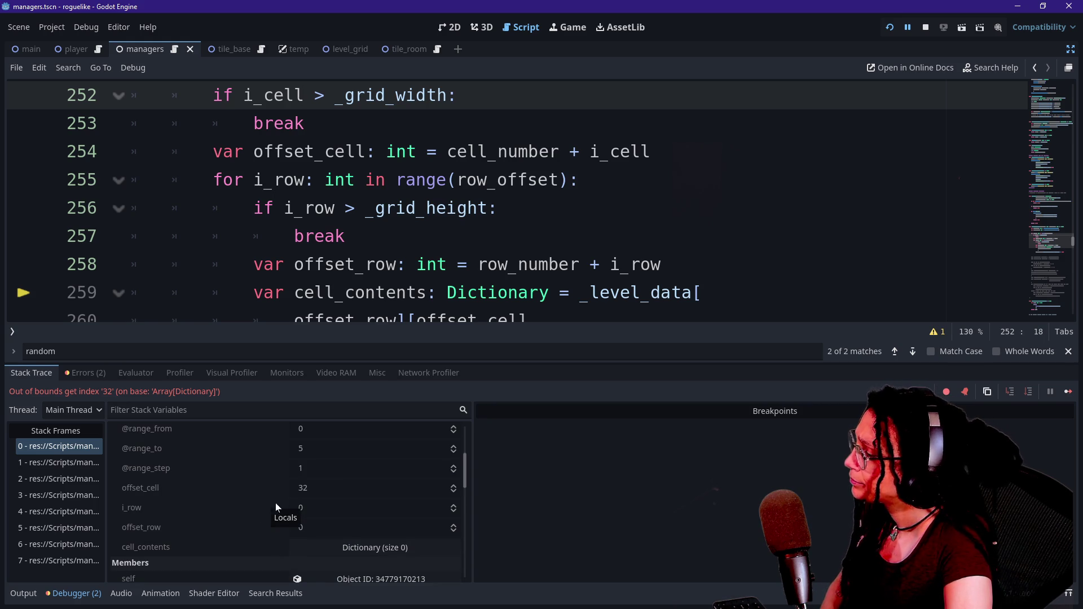
scroll(507, 203, down, 1)
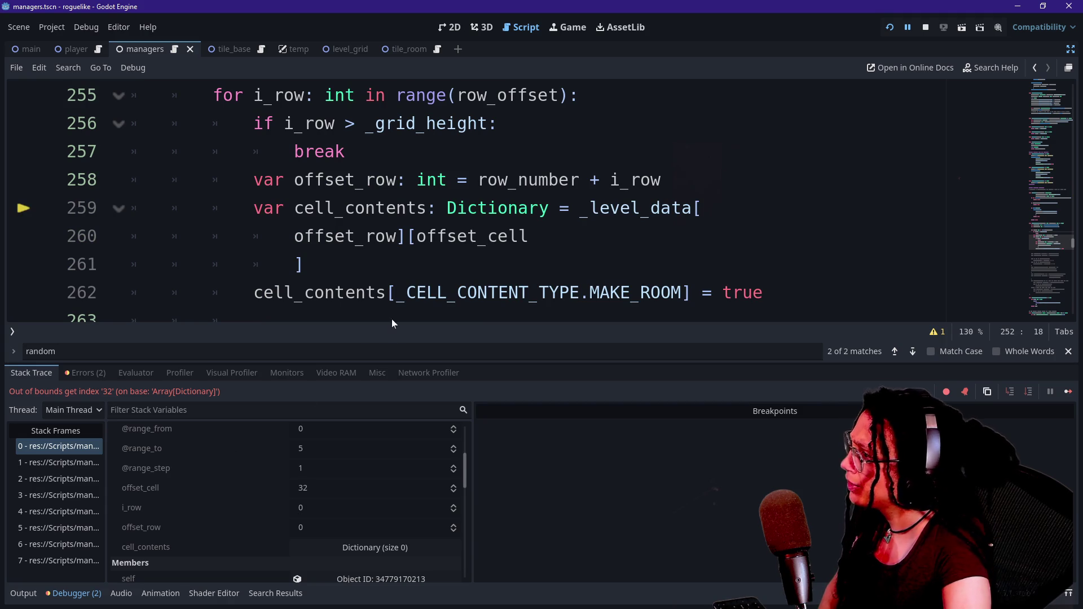
scroll(507, 203, up, 1)
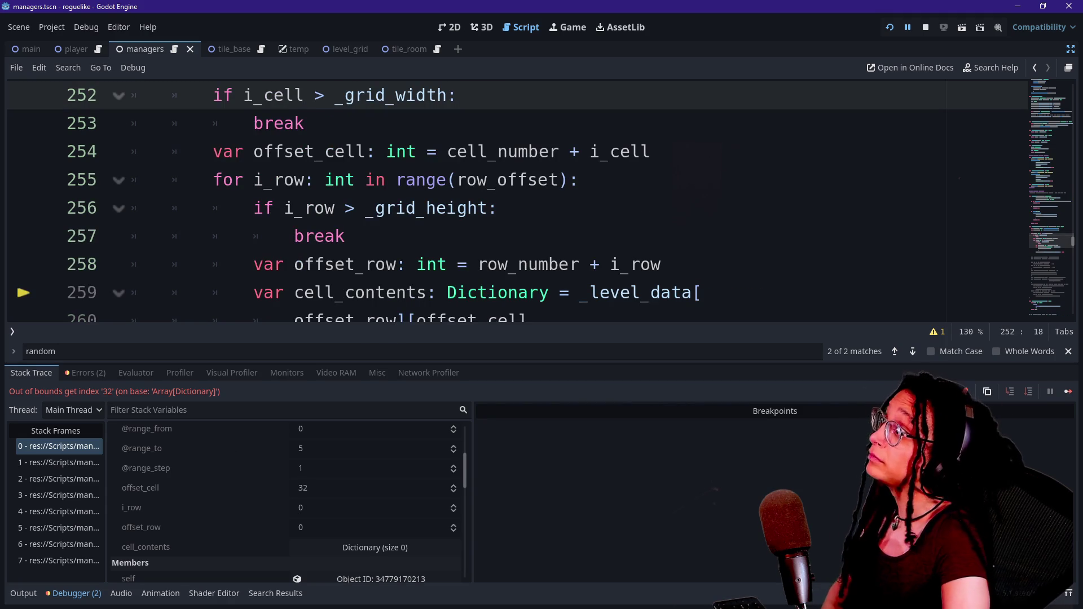
mouse_move(485, 209)
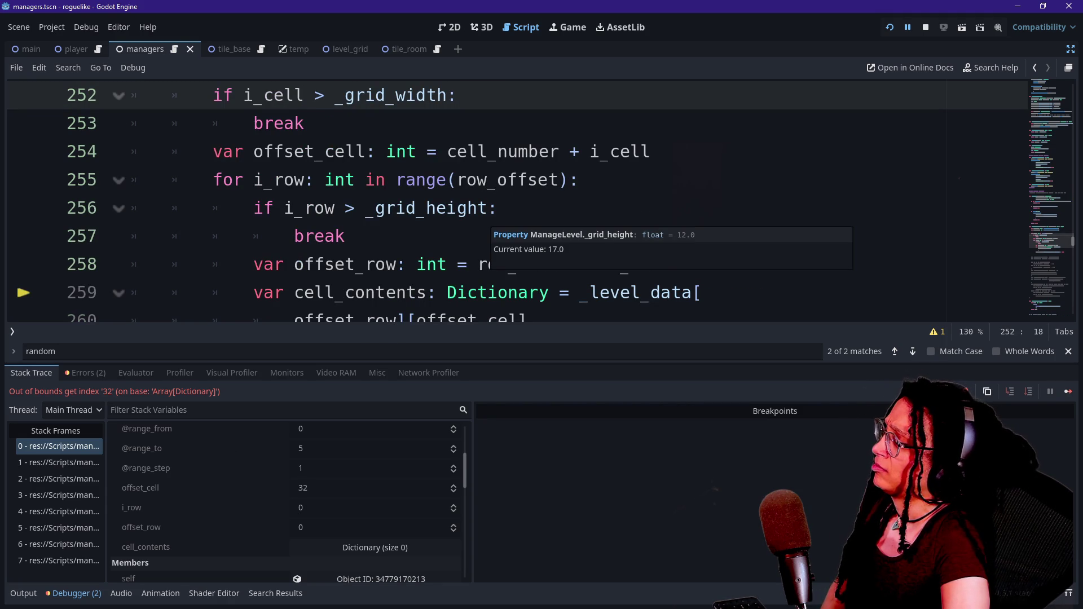
scroll(261, 491, up, 3)
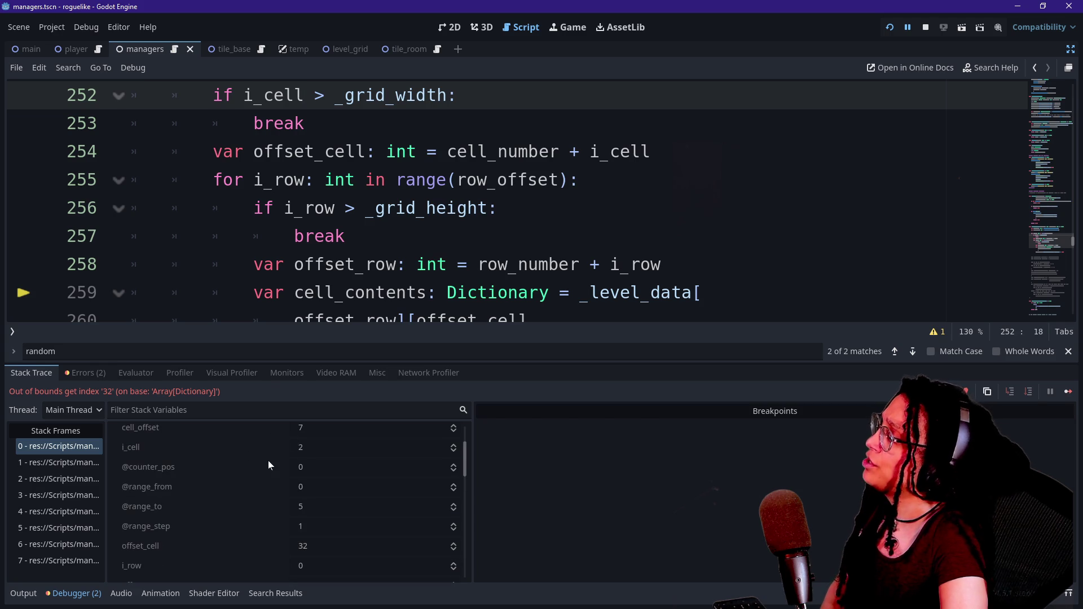
scroll(268, 461, up, 1)
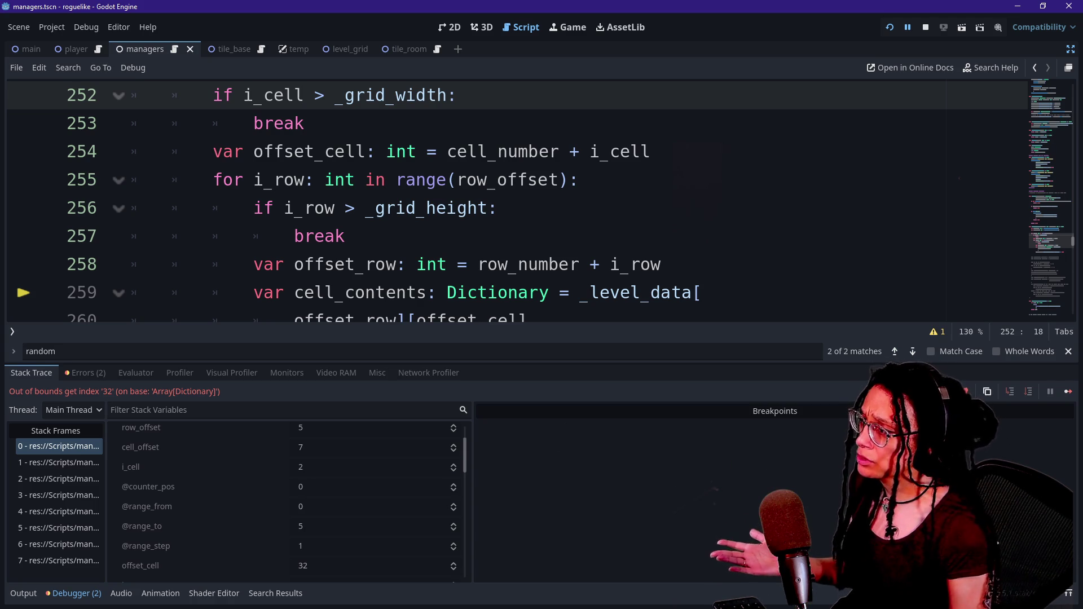
Step: Append -1 to the _grid_width and _grid_height bound checks and rerun the game
click(448, 95)
text(-1)
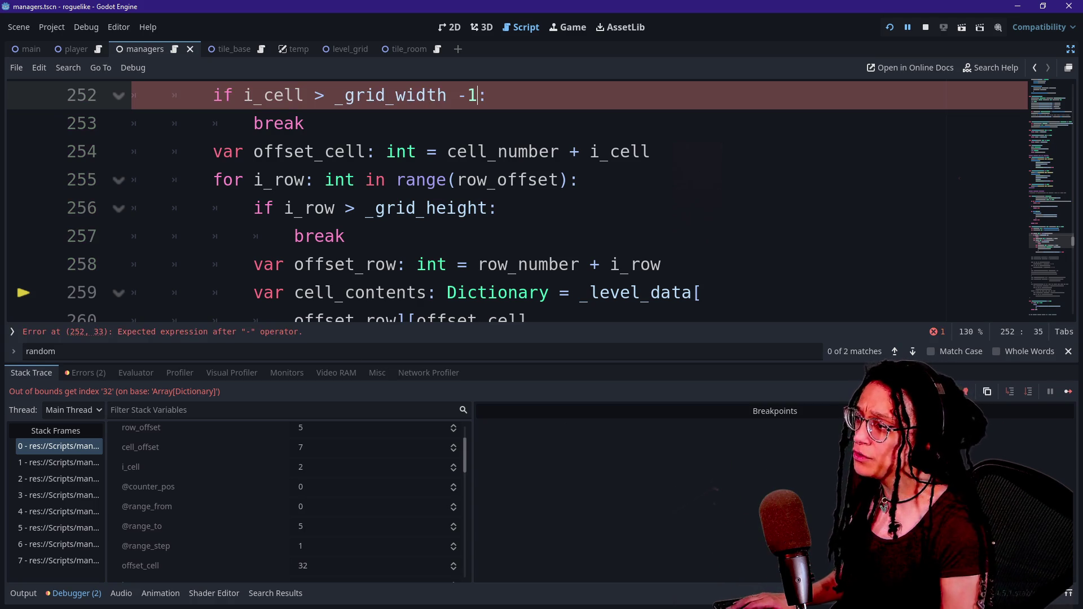
click(489, 208)
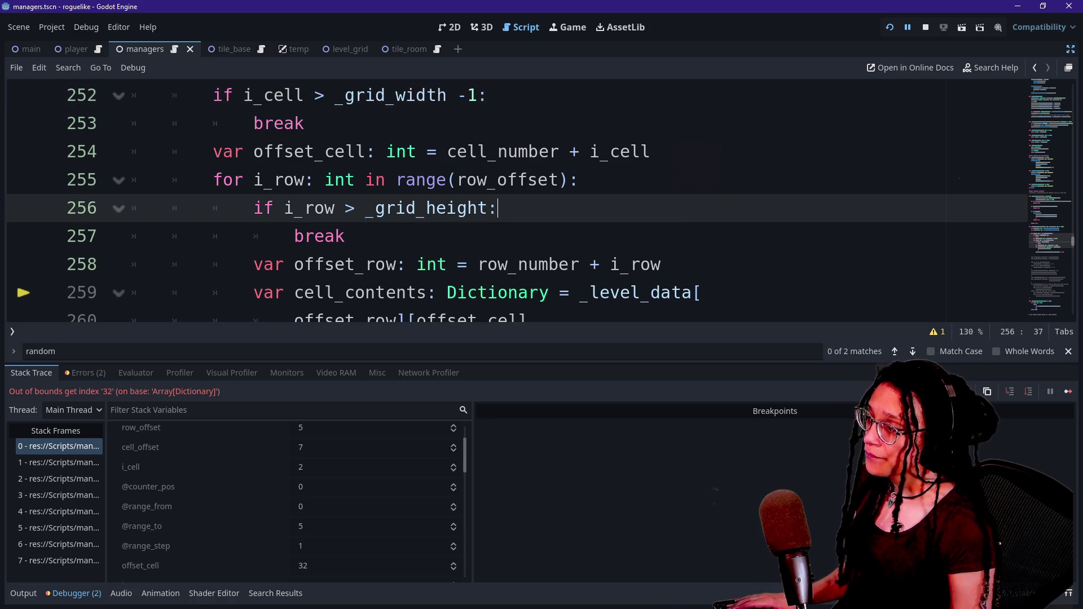
text(-1)
double_click(278, 123)
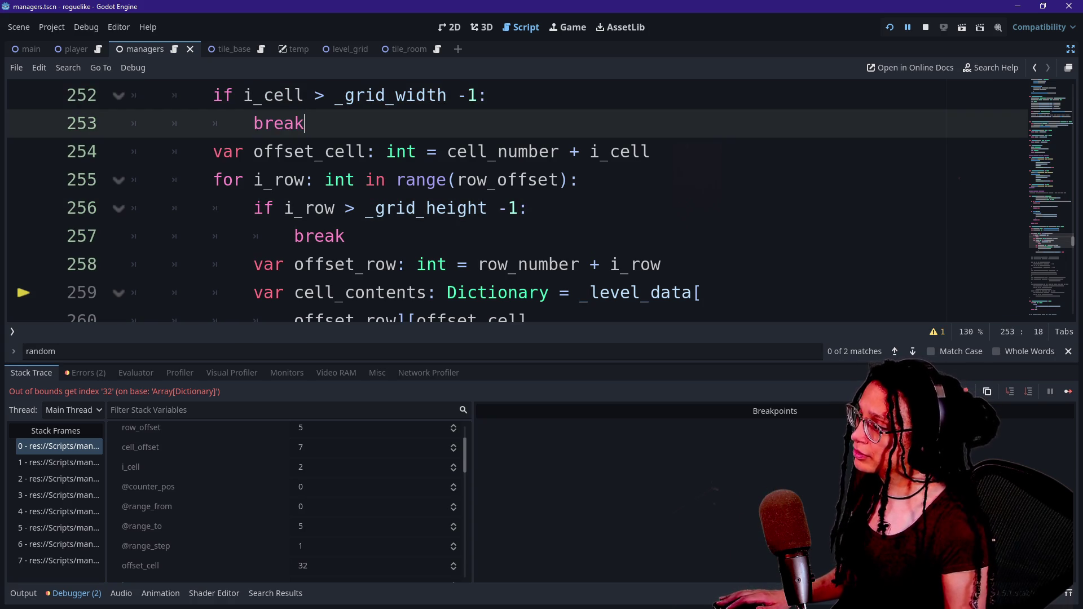
key(ctrl+d)
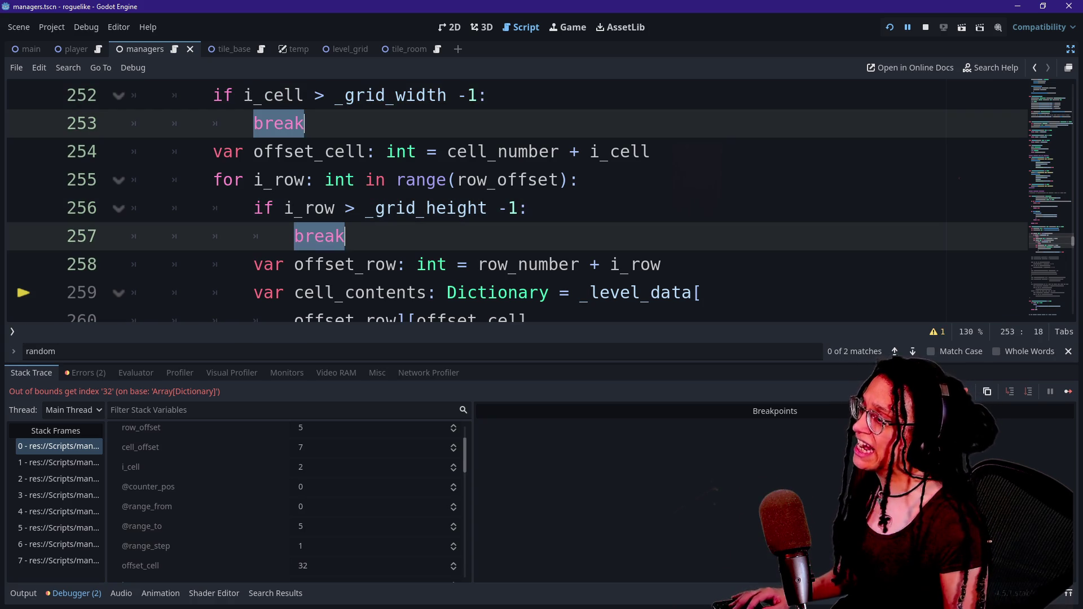
click(889, 27)
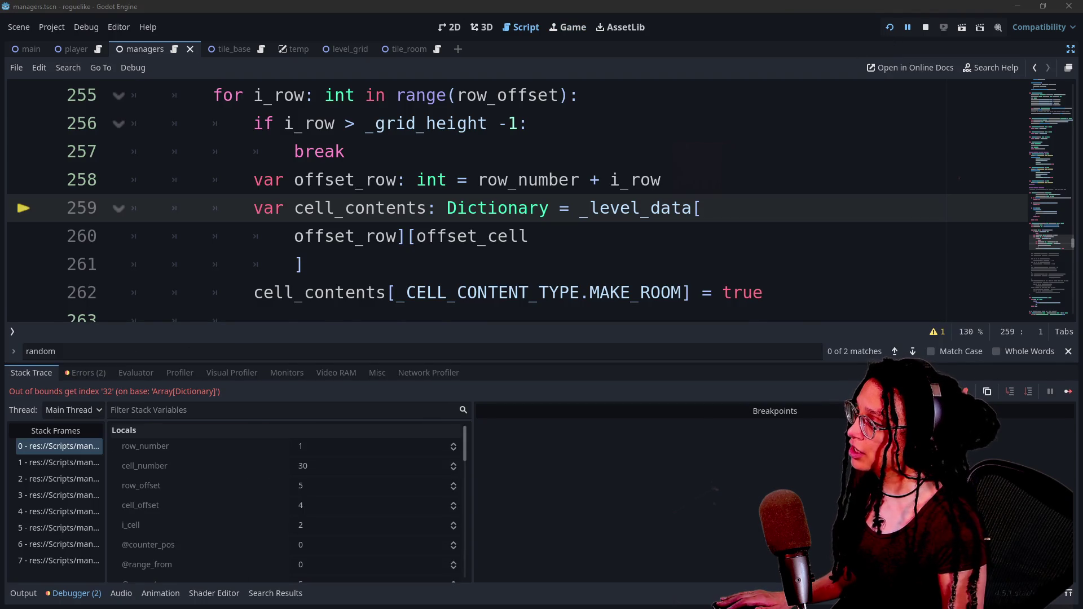
Step: Change the width check on line 252 to i_cell >= _grid_width -1
scroll(389, 293, up, 1)
mouse_move(466, 439)
mouse_down()
mouse_move(466, 464)
mouse_move(466, 452)
mouse_up()
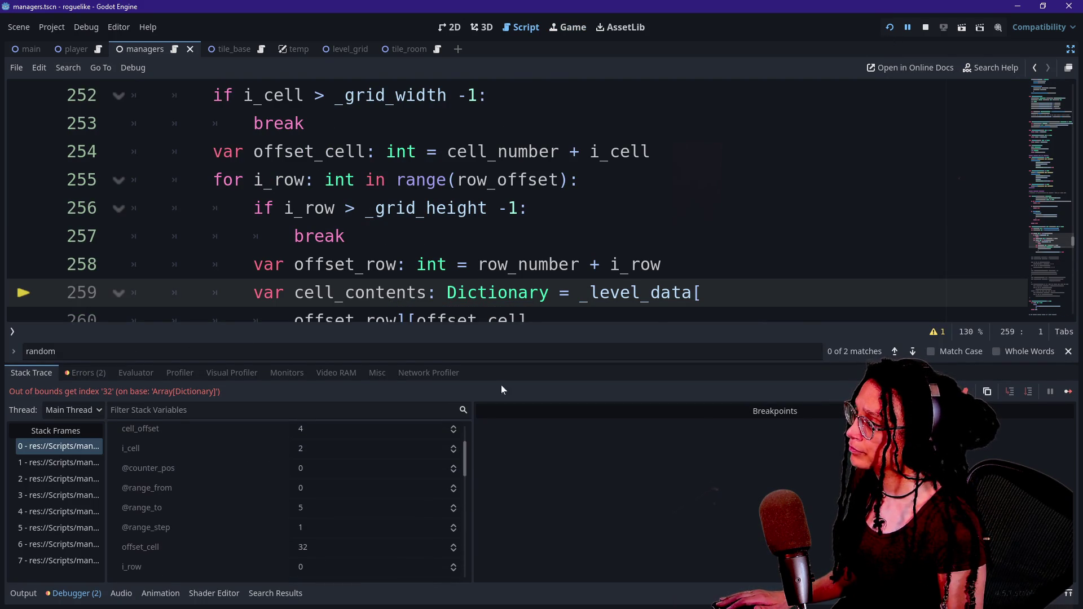
click(518, 208)
scroll(508, 197, up, 1)
click(305, 208)
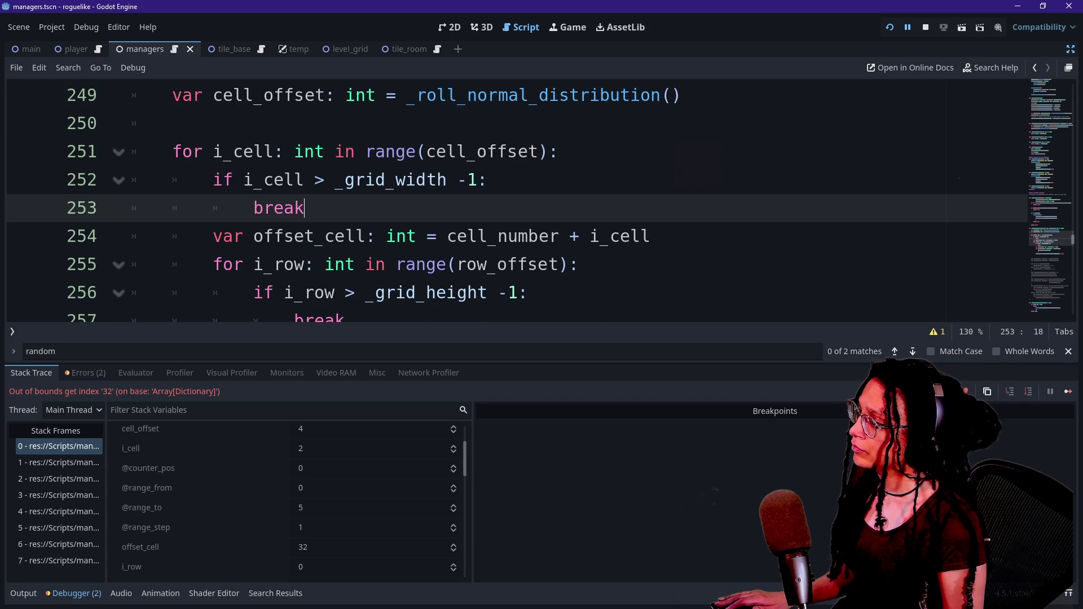
drag(213, 236, 539, 237)
click(539, 236)
click(305, 180)
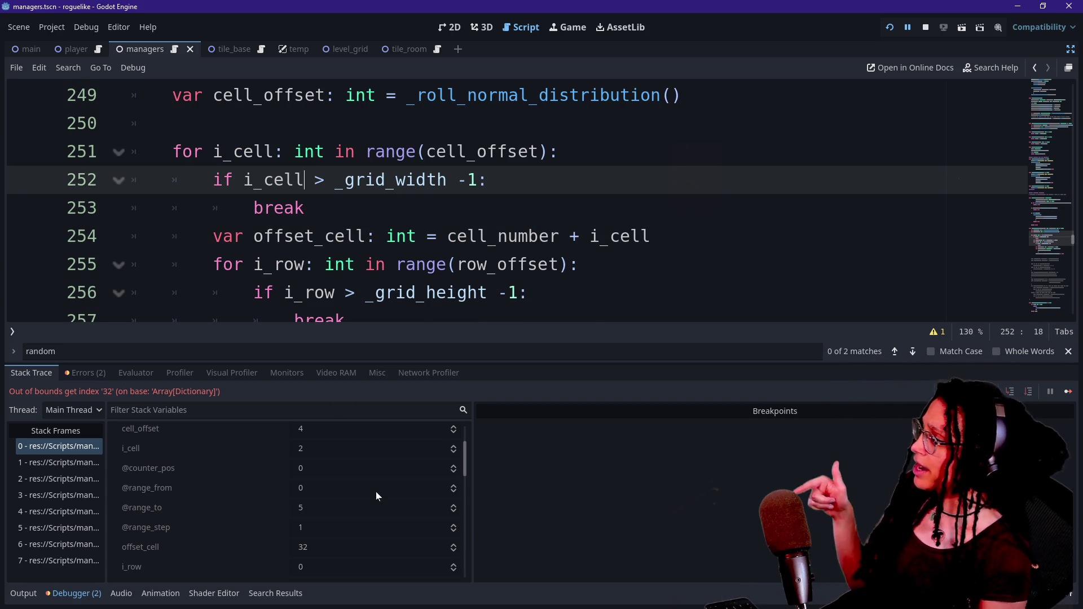
key(Right)
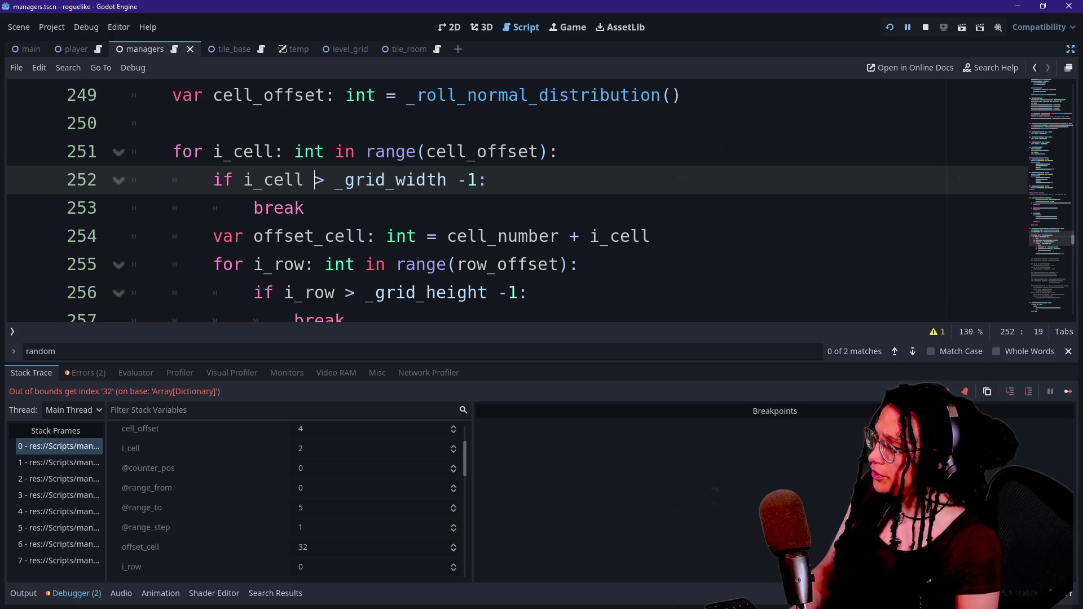
text(=)
key(Escape)
key(BackSpace)
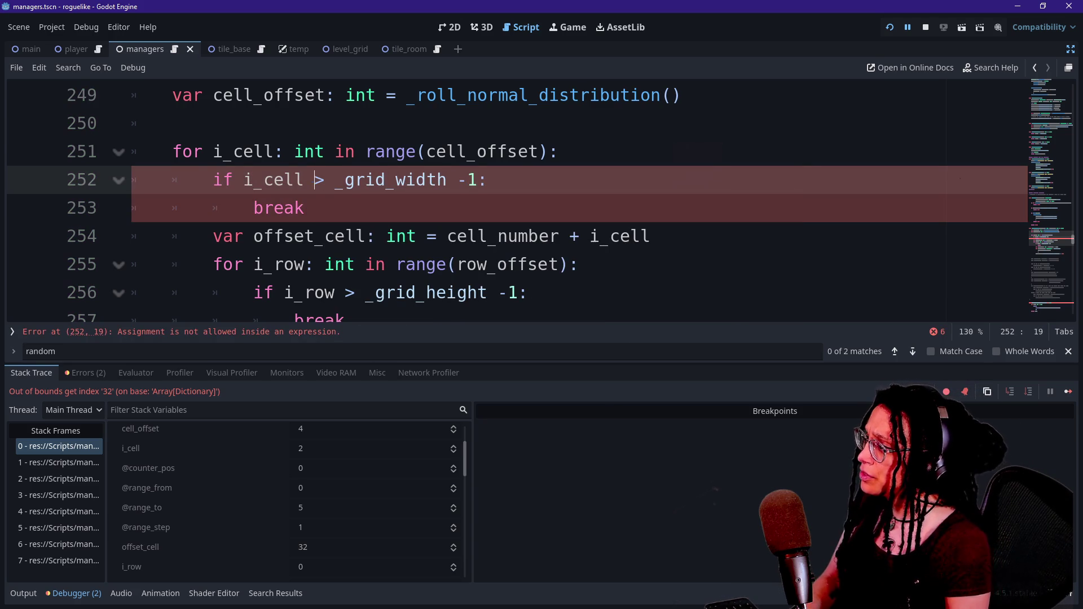
key(Right)
text(=)
Step: Make the height check i_row >= _grid_height -1 and restart the game
scroll(508, 226, down, 1)
click(396, 293)
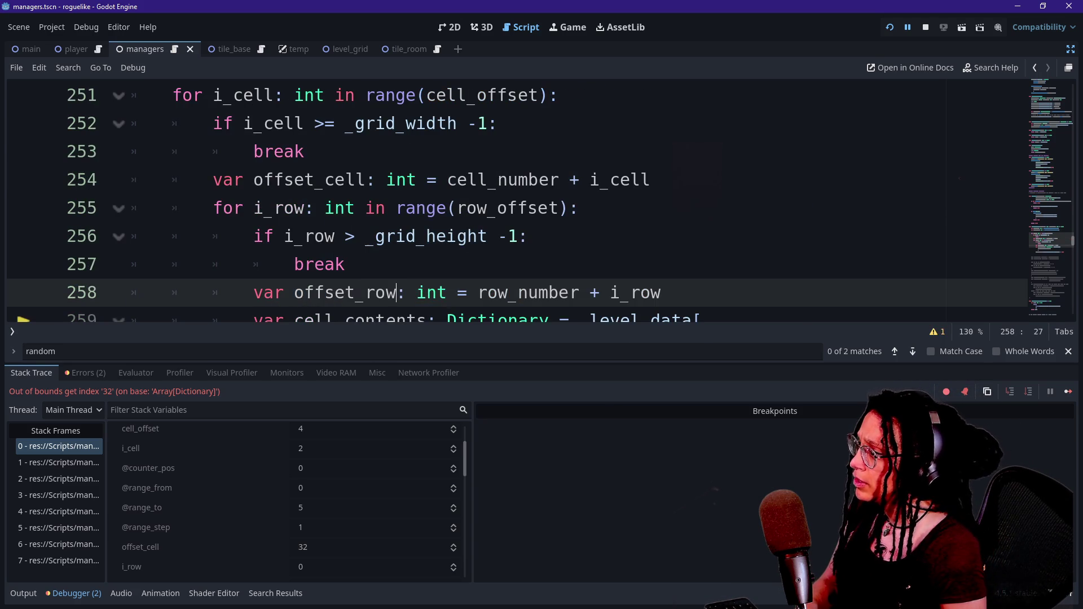
click(356, 236)
text(=)
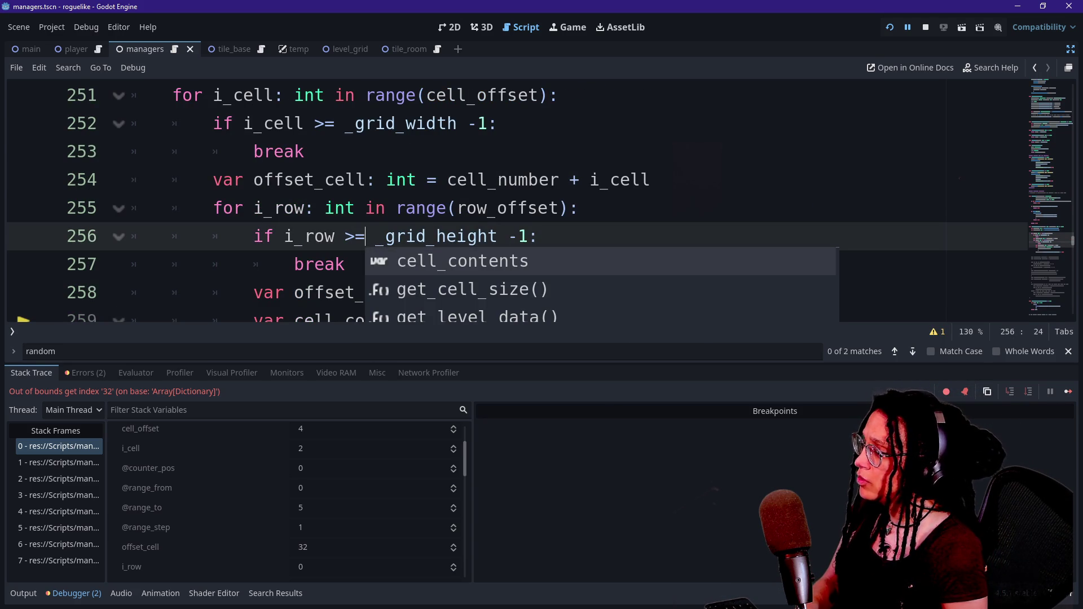
click(891, 30)
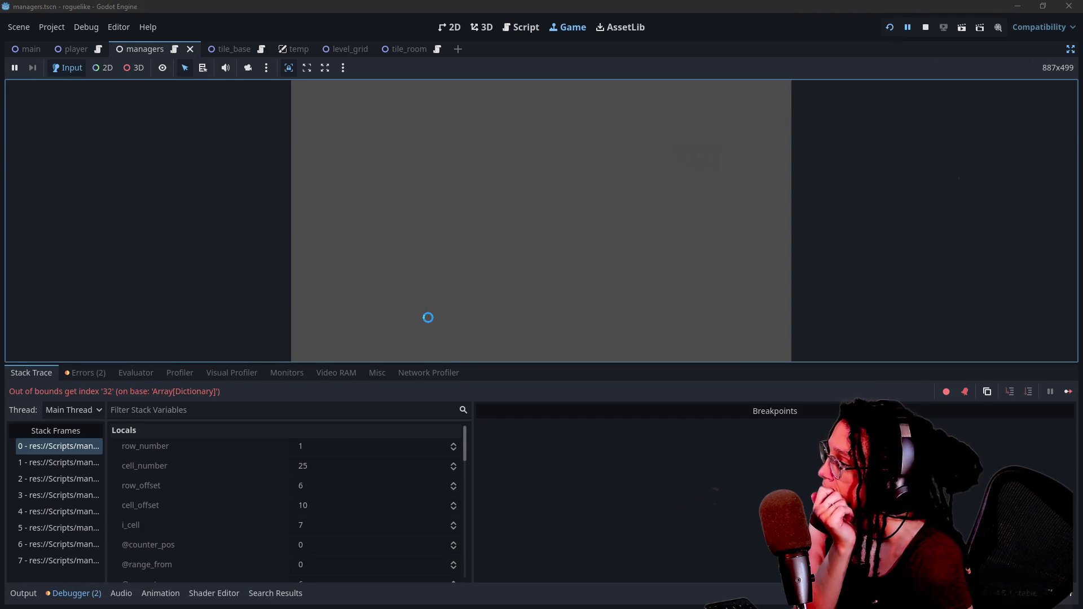
click(512, 28)
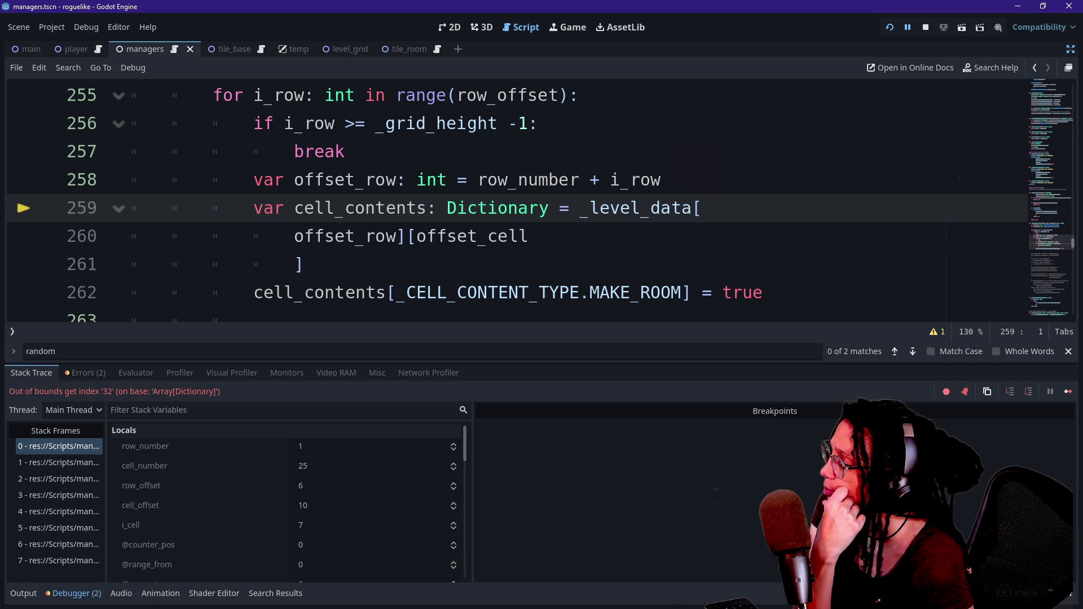
click(515, 248)
right_click(516, 249)
key(Escape)
click(355, 123)
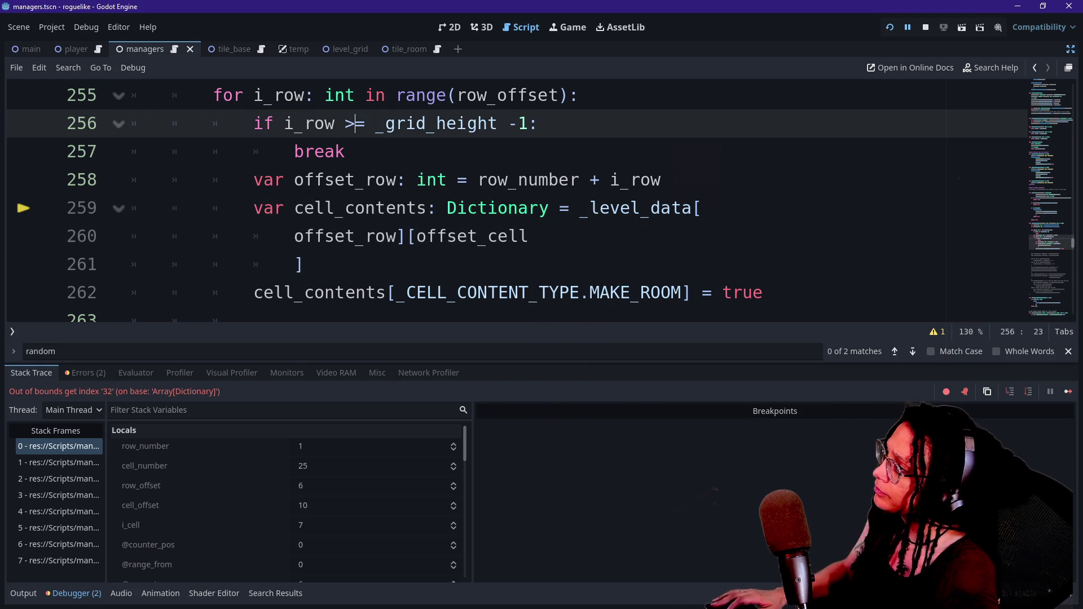
key(Delete)
scroll(508, 198, up, 1)
click(325, 95)
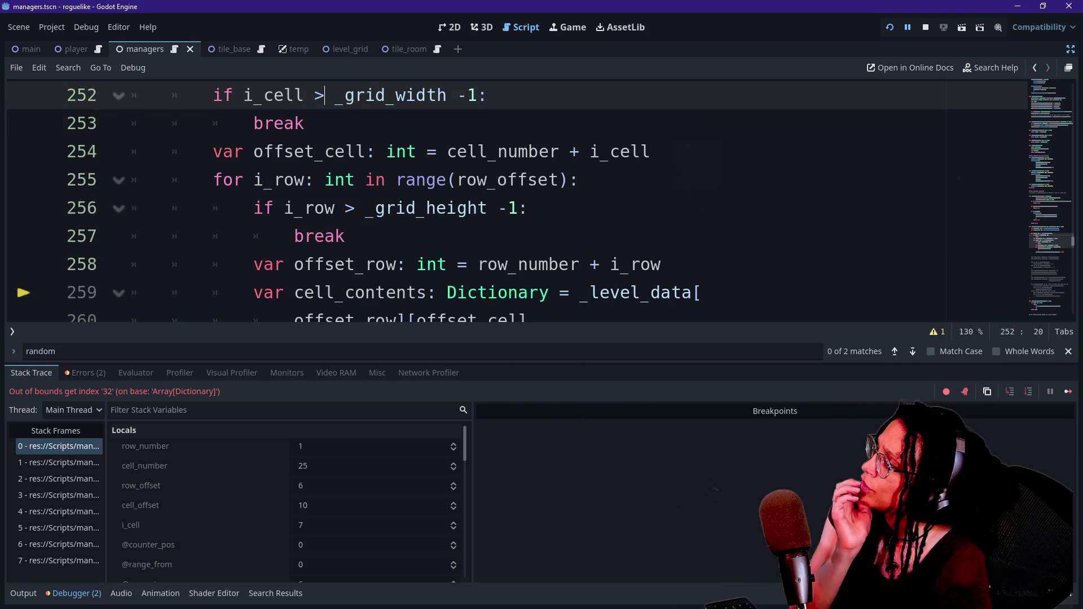
scroll(508, 197, up, 1)
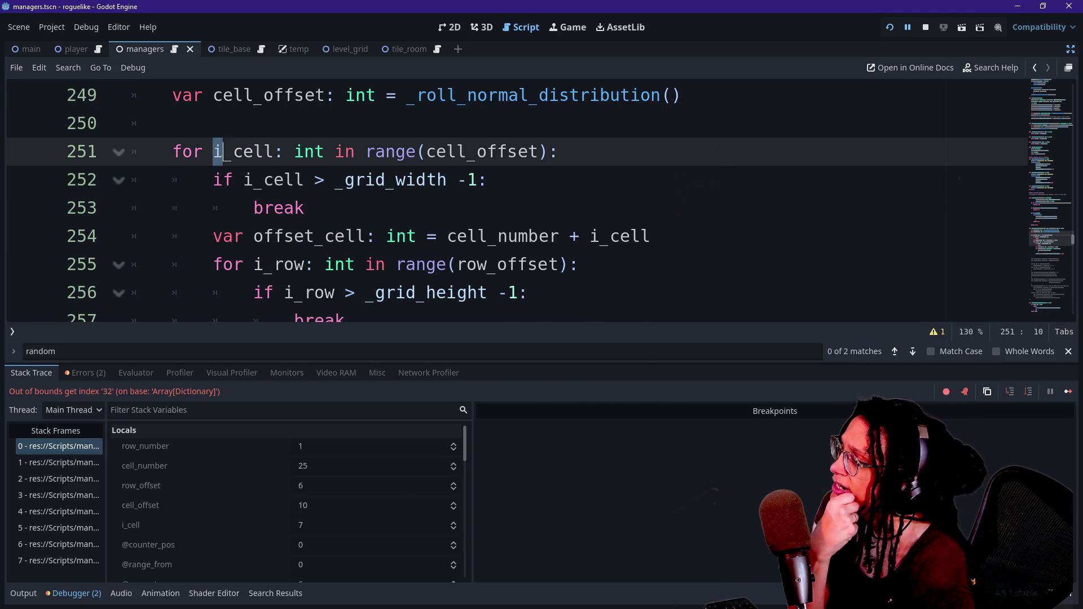
mouse_move(215, 151)
mouse_down()
mouse_move(174, 122)
mouse_move(558, 152)
mouse_up()
double_click(279, 208)
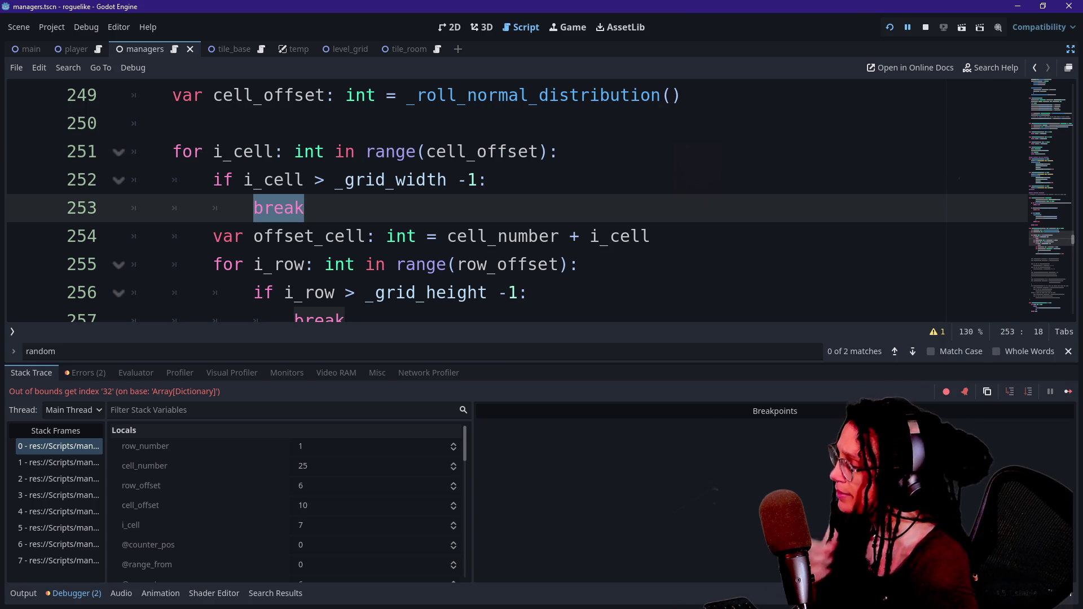
scroll(508, 226, down, 1)
double_click(320, 236)
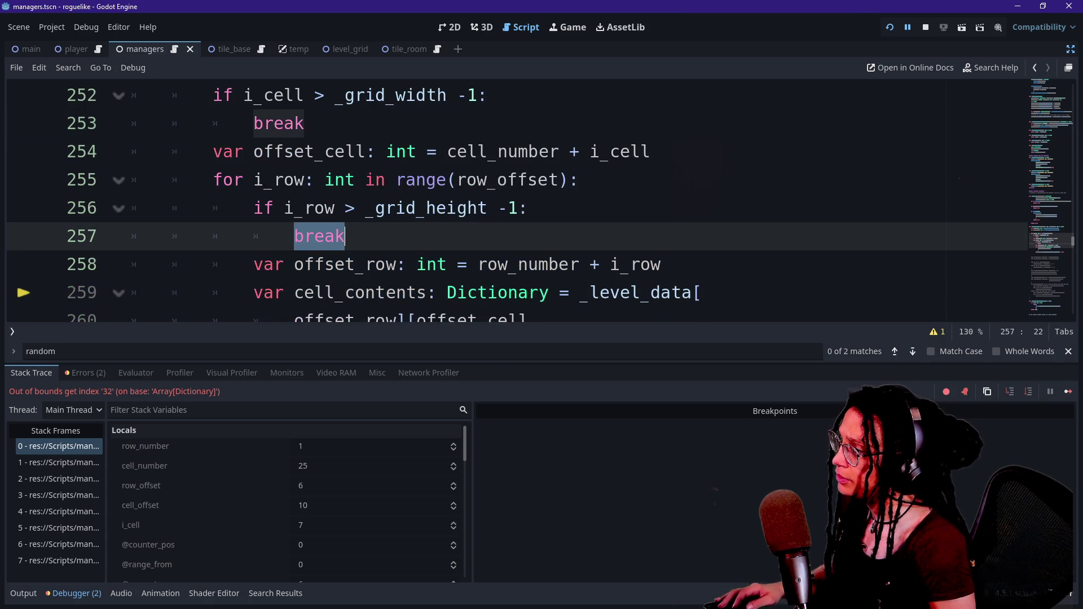
click(271, 123)
double_click(278, 123)
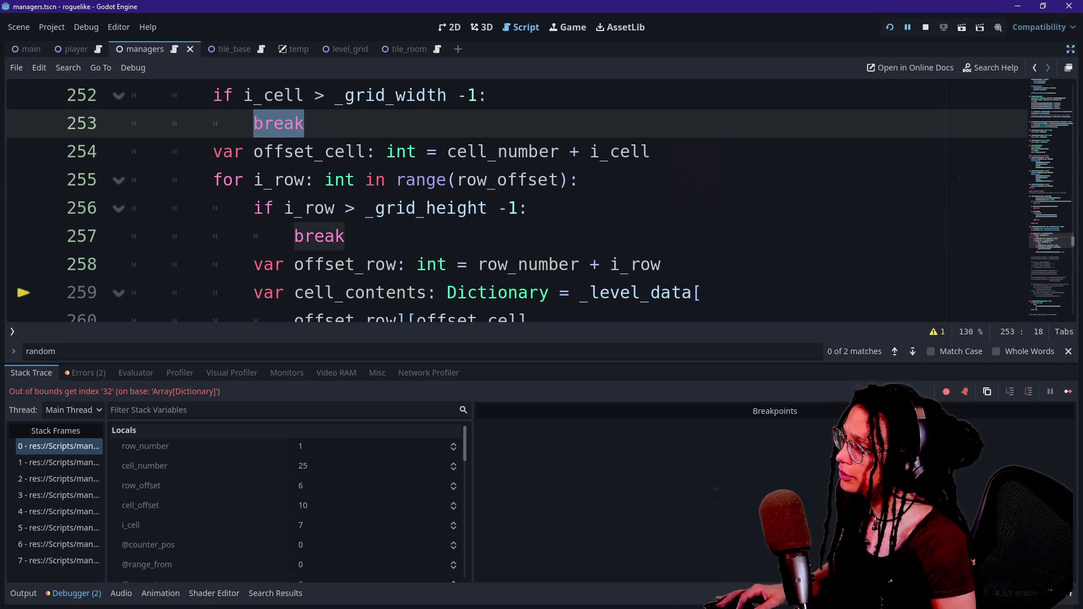
Step: Replace both break keywords with continue using multi-caret editing, then restart the game
key(ctrl+d)
text(v)
key(BackSpace)
text(cont)
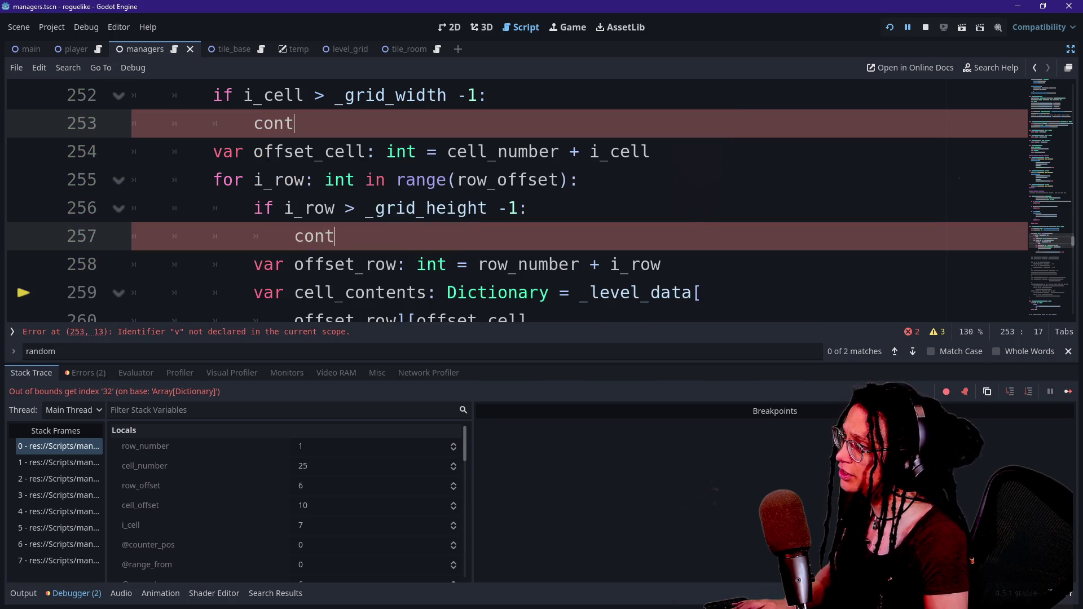
text(inue)
key(Escape)
key(Escape)
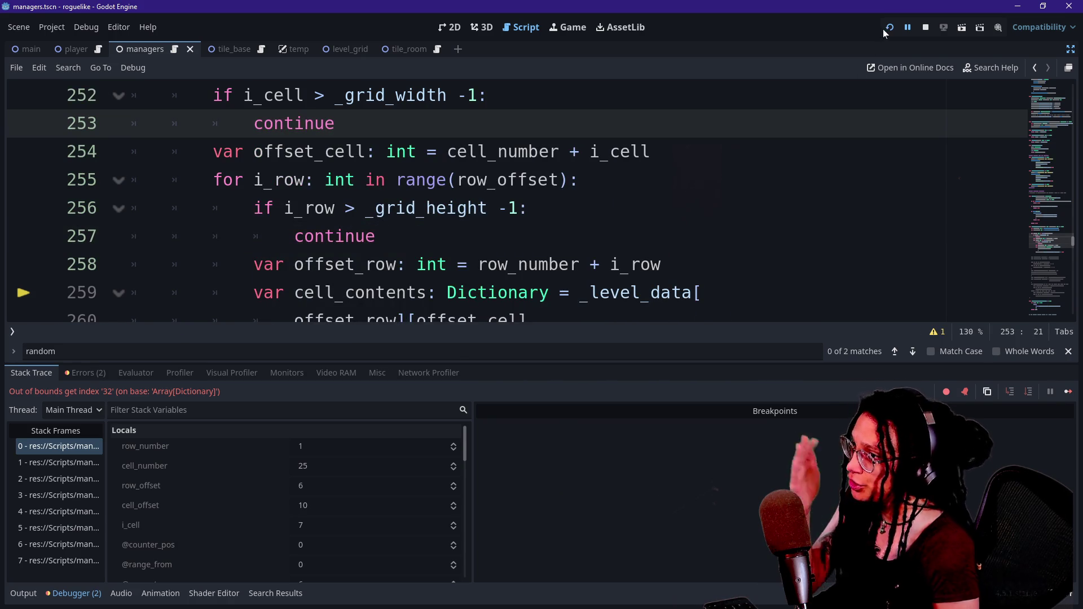
click(883, 28)
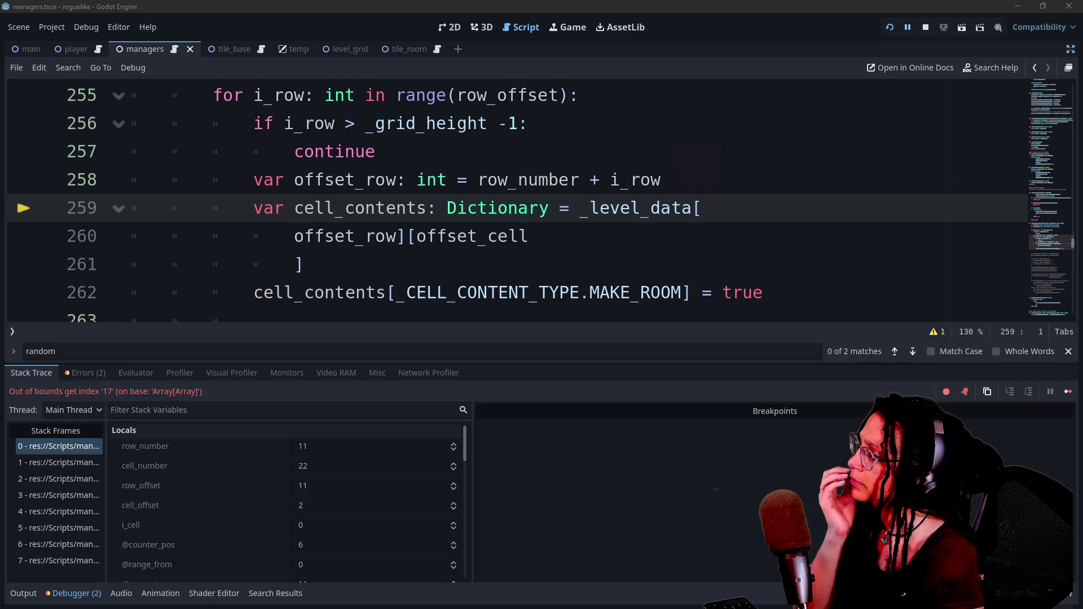
Step: Review the loop, select the continue on line 257, and relaunch the game twice
mouse_move(381, 289)
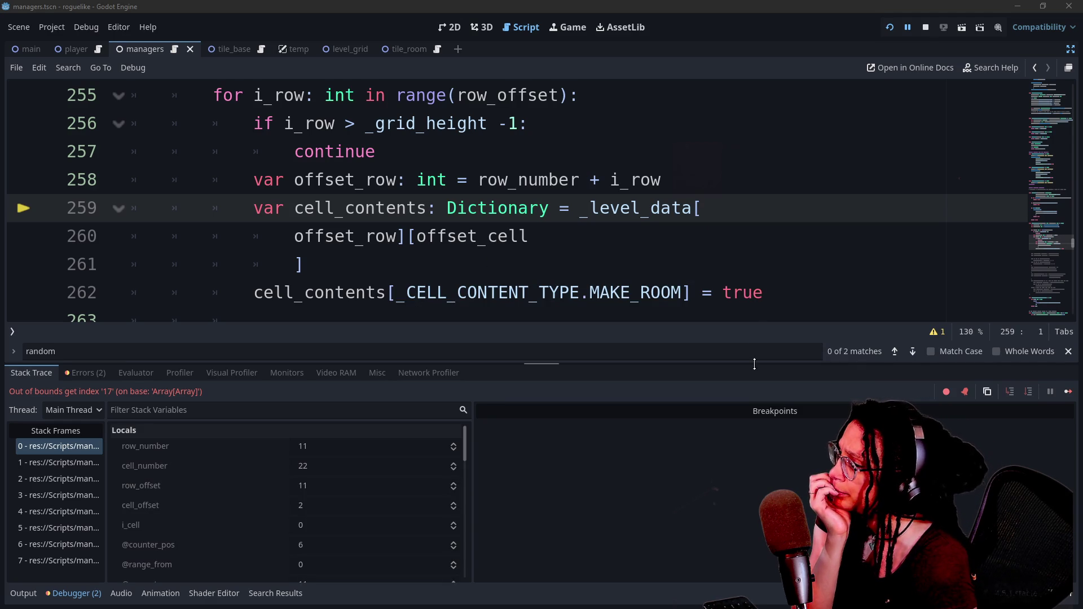
key(Down)
key(Down)
key(Up)
key(Up)
key(Up)
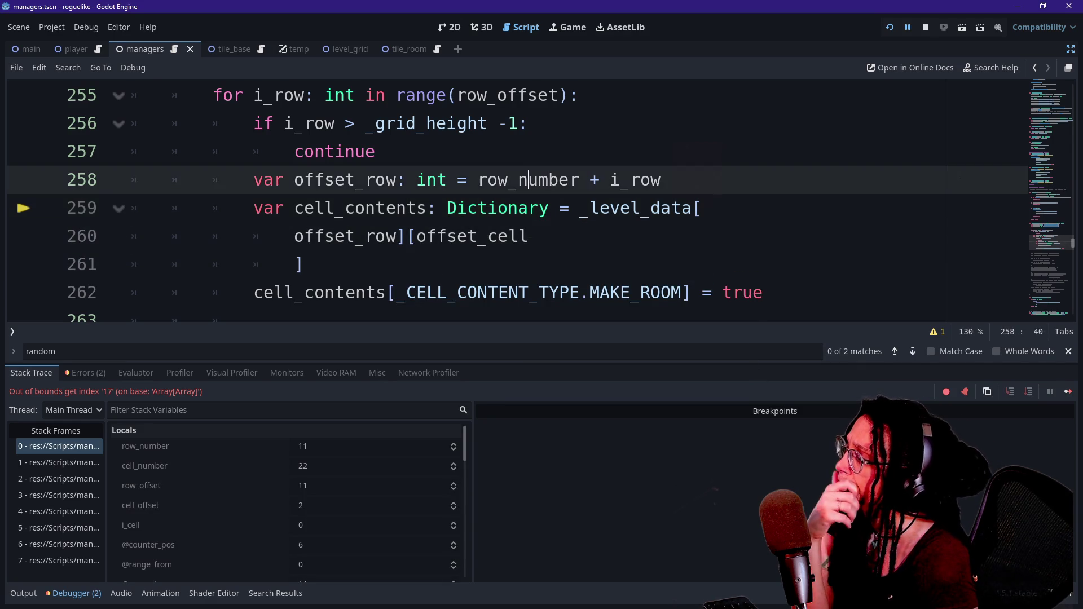
key(Up)
key(Up)
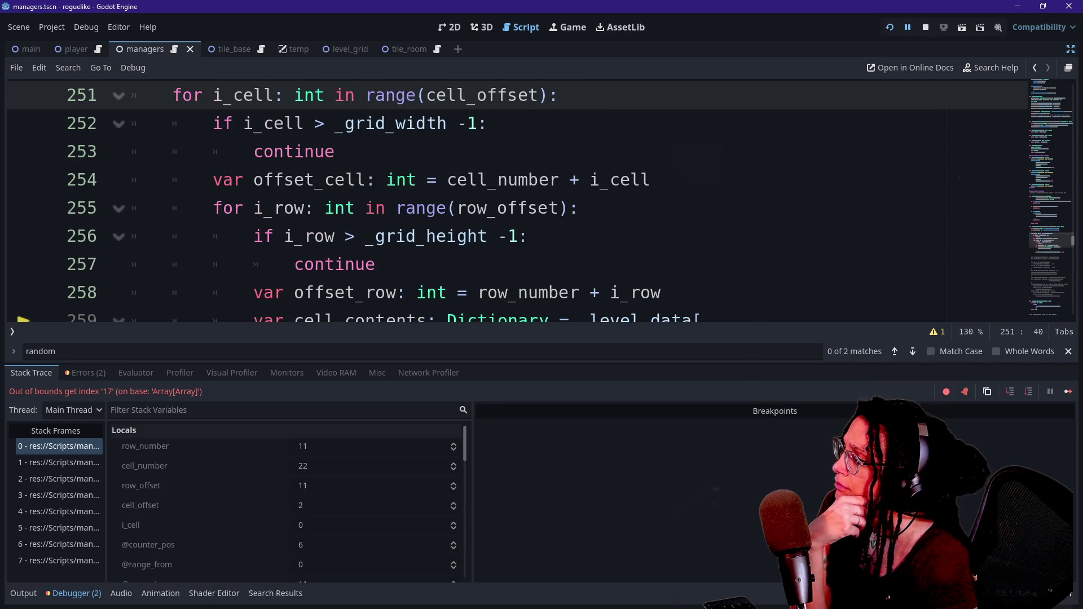
double_click(335, 264)
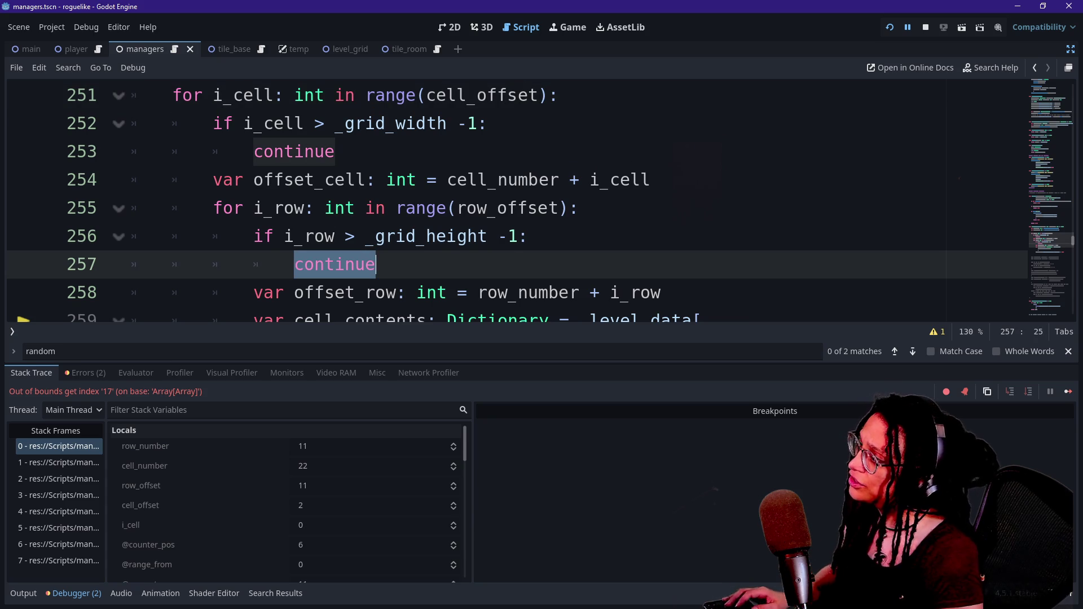
click(890, 28)
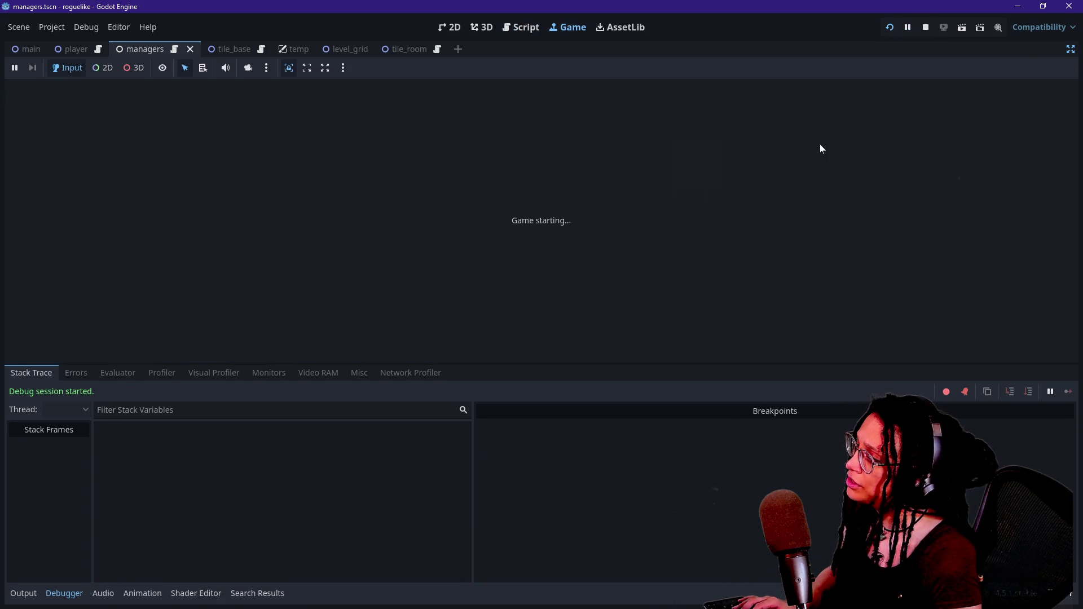
click(896, 28)
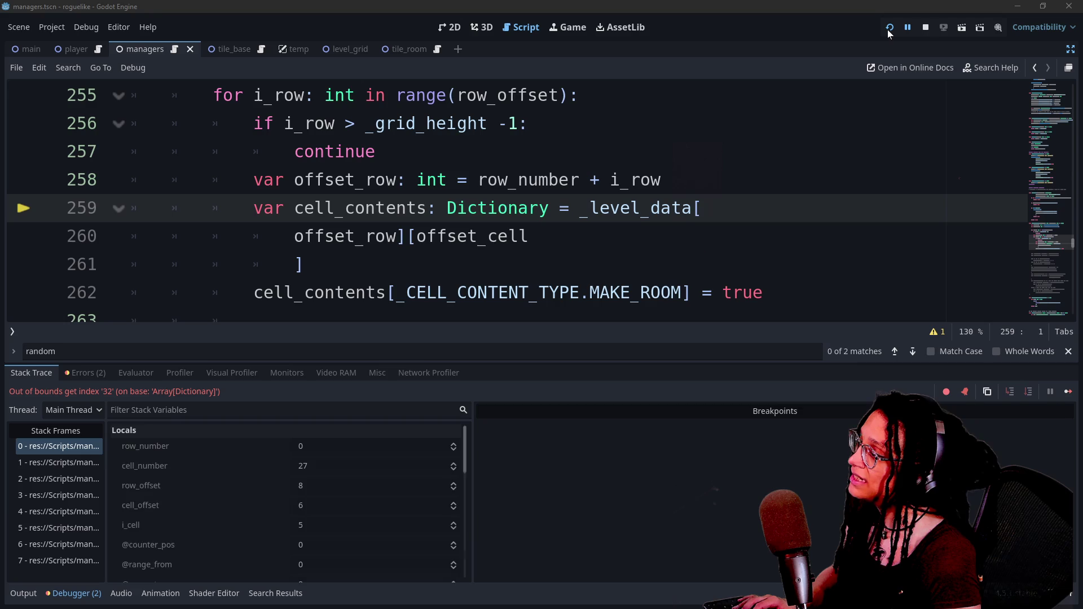
Step: Step through the bounds-check lines and drag the debugger splitter down to enlarge the code area
key(Up)
key(Up)
key(Up)
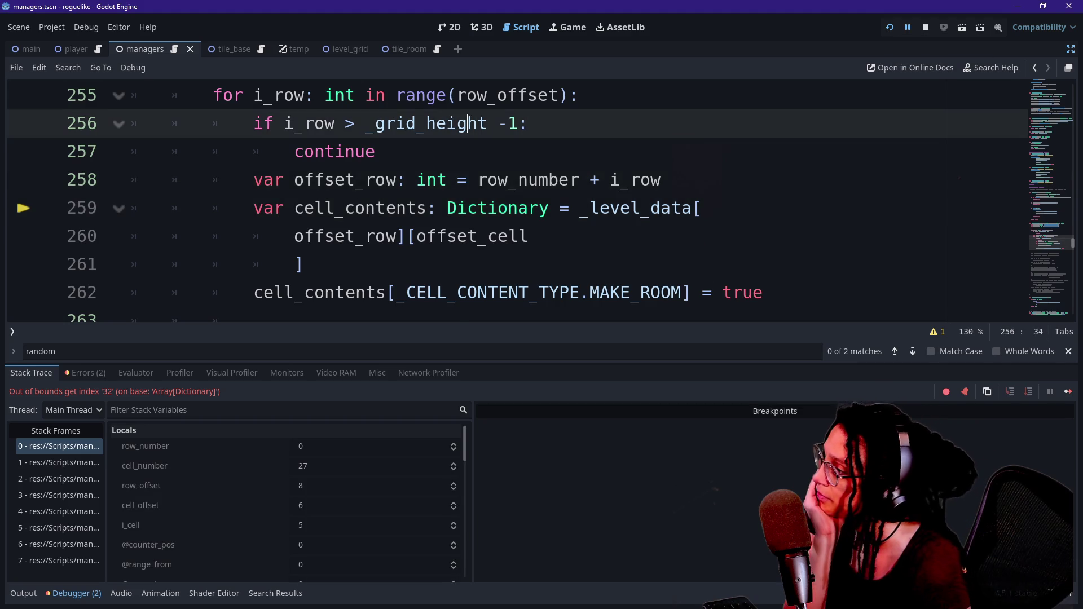
key(Down)
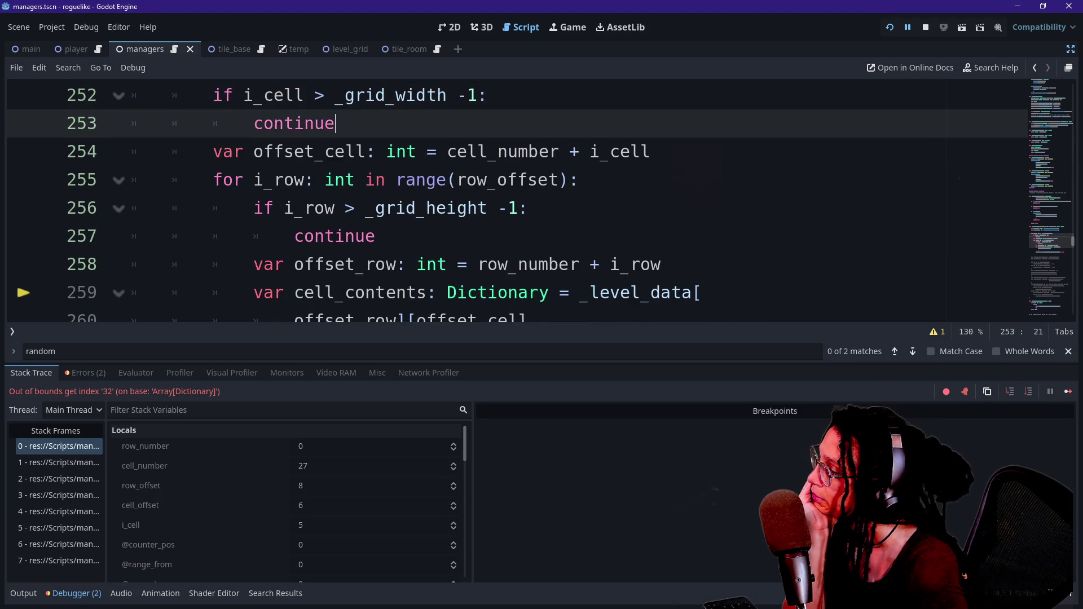
key(Up)
key(Up)
key(Down)
key(Down)
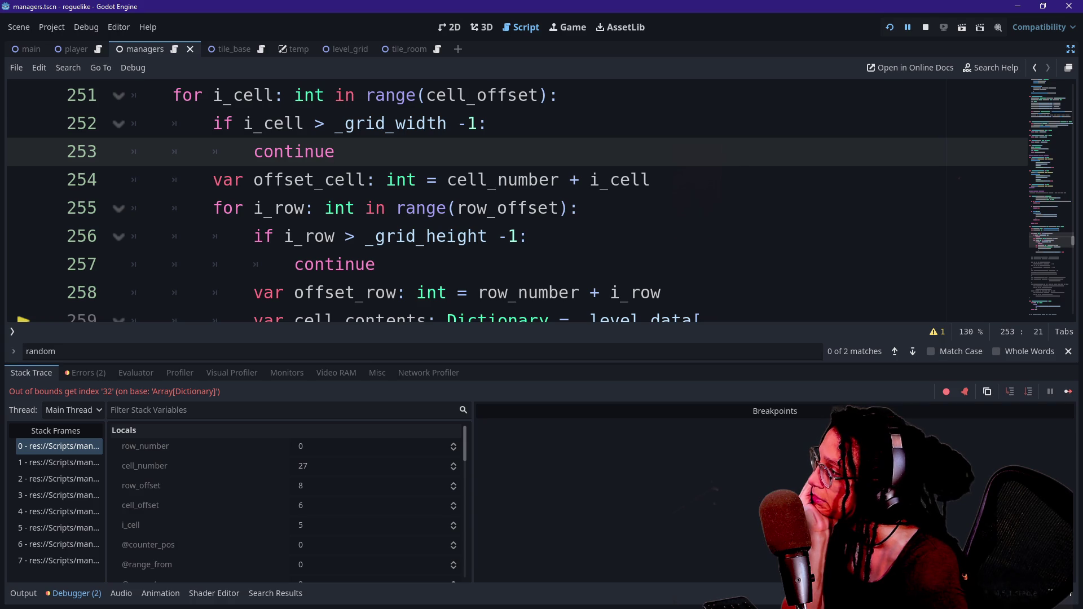
key(Up)
key(Up)
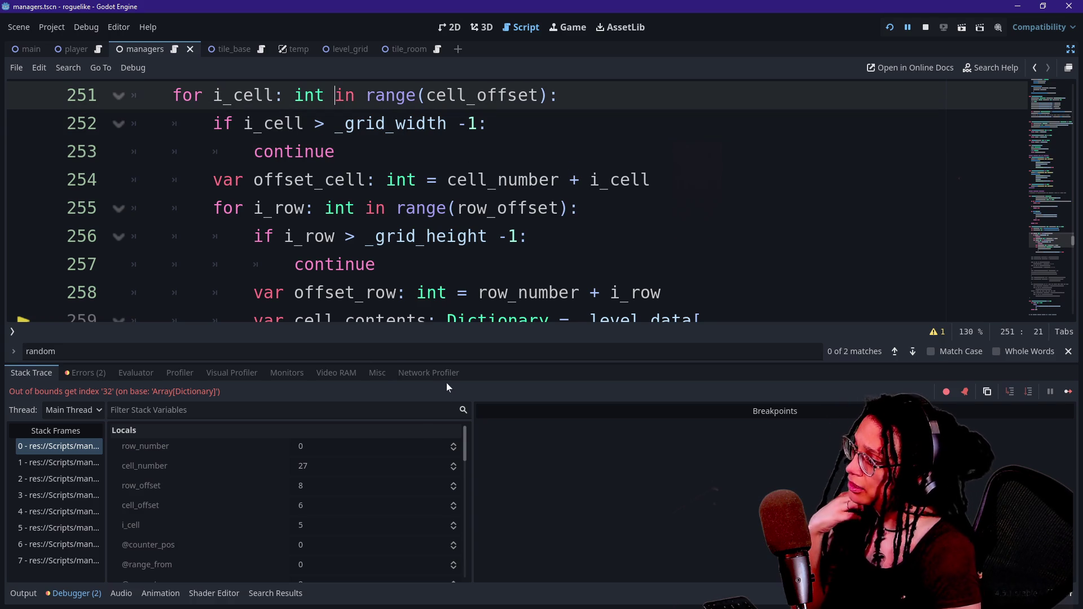
drag(443, 365, 472, 545)
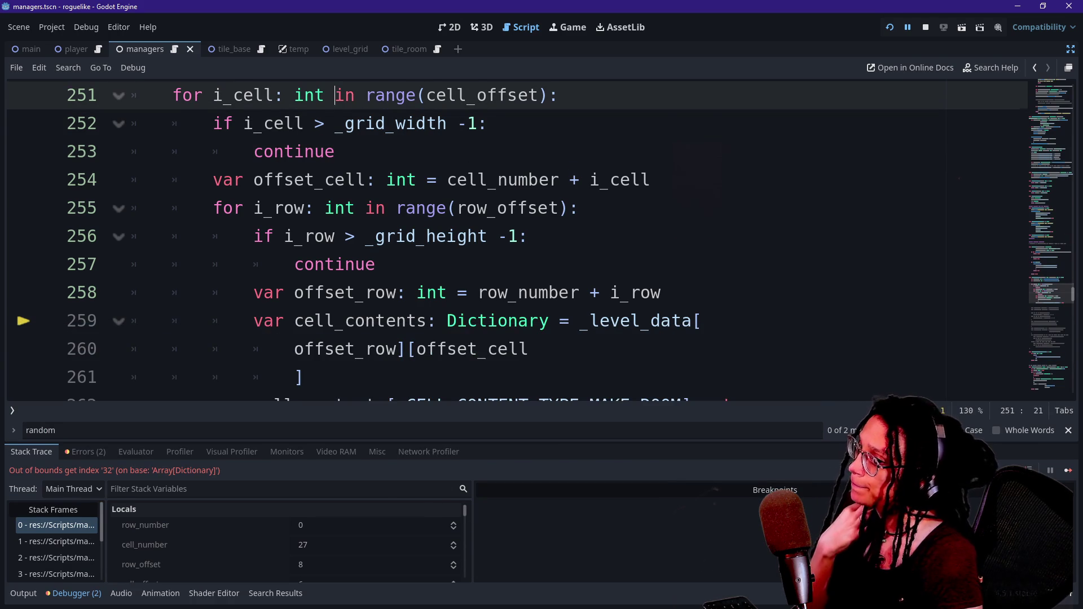
key(Down)
key(Down)
key(Down)
key(Up)
key(Up)
key(Up)
Step: Shrink the code text, switch to Output, and hide the bottom panel
key(Down)
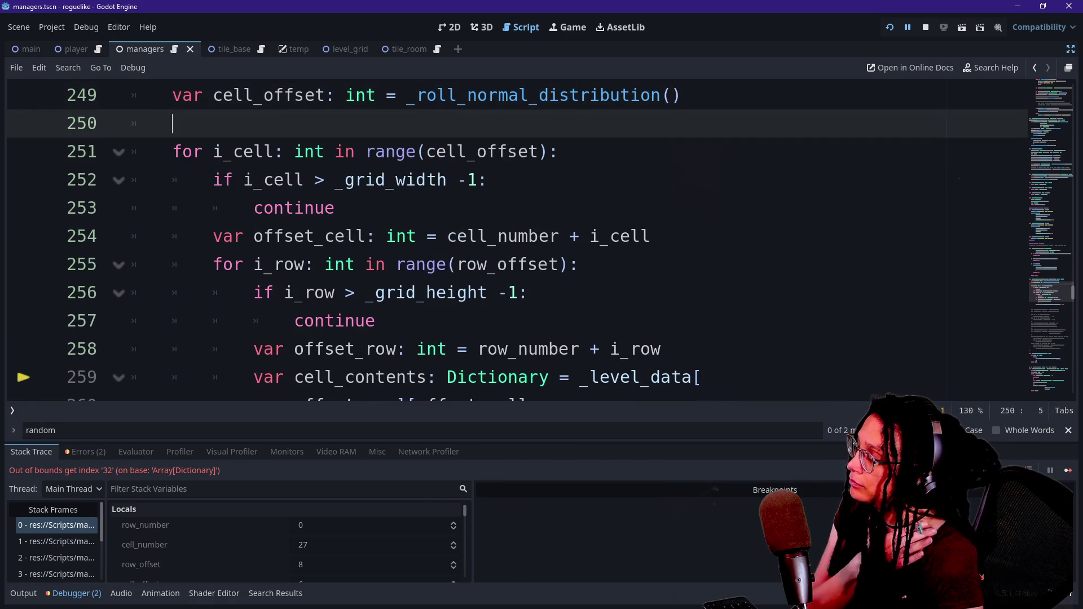
key(Down)
key(Down)
key(Down)
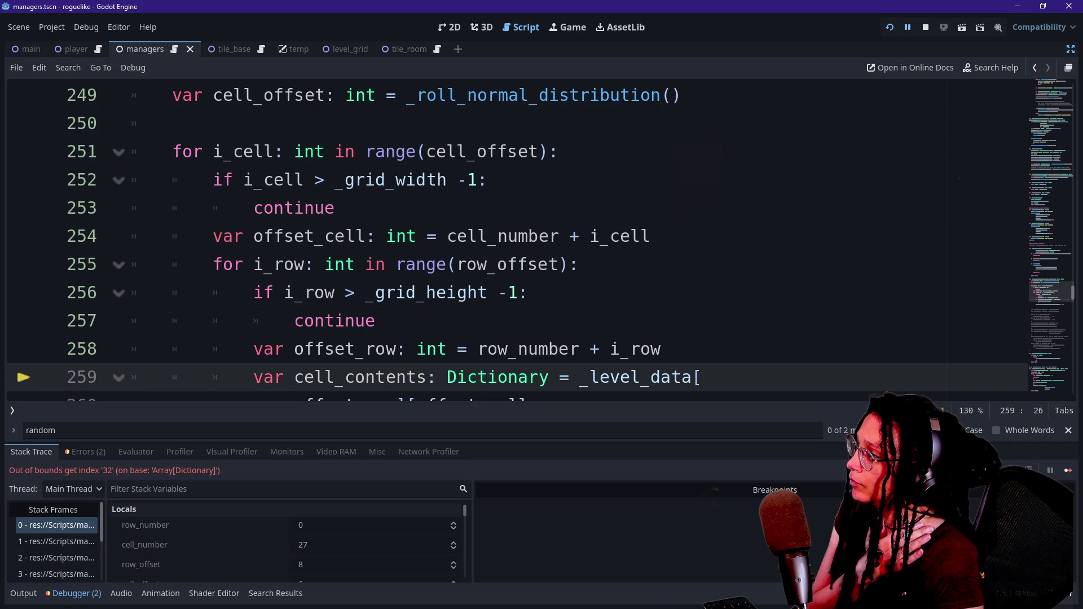
key(ctrl+minus)
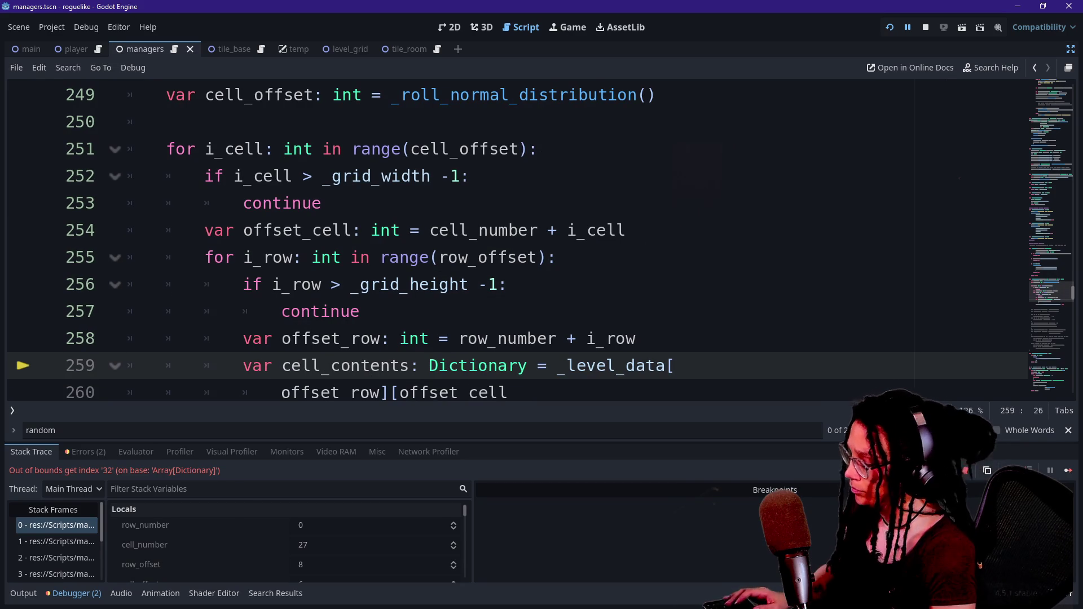
click(23, 593)
key(ctrl+j)
Step: Select the _grid_width -1 bound in the width check on line 252
key(Up)
key(Up)
key(Up)
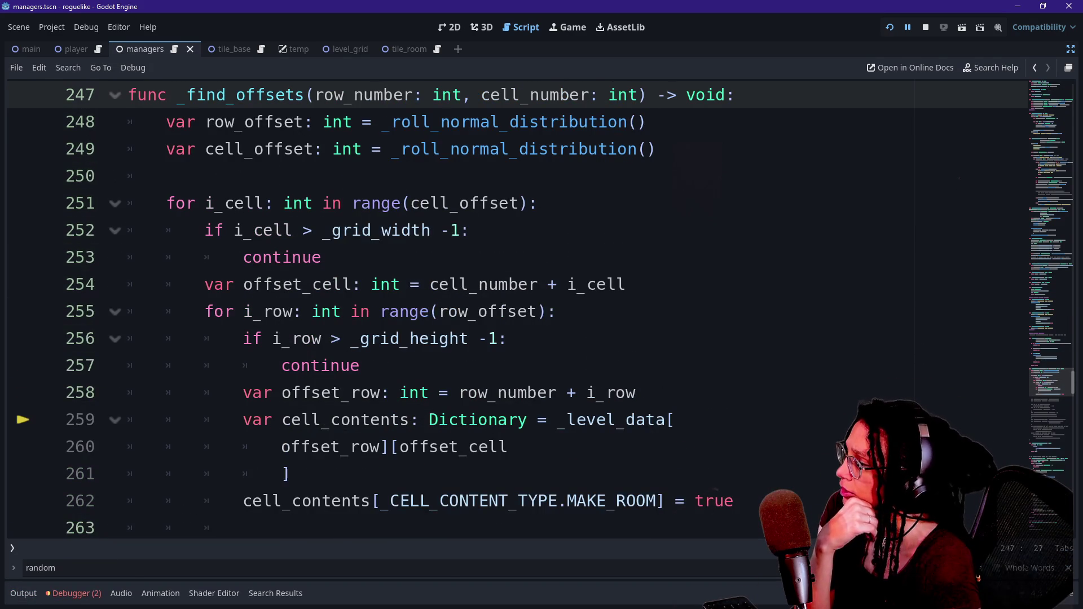
click(471, 230)
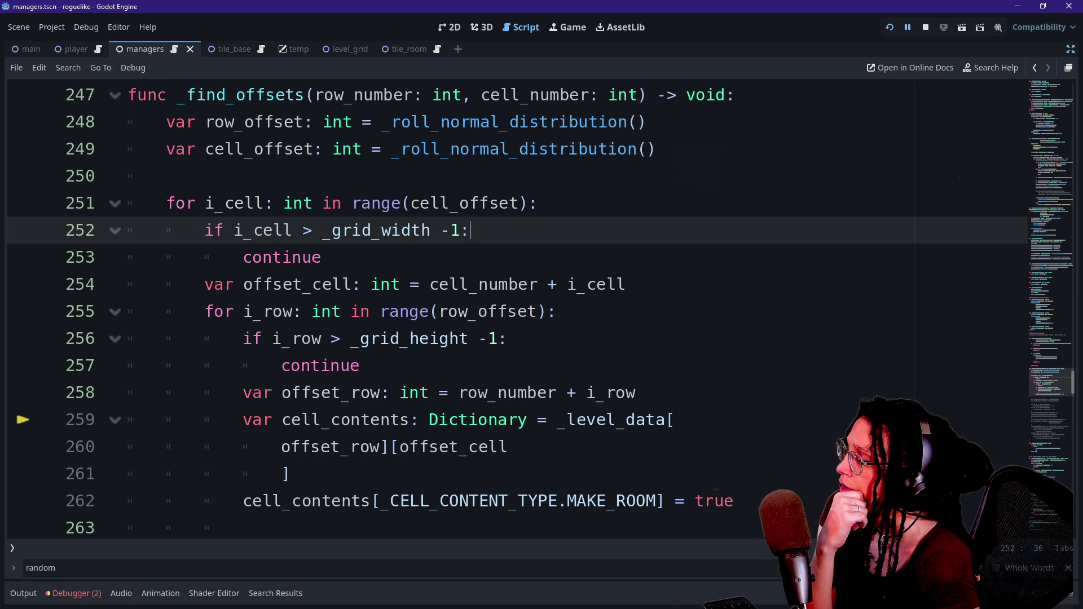
click(205, 203)
click(274, 230)
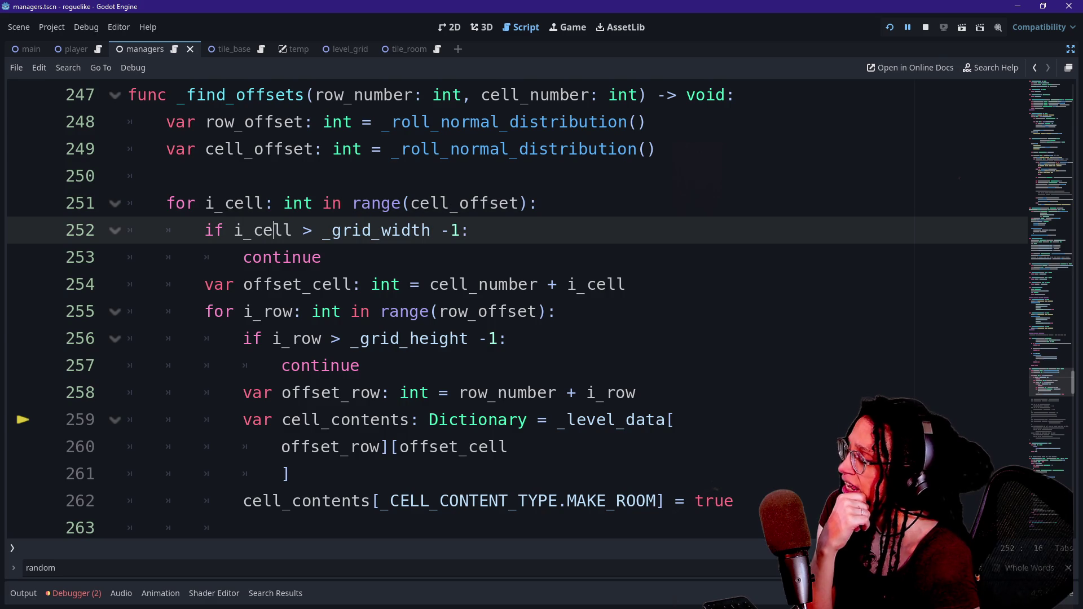
drag(316, 230, 450, 230)
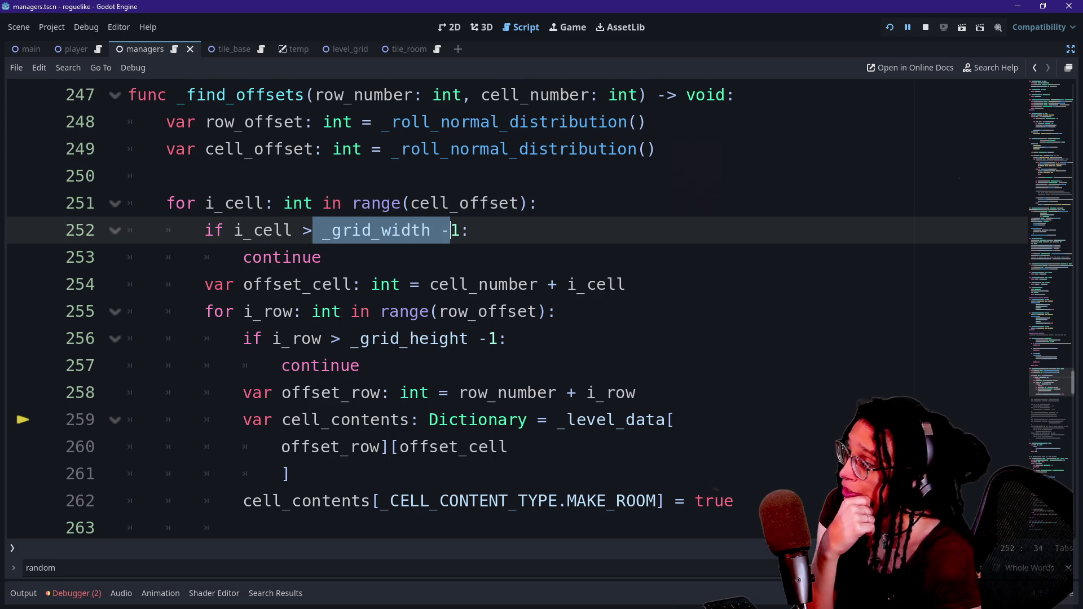
click(450, 230)
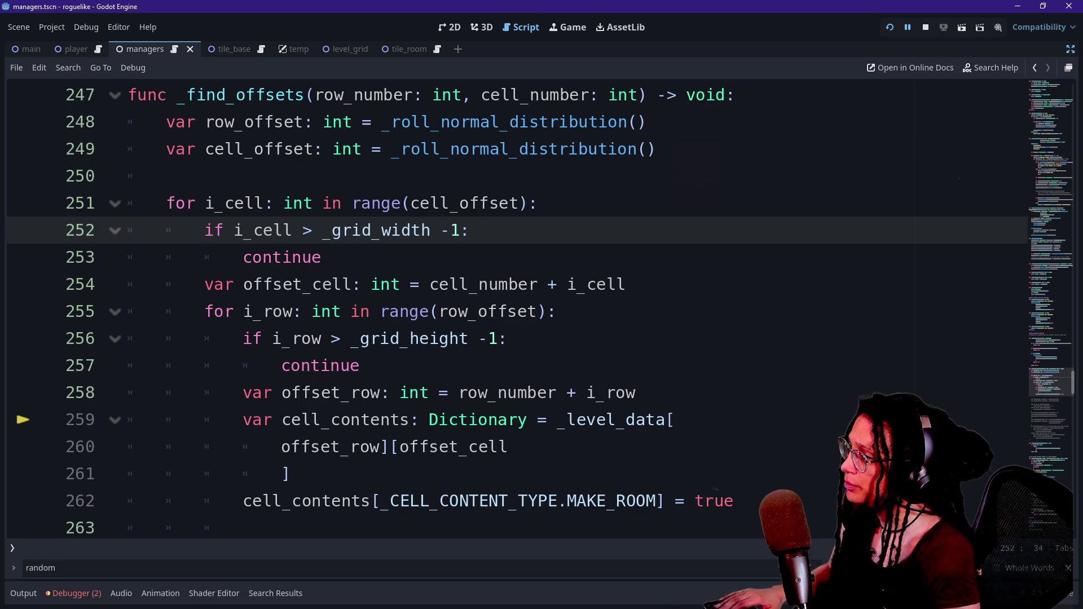
Step: Change both bound checks from -1 to -2 and run the project with F5
key(ctrl+d)
key(ctrl+d)
key(Delete)
text(2)
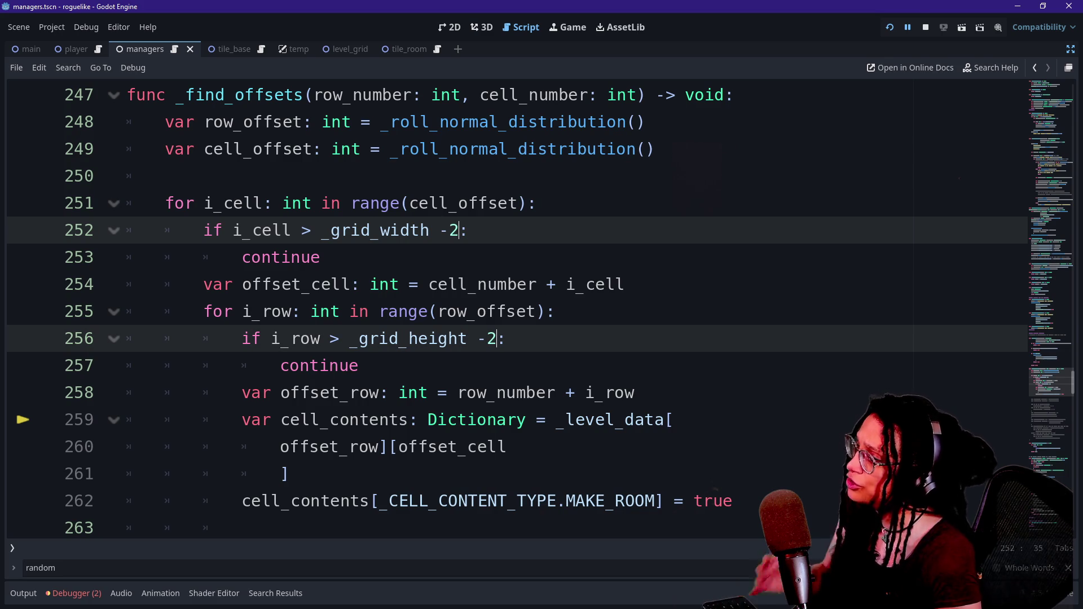
key(F5)
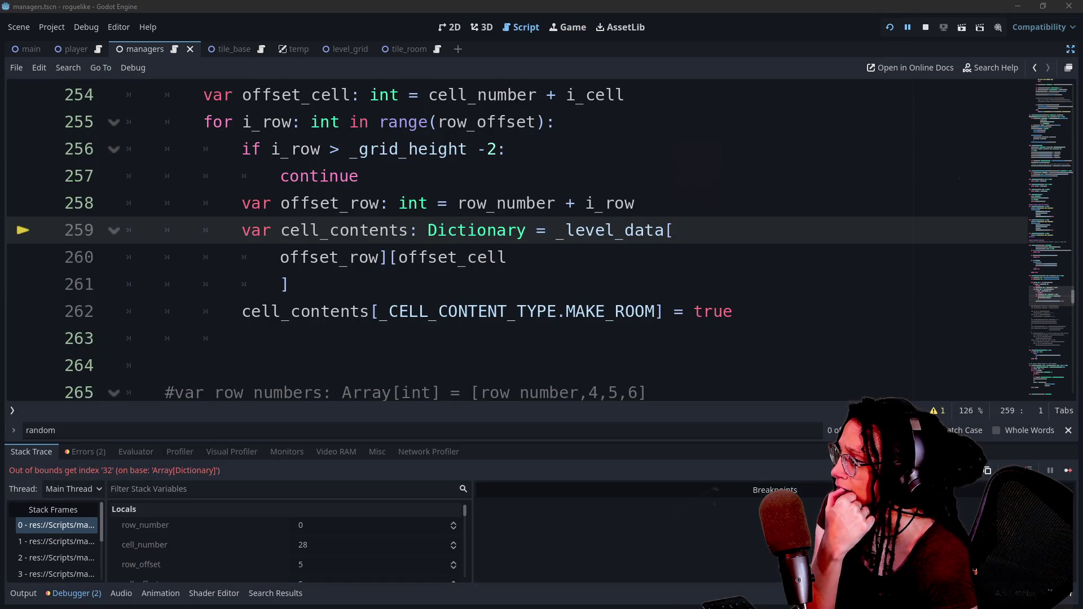
Step: Change the width check on line 252 from > to >=
click(289, 203)
scroll(508, 243, up, 3)
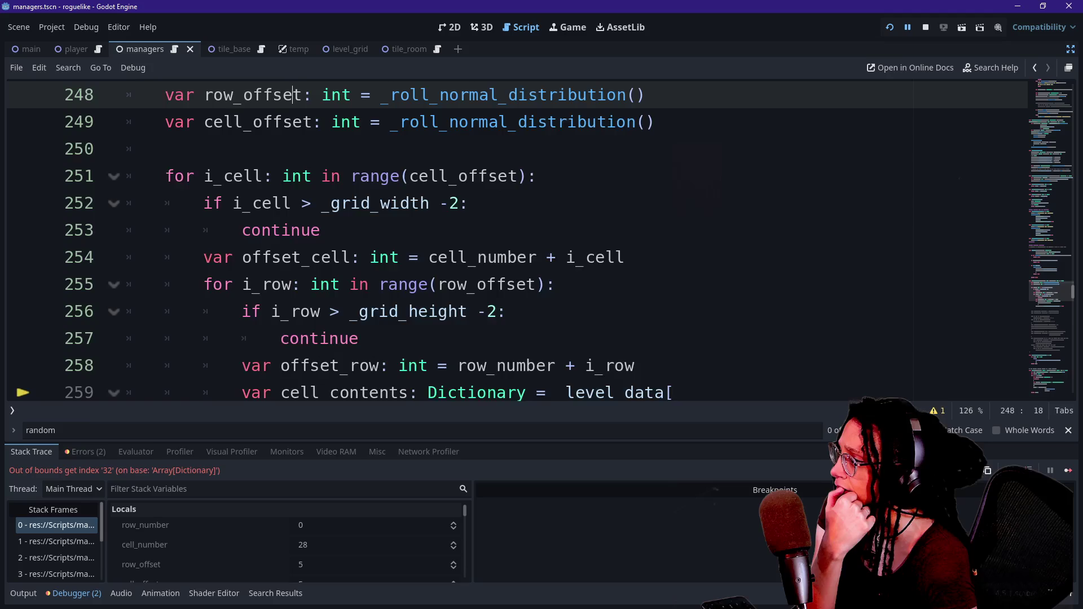
click(320, 257)
click(301, 230)
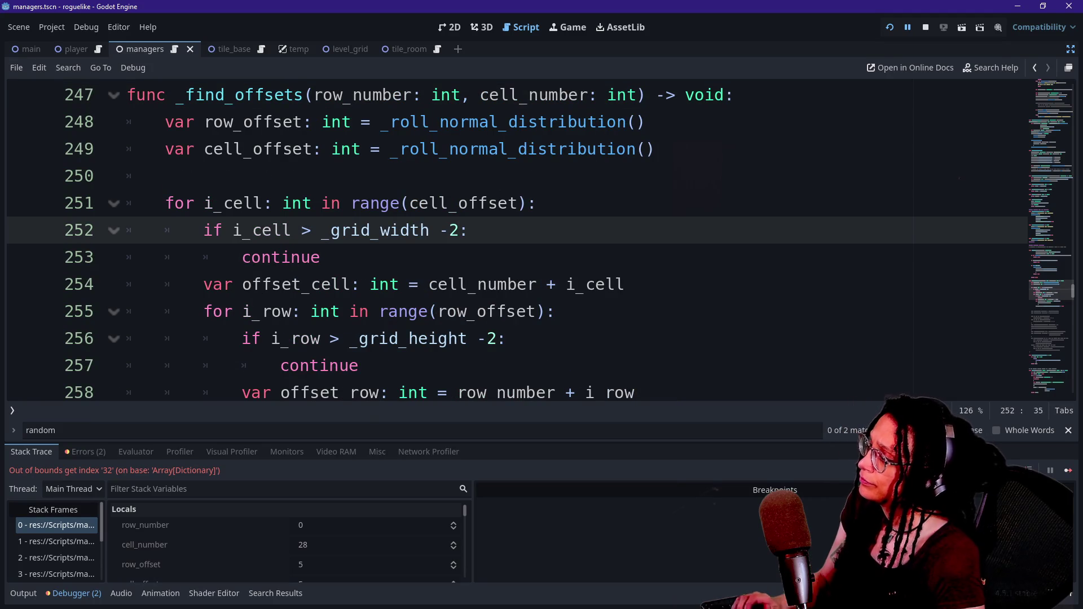
text(=)
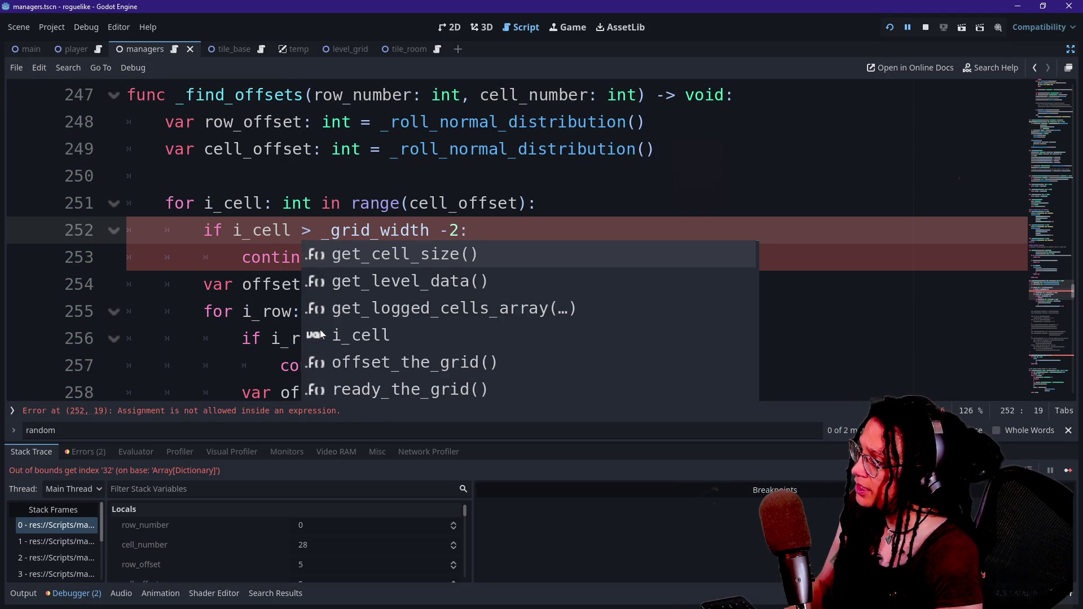
key(BackSpace)
key(Right)
text(=)
Step: Make the row check >= and change both -2 limits back to -1
click(253, 285)
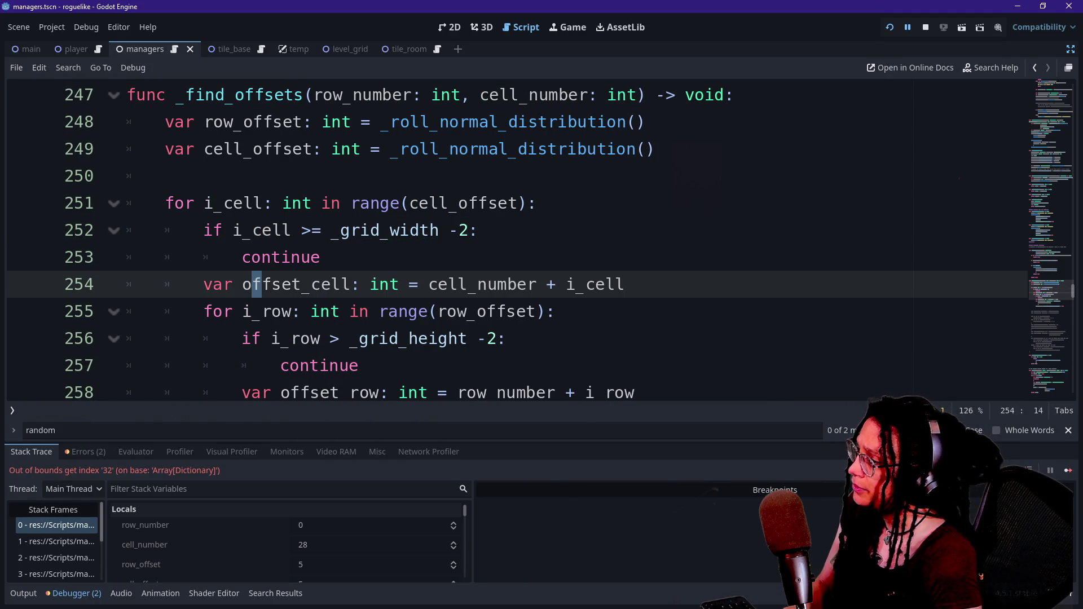
click(340, 339)
text(=)
click(506, 338)
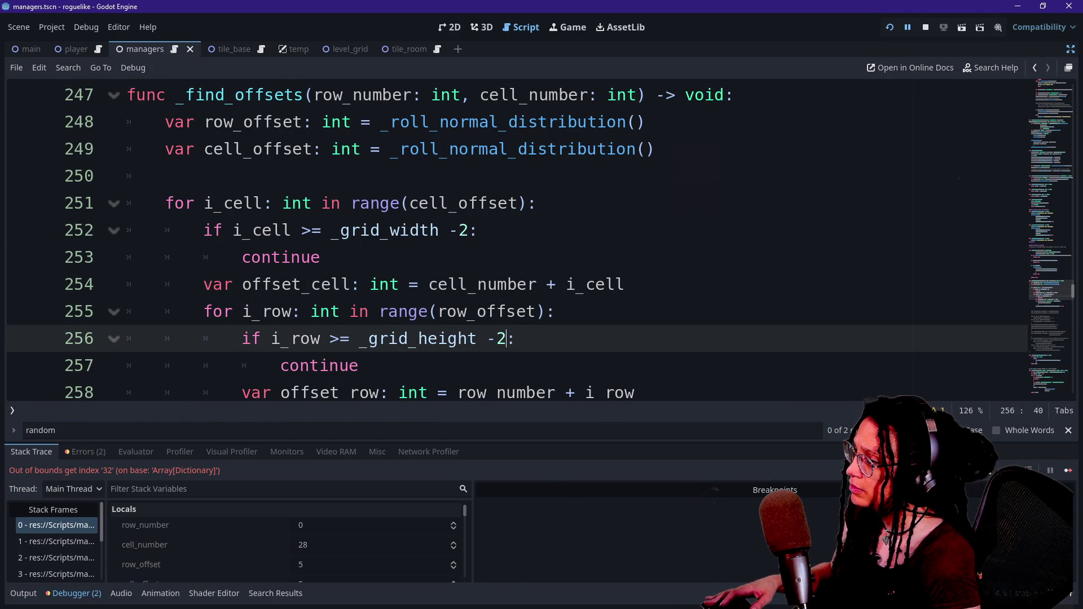
alt+click(467, 230)
key(BackSpace)
text(1)
click(274, 149)
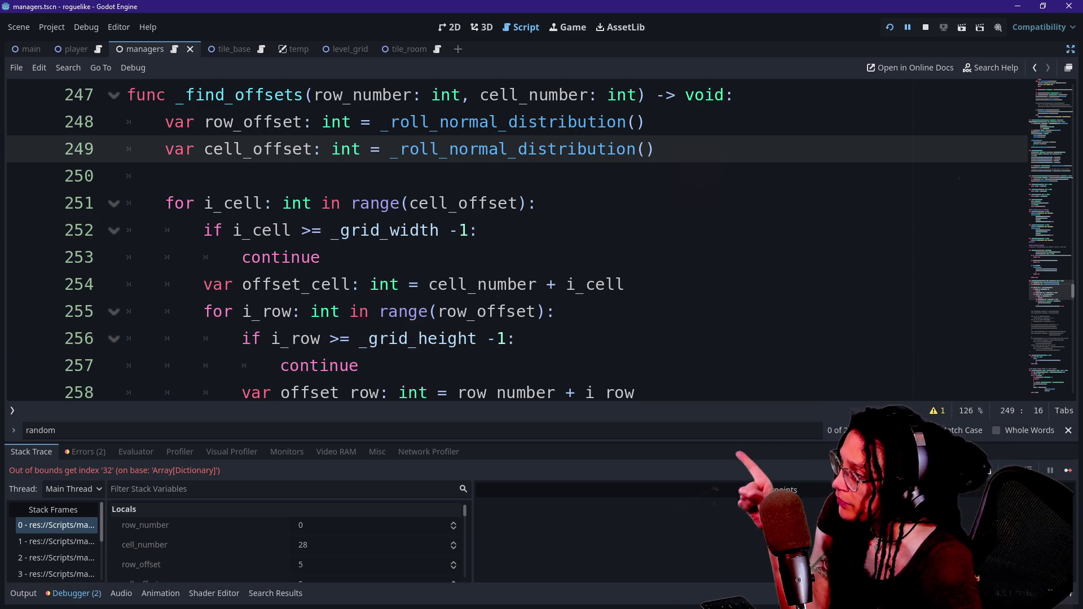
Step: Highlight the inner loop code, the i_cell loop line, and continue while reviewing the logic
click(301, 230)
click(261, 257)
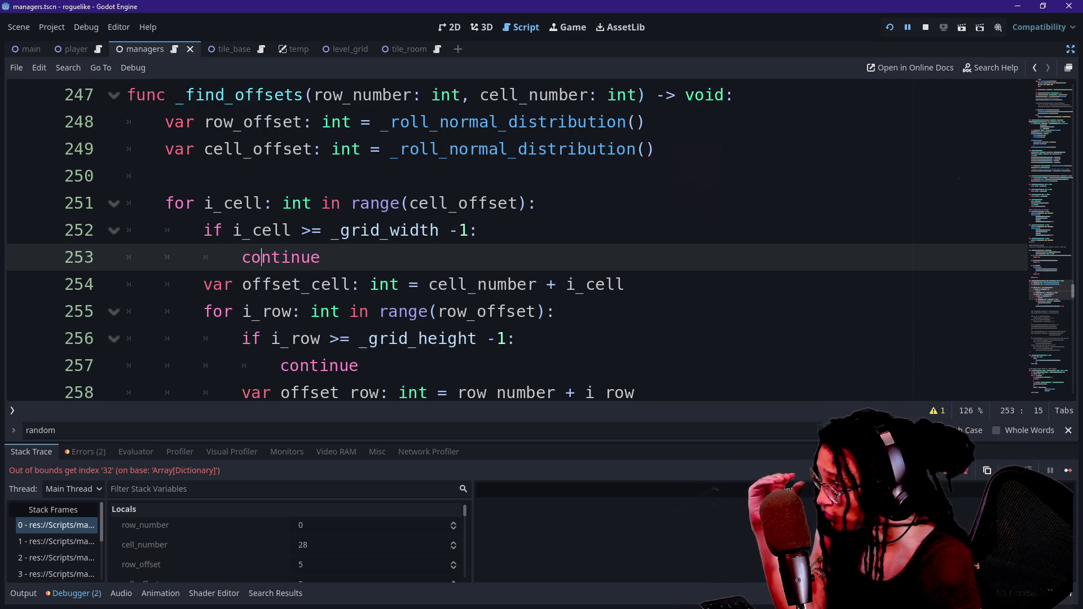
drag(233, 284, 280, 365)
click(251, 257)
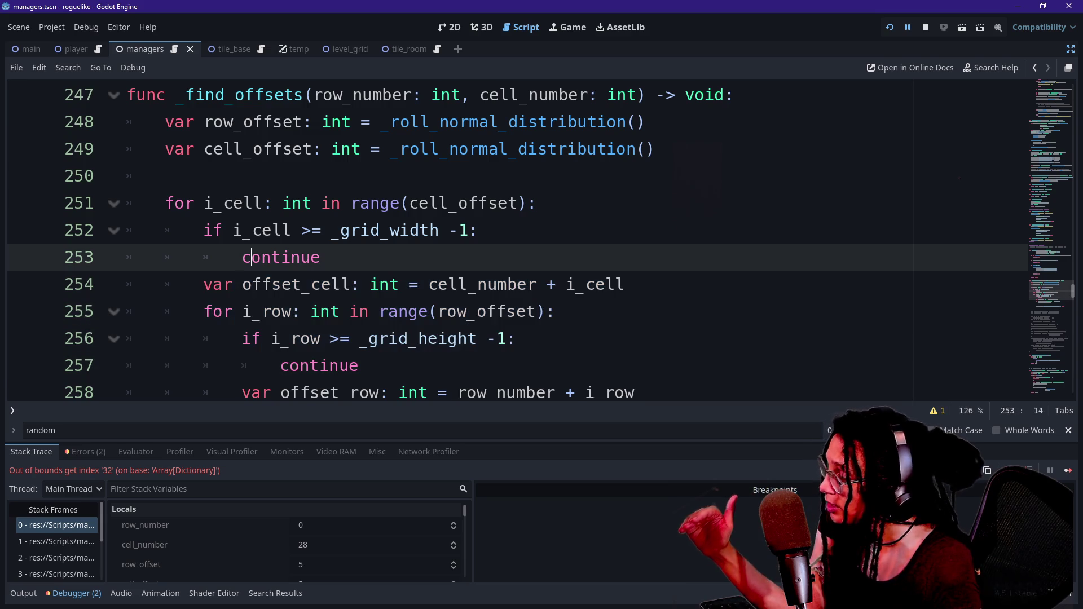
click(165, 203)
mouse_move(165, 203)
mouse_down()
mouse_move(315, 230)
mouse_move(393, 203)
mouse_up()
click(391, 203)
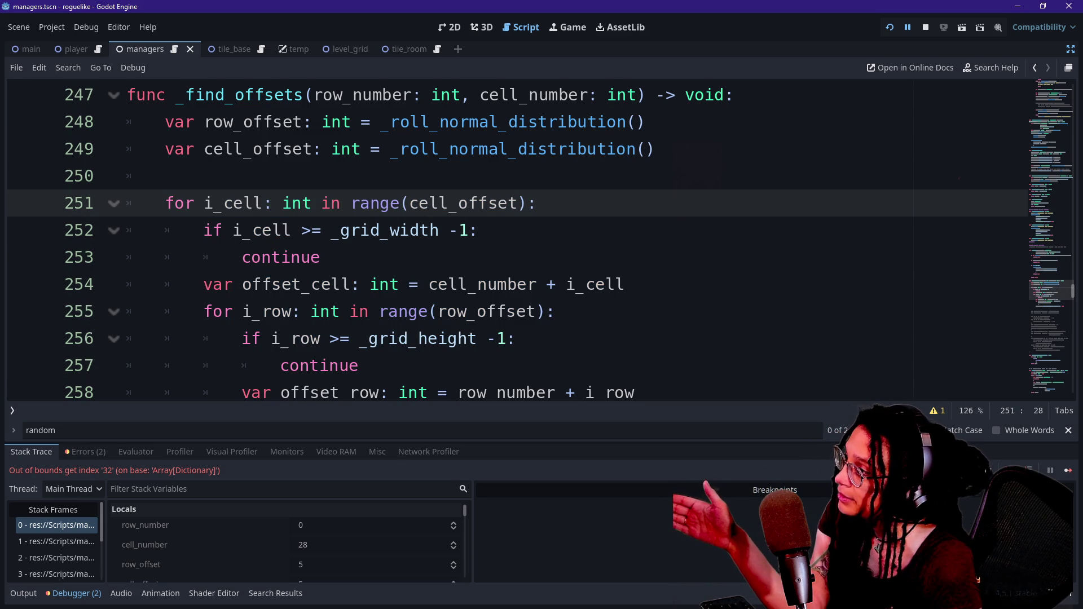
drag(204, 204, 254, 203)
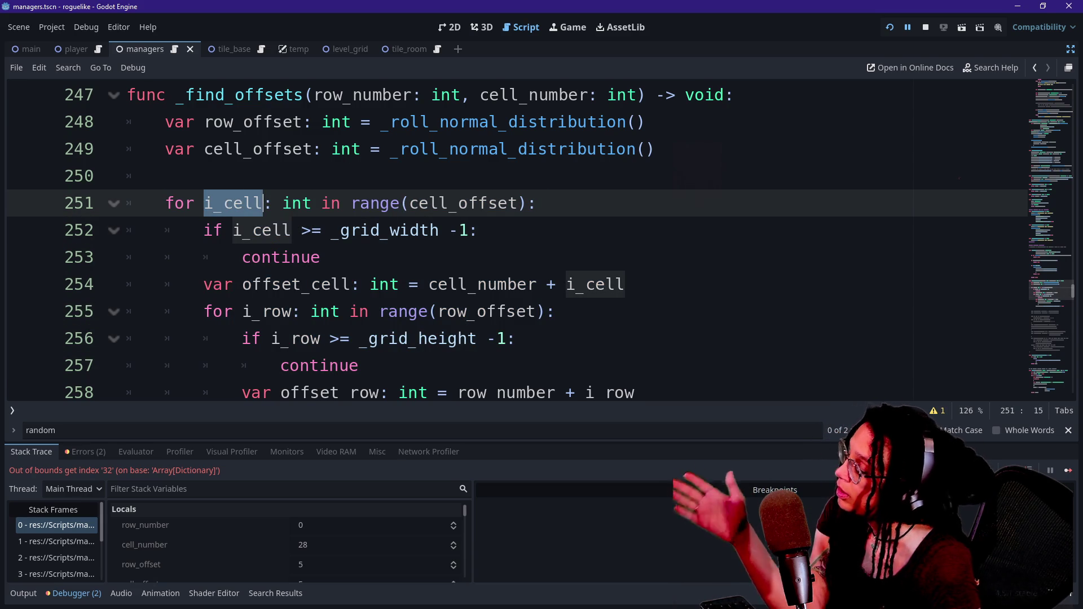
click(271, 257)
double_click(271, 257)
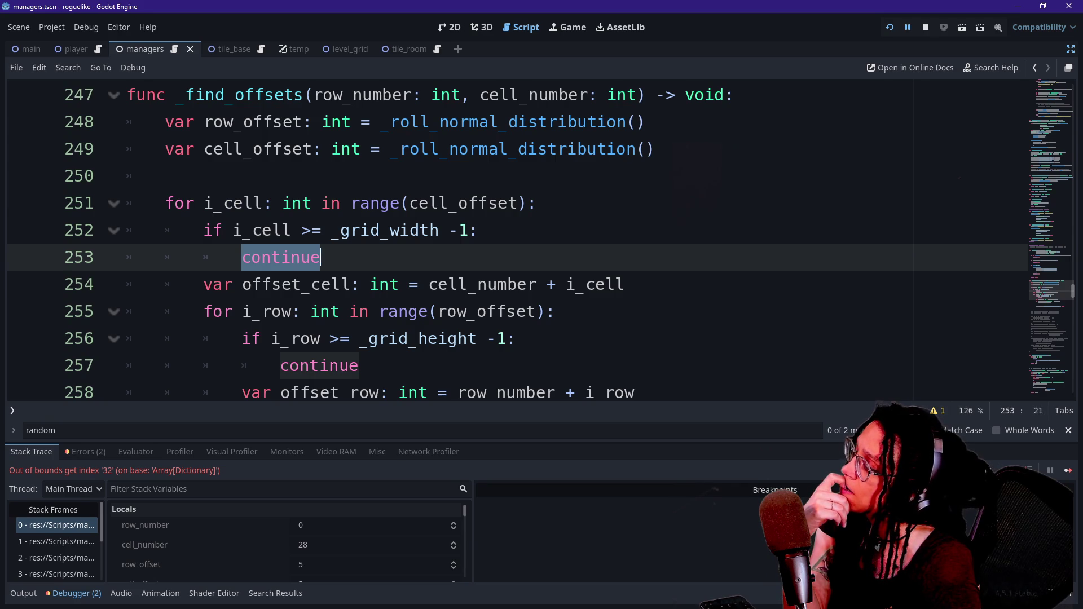
Step: Highlight i_cell and cell_offset in the loop range and inspect cell_offset's value
drag(203, 203, 263, 203)
click(273, 203)
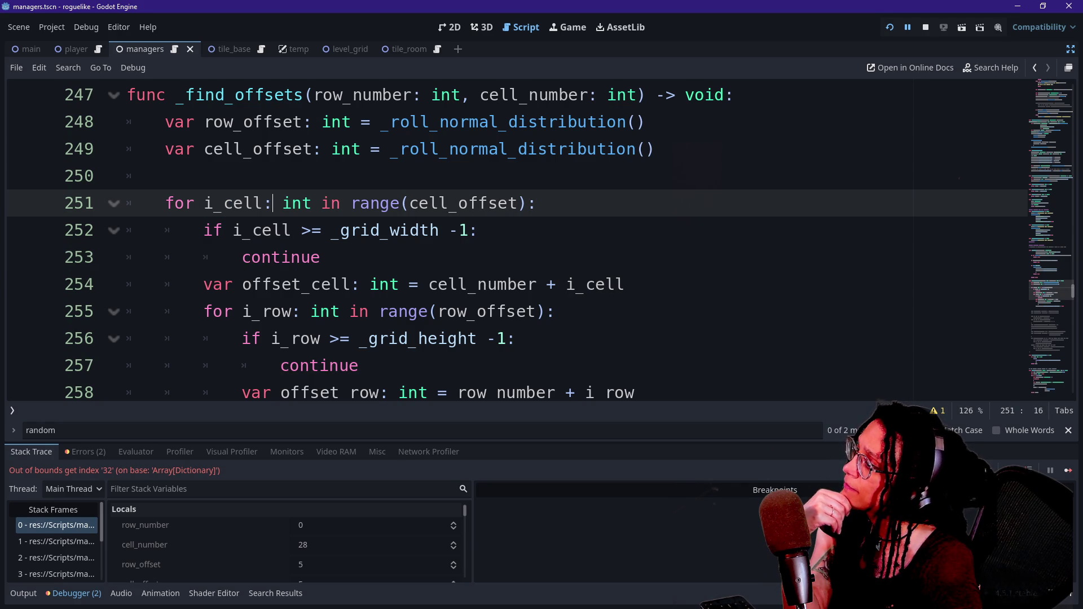
drag(402, 203, 517, 204)
click(518, 203)
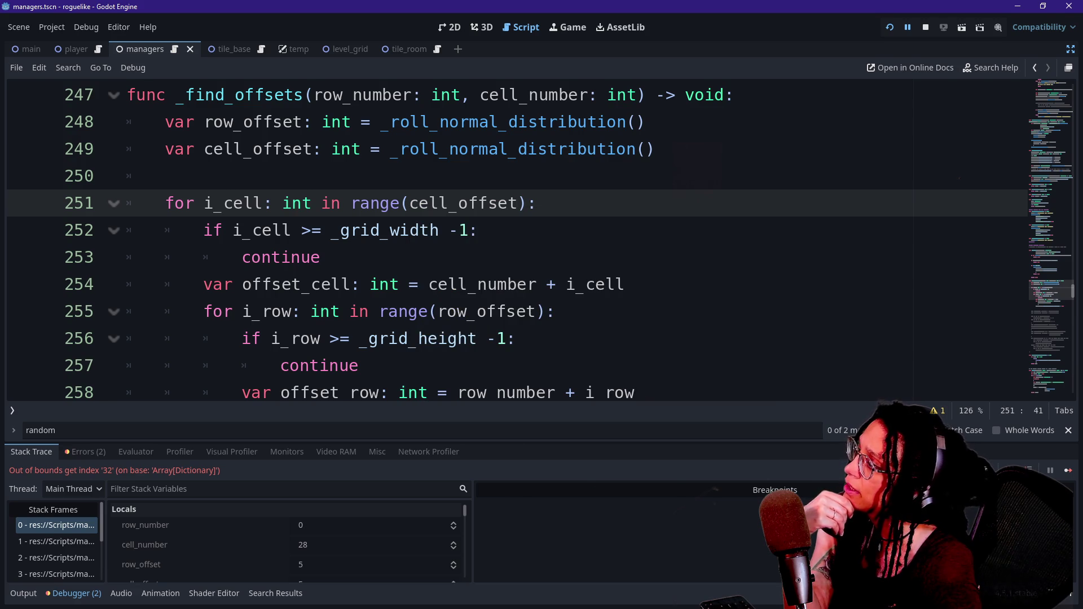
drag(407, 203, 488, 203)
click(489, 203)
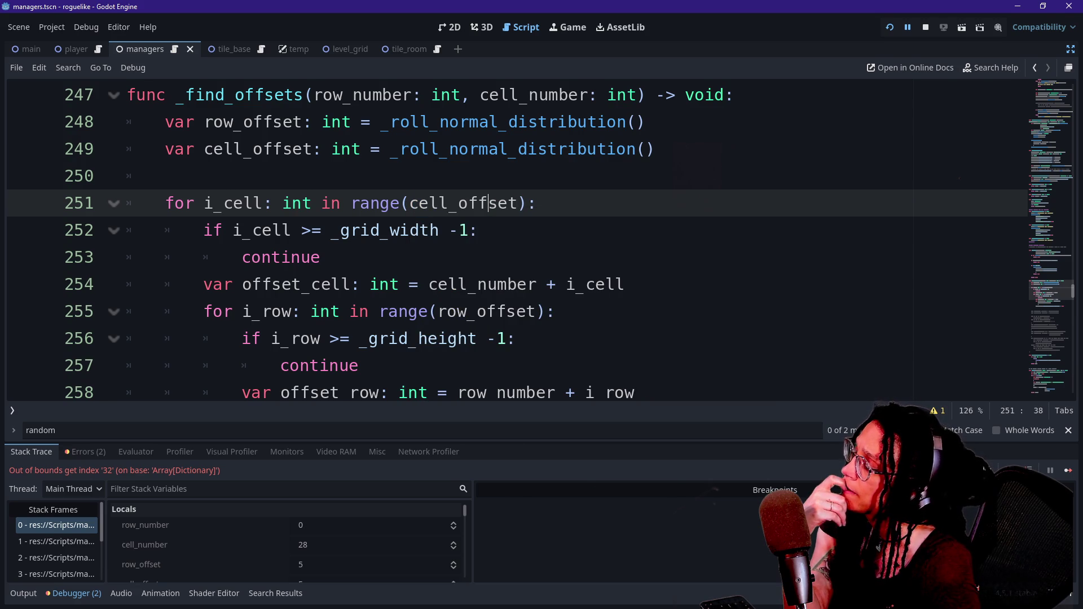
mouse_move(488, 203)
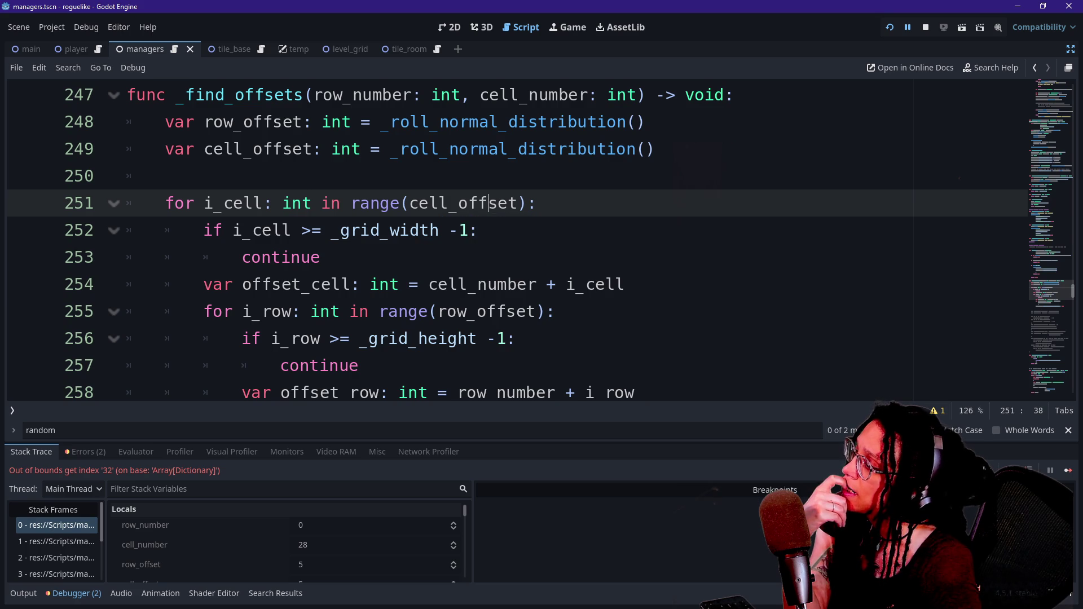
click(311, 231)
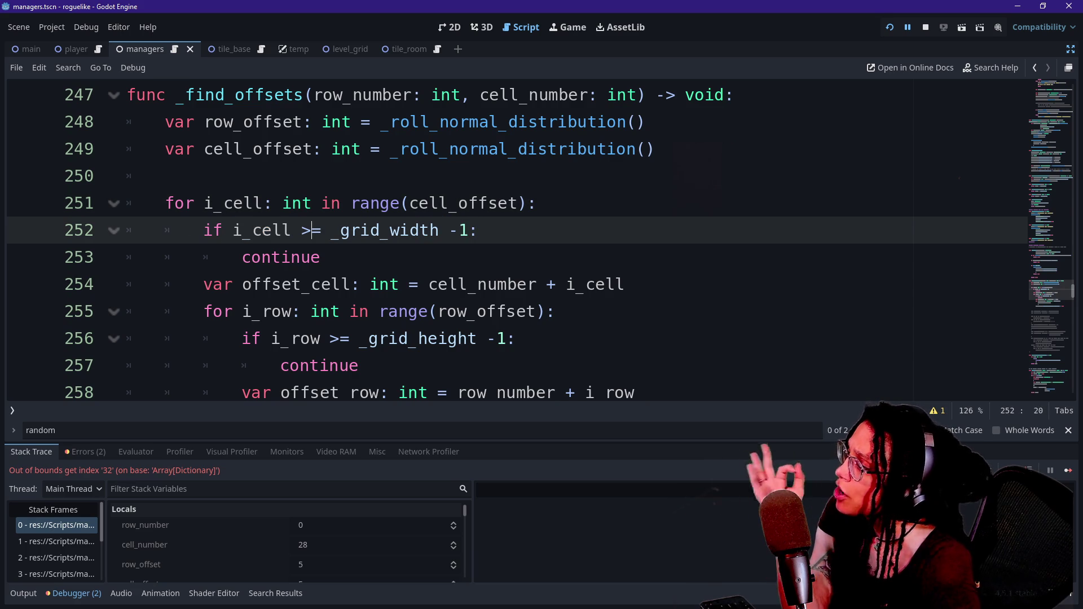
Step: Scroll the debugger locals to inspect offset_cell at the calculation line
scroll(249, 516, down, 1)
scroll(249, 516, down, 3)
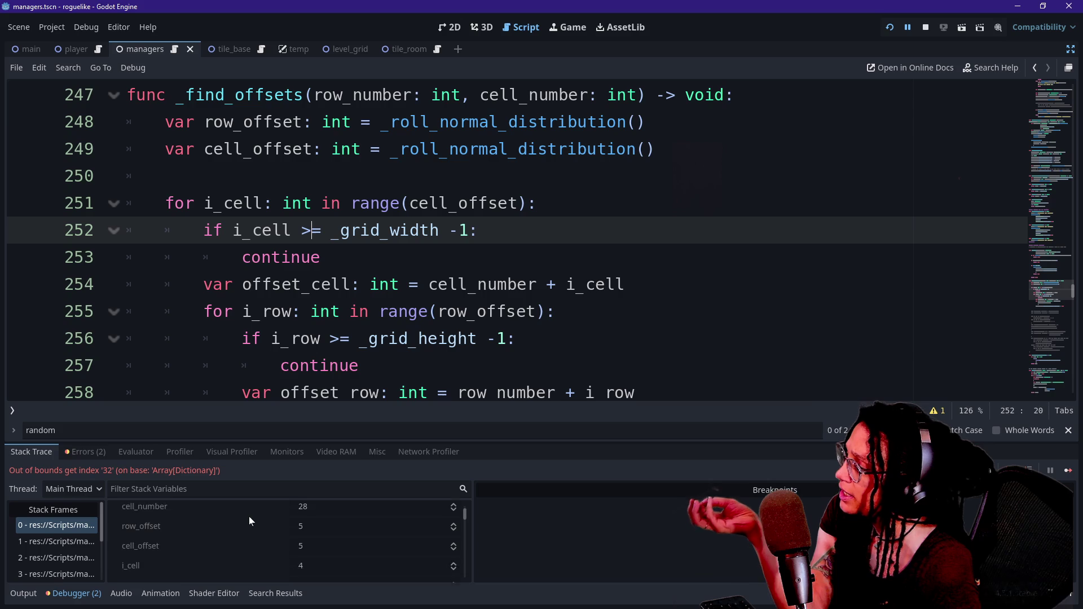
scroll(248, 516, down, 5)
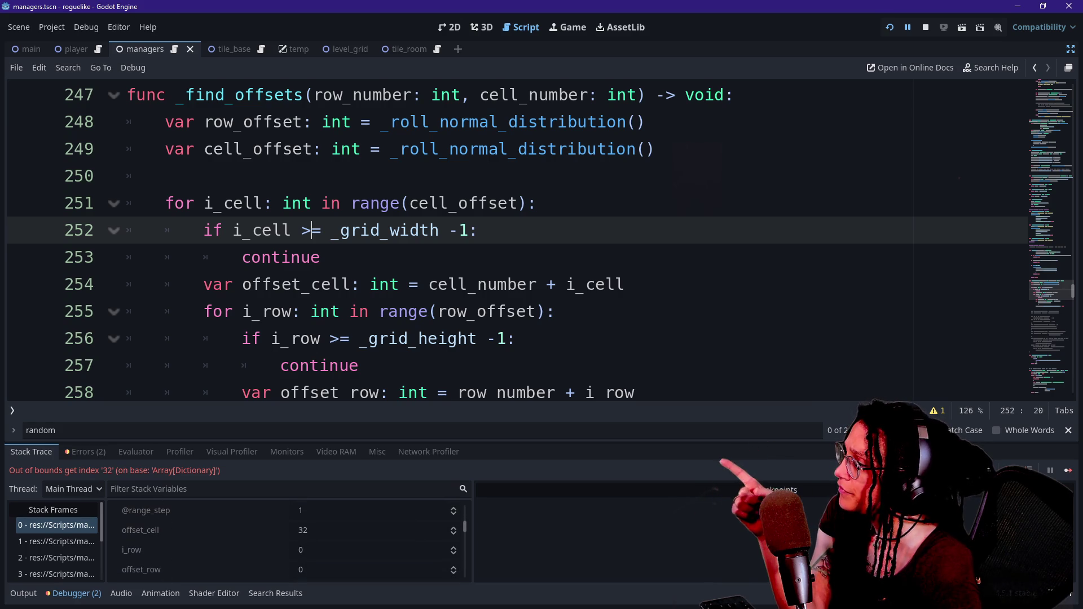
click(496, 285)
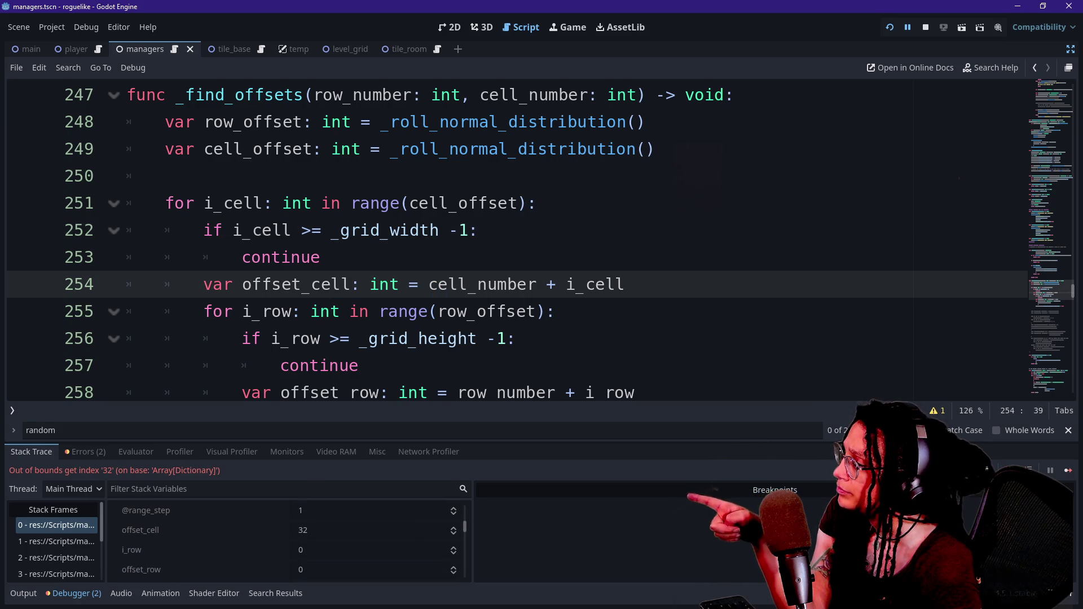
scroll(508, 243, down, 1)
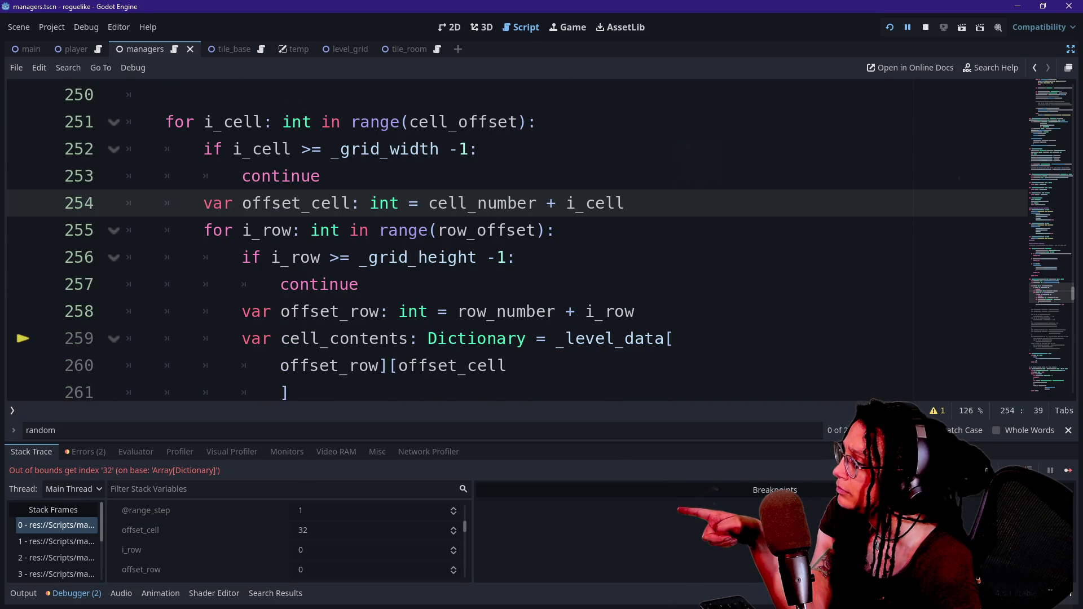
Step: Highlight the offset_cell assignment, then select the width-check lines 252–253
drag(629, 203, 261, 231)
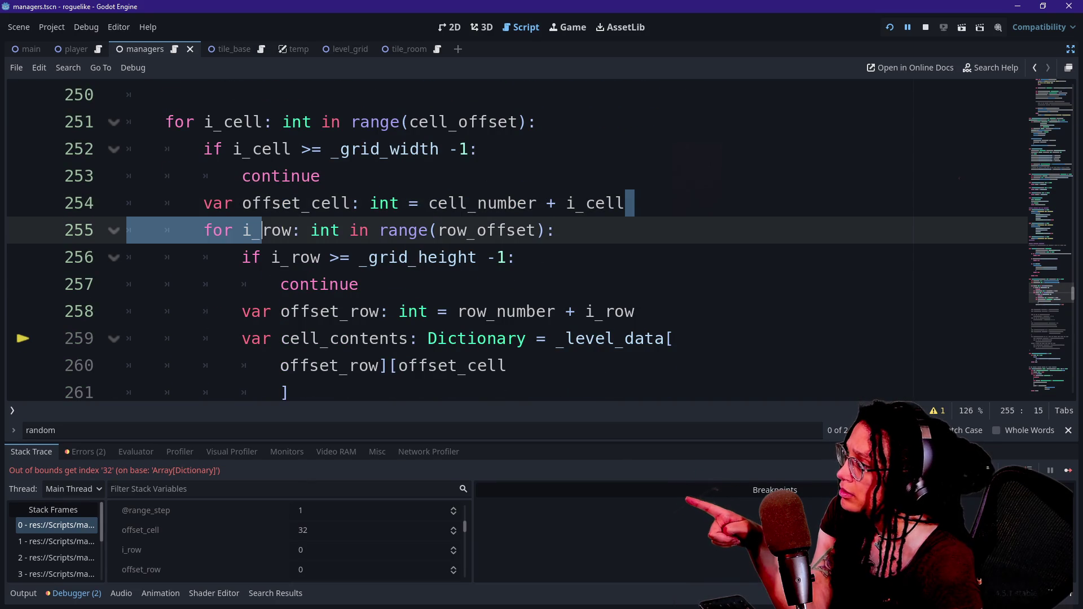
click(262, 230)
drag(204, 203, 528, 203)
click(537, 203)
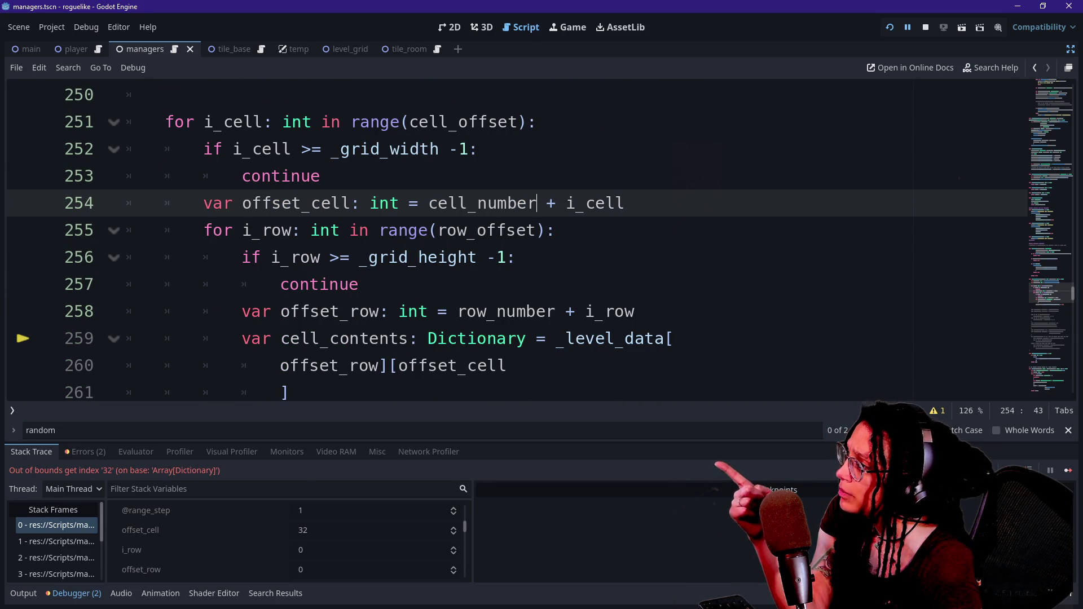
drag(233, 149, 540, 122)
Step: Move the width check below offset_cell and make it test offset_cell instead of i_cell
key(ctrl+x)
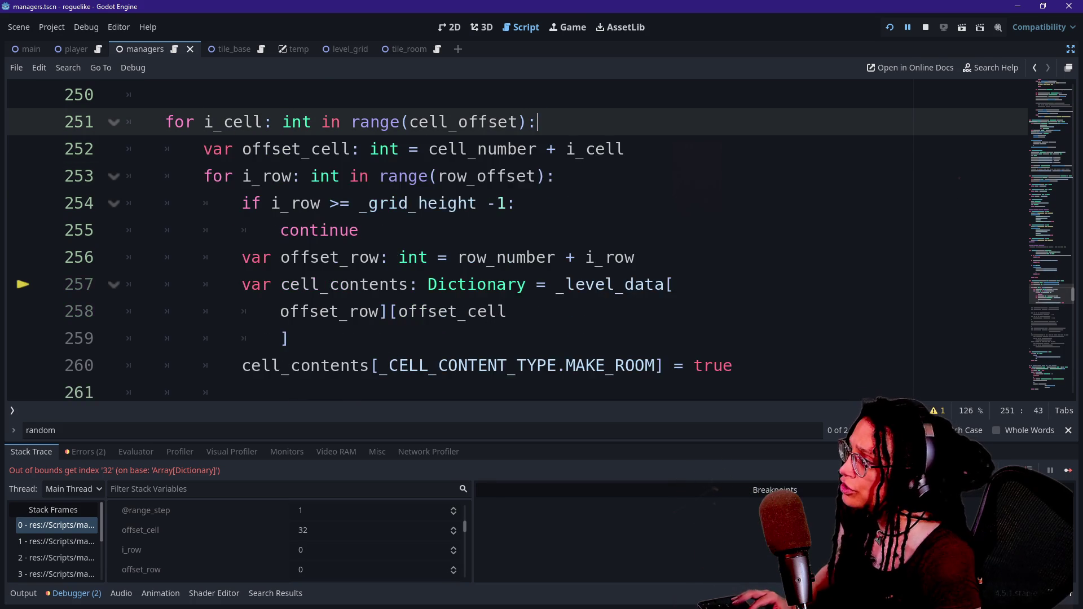
click(625, 149)
key(Return)
key(ctrl+v)
click(203, 176)
key(BackSpace)
key(BackSpace)
key(BackSpace)
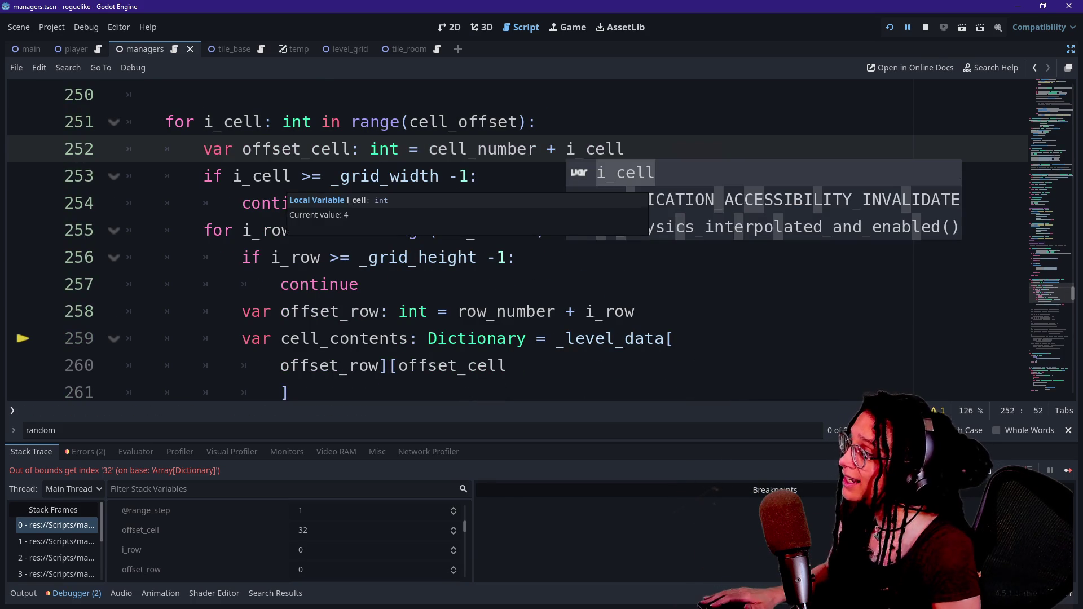
double_click(262, 176)
text(offset_cel)
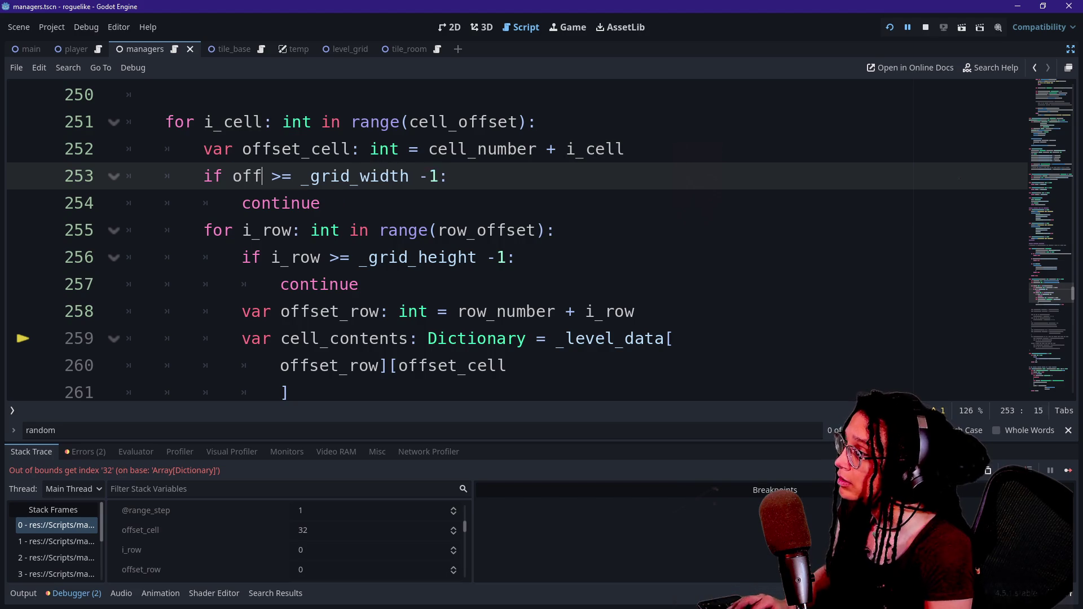
text(l)
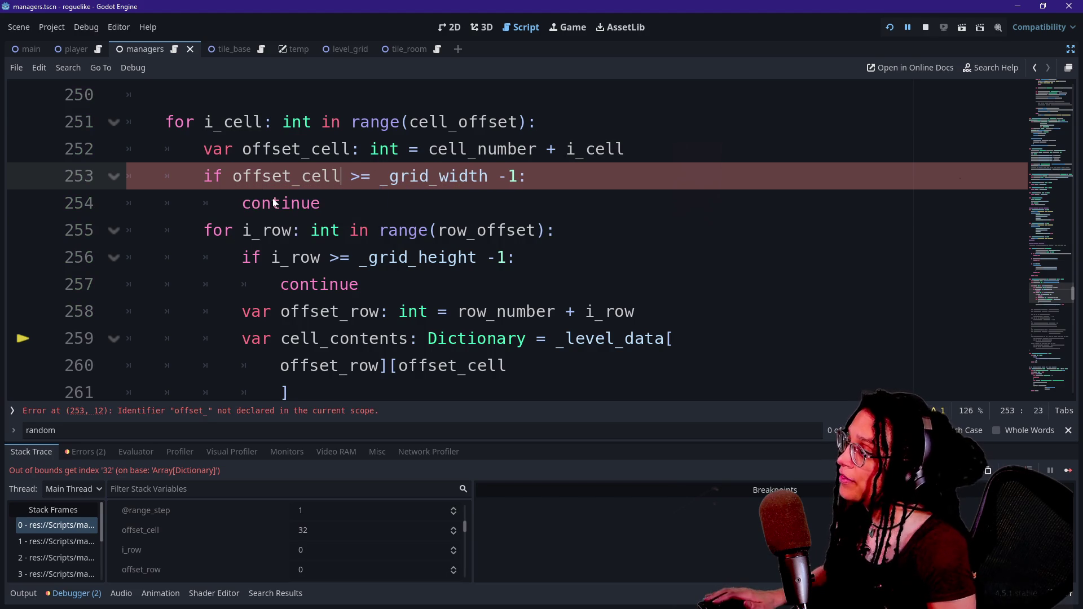
click(262, 203)
Step: Move the row check below offset_row and make it test offset_row instead of i_row
key(Down)
key(Down)
key(Down)
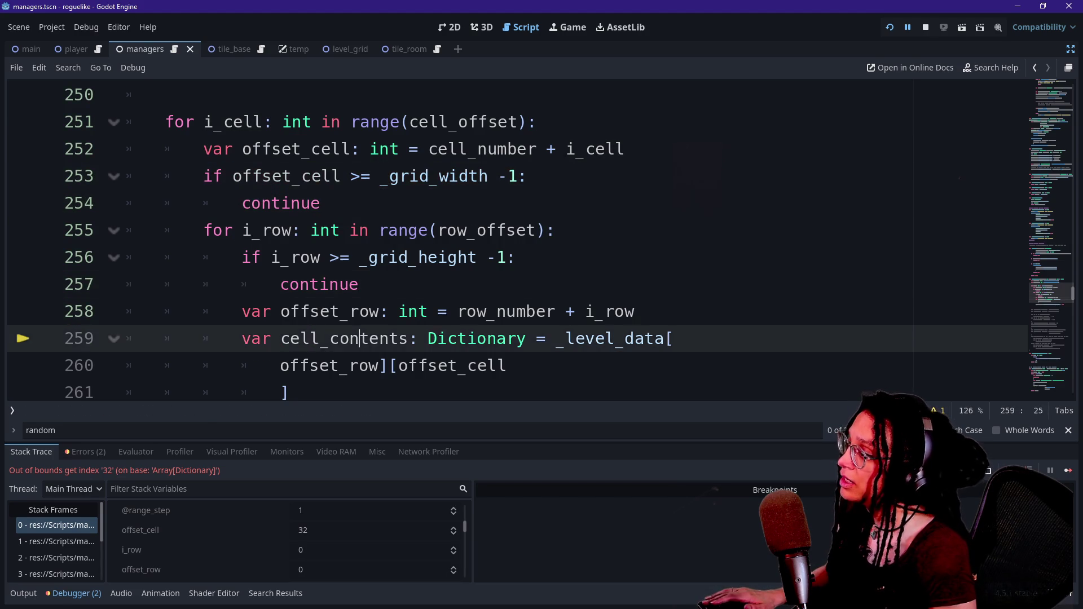
drag(359, 230, 559, 176)
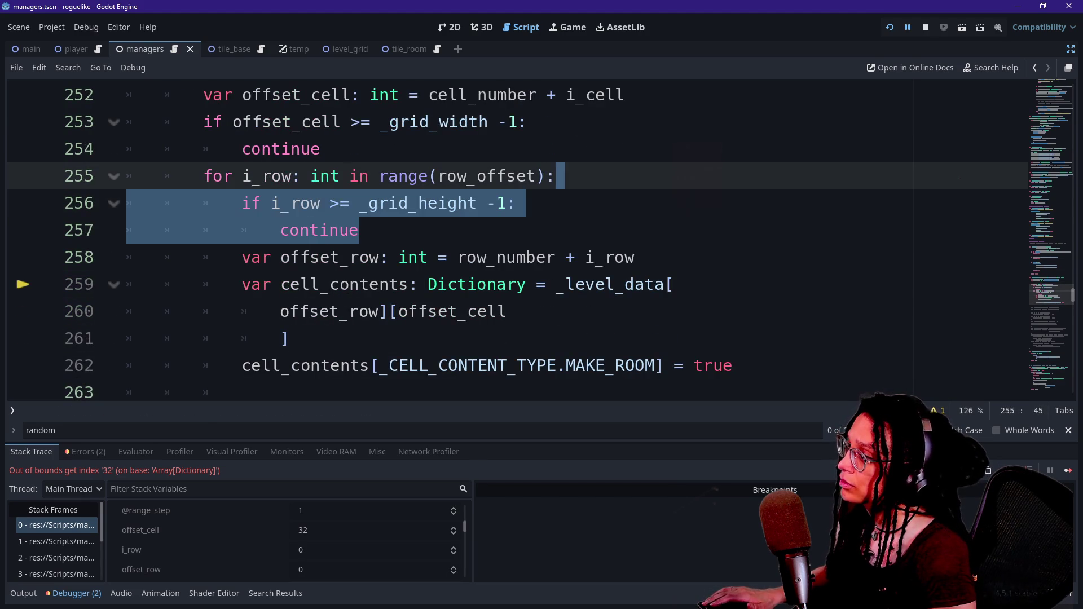
key(ctrl+x)
key(Down)
key(ctrl+v)
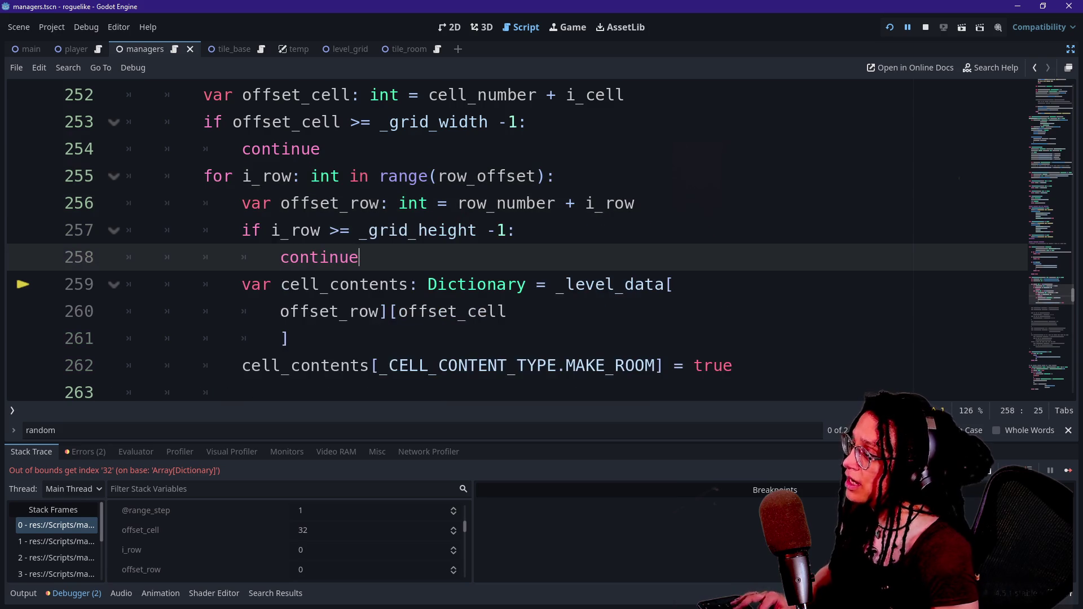
key(Up)
key(Up)
key(Up)
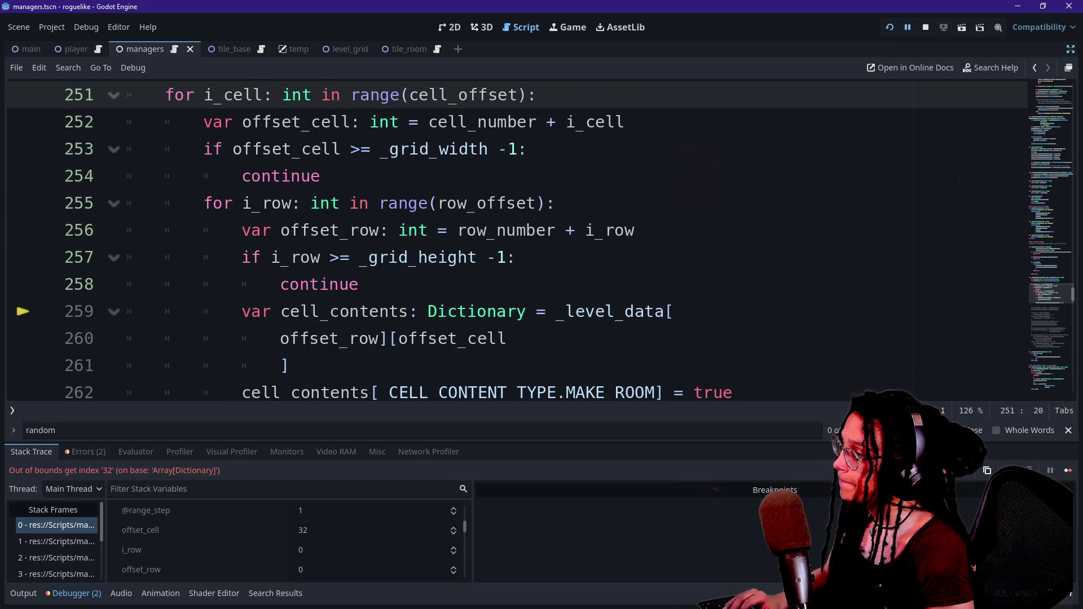
click(320, 257)
key(BackSpace)
key(BackSpace)
key(BackSpace)
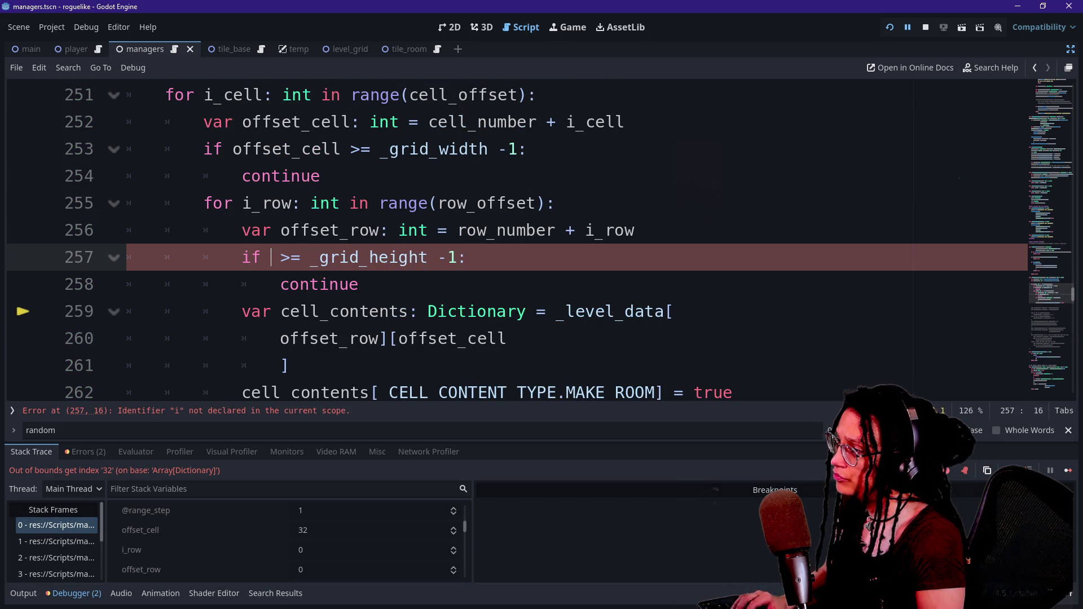
text(offset_row)
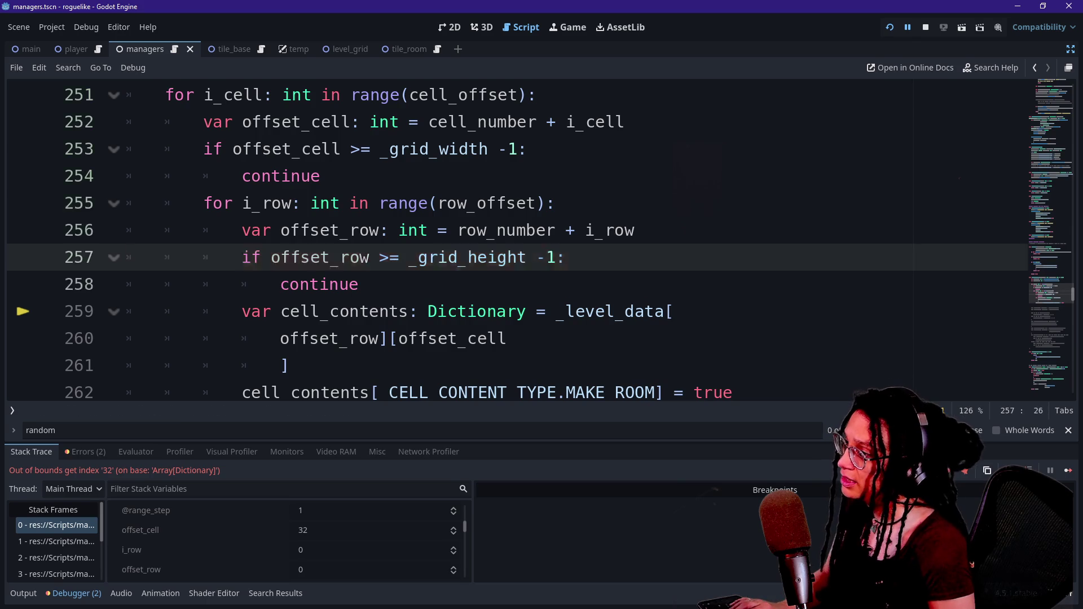
click(349, 203)
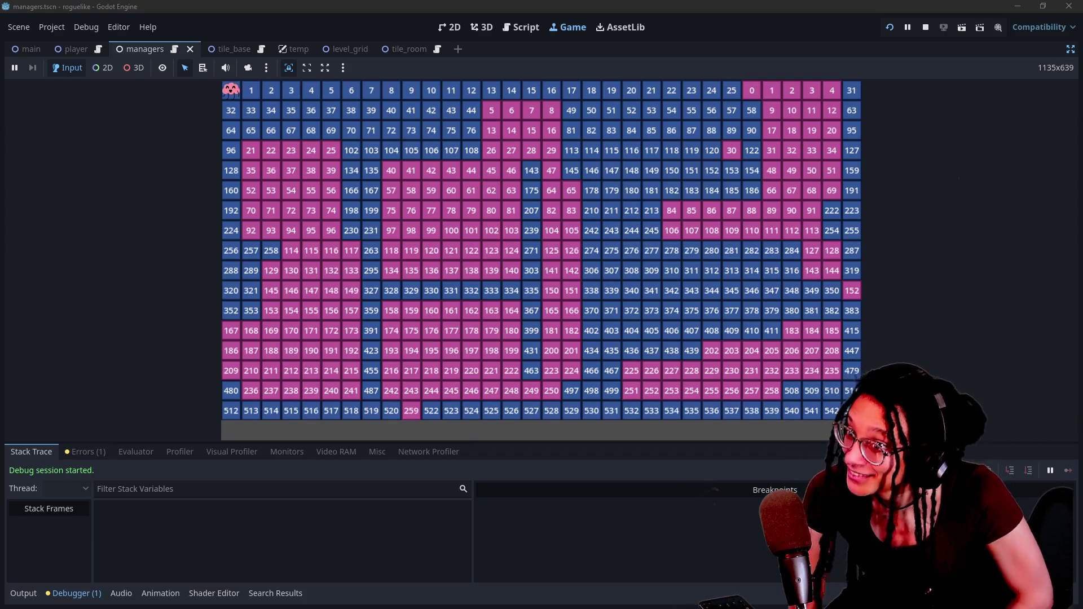
Step: Regenerate the level layout several times in the running game
click(787, 294)
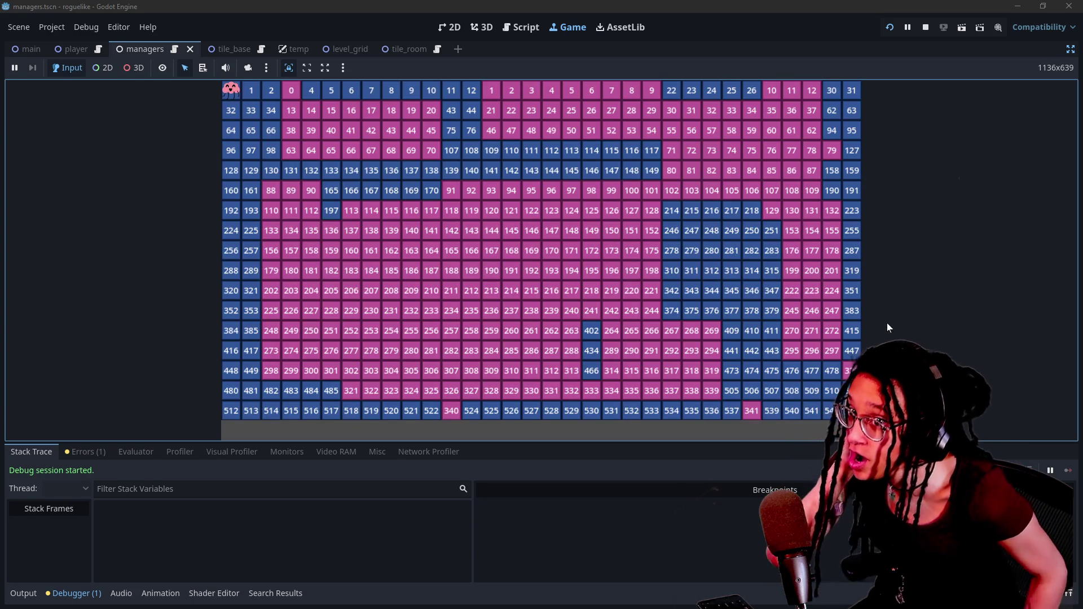
click(887, 322)
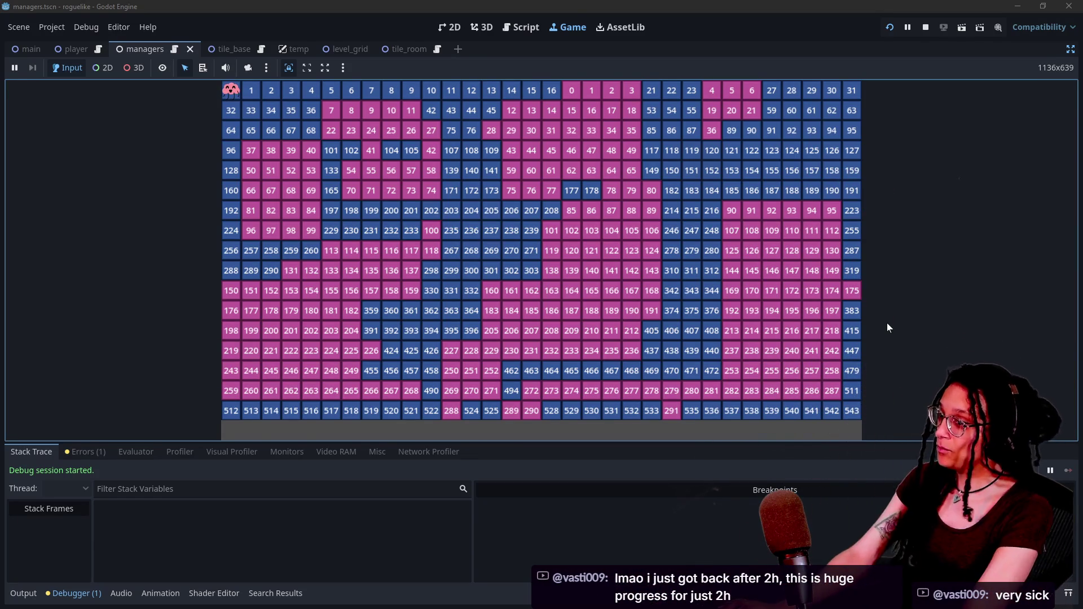
click(1044, 329)
click(756, 211)
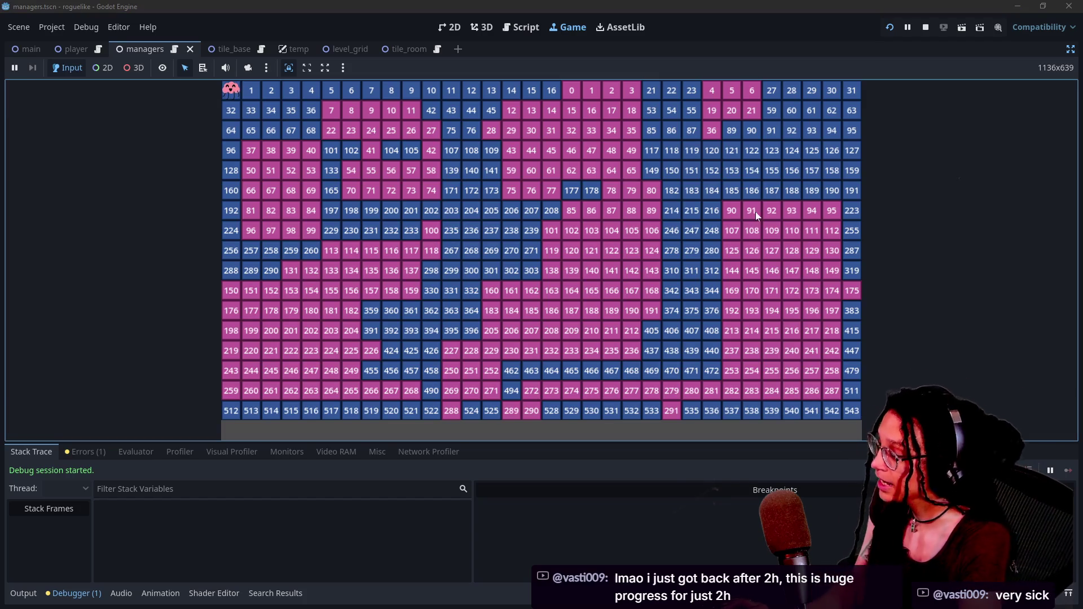
click(756, 212)
click(756, 212)
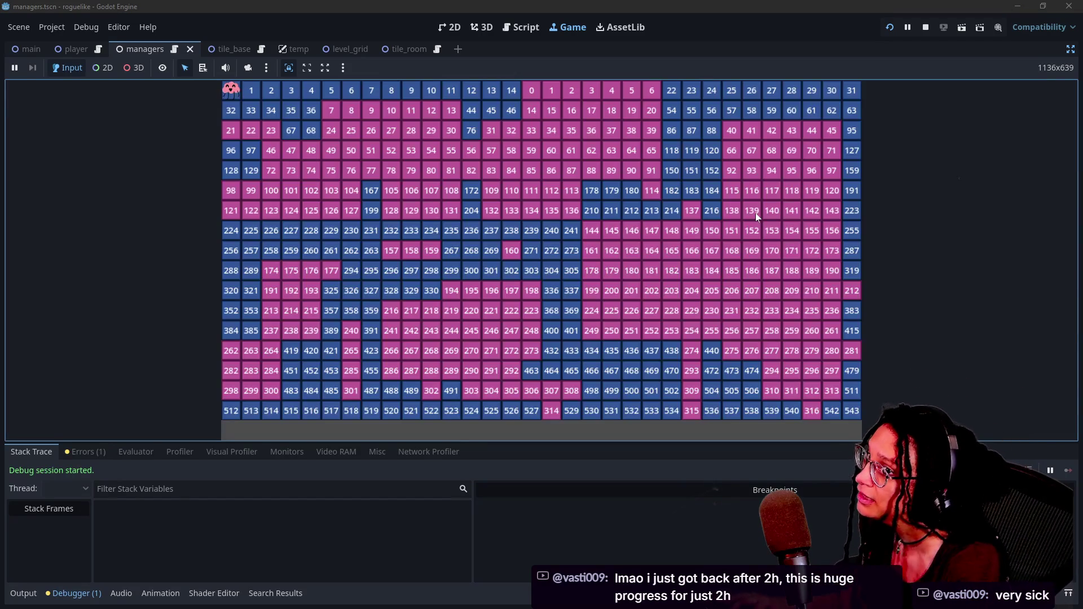
click(756, 212)
click(756, 212)
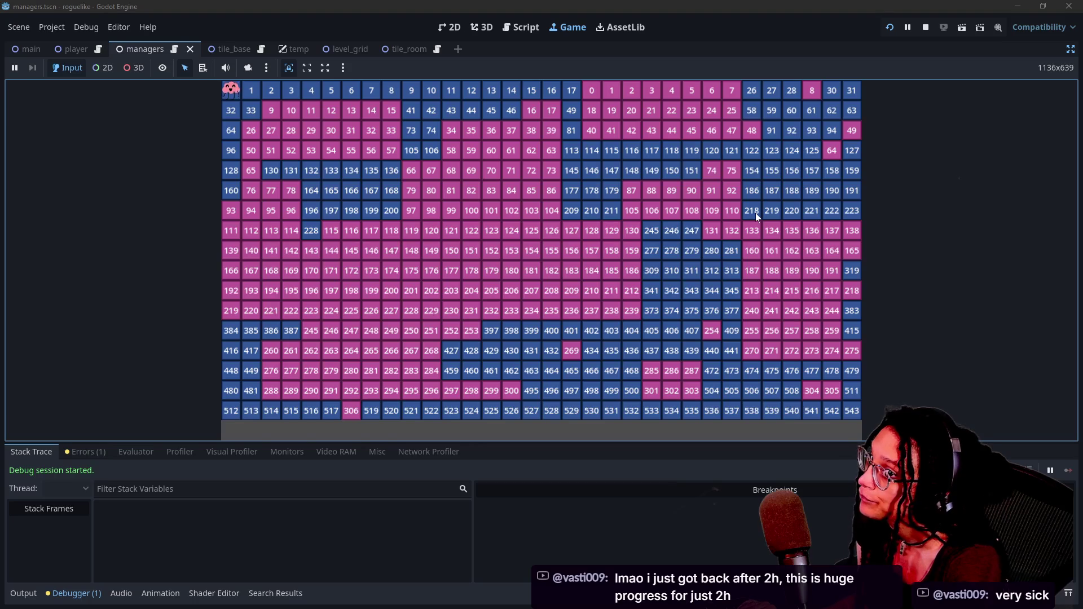
Step: Regenerate a few more layouts, then exit distraction-free mode to restore the editor docks
click(756, 212)
click(756, 212)
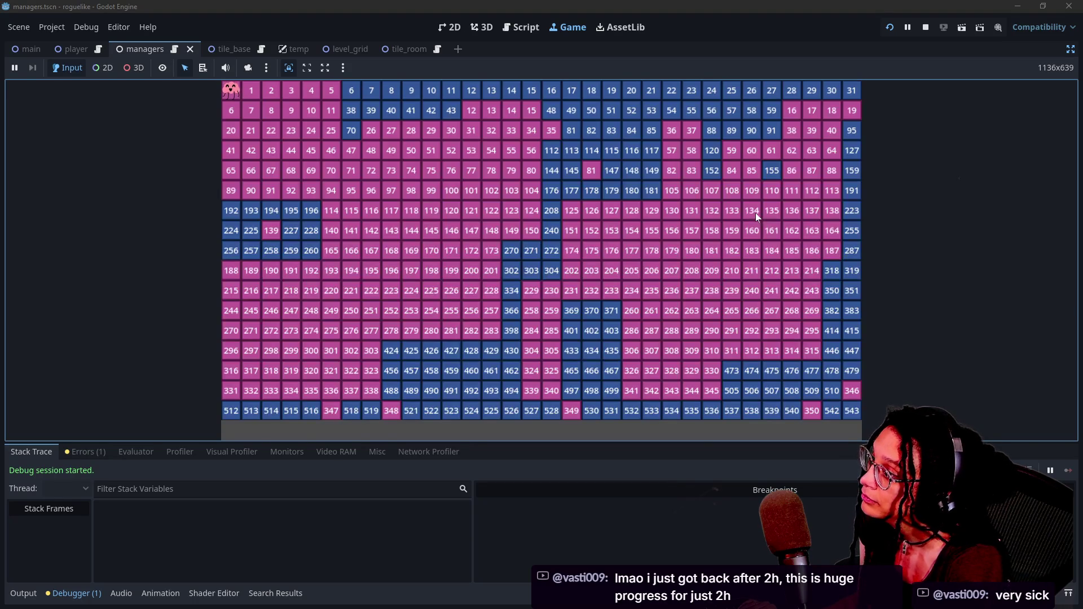
click(756, 212)
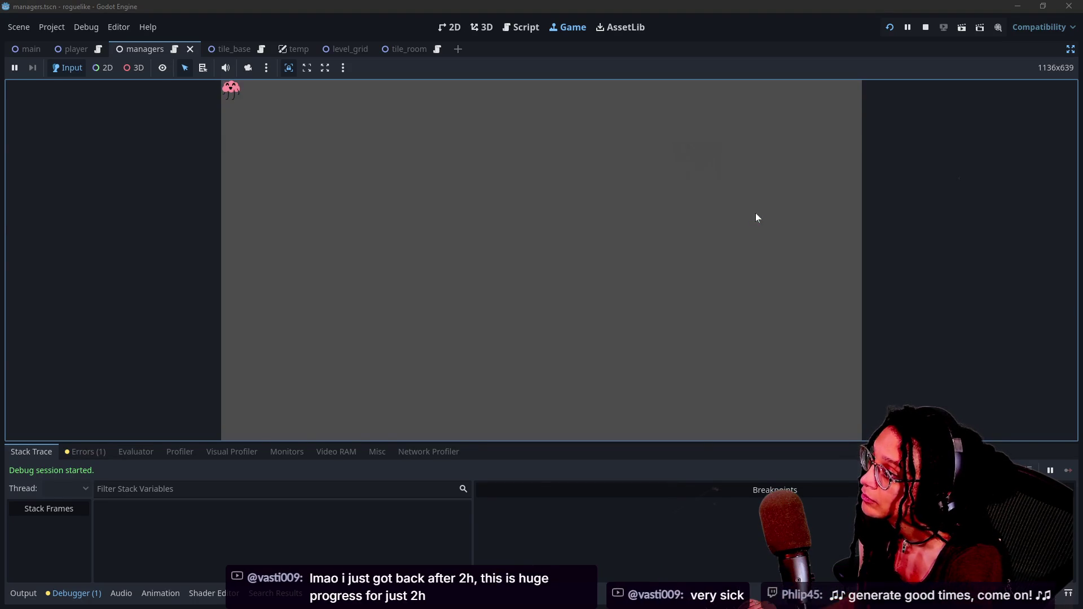
click(756, 212)
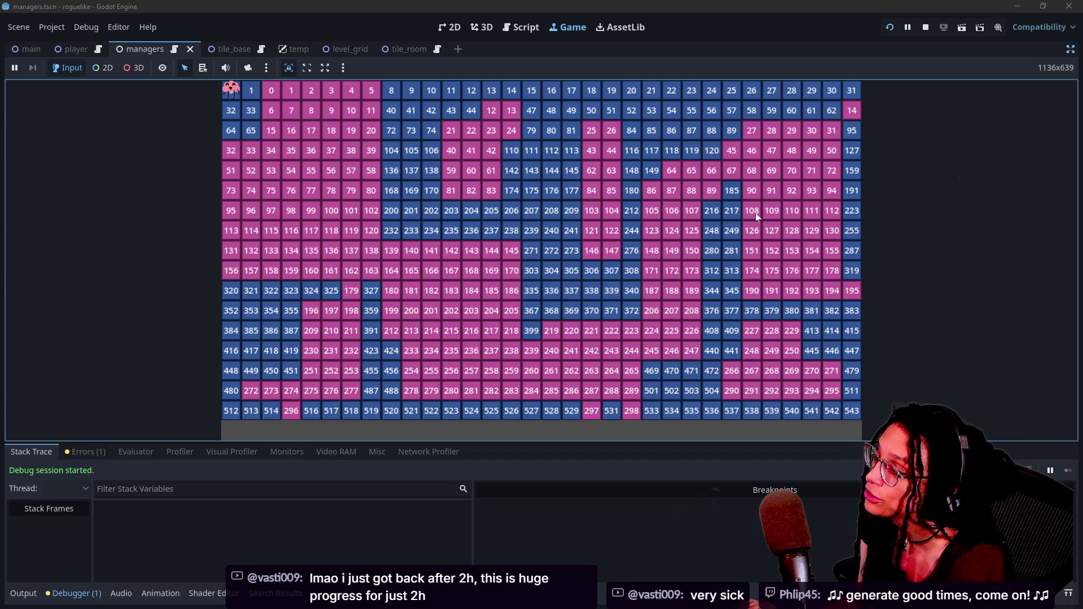
click(756, 213)
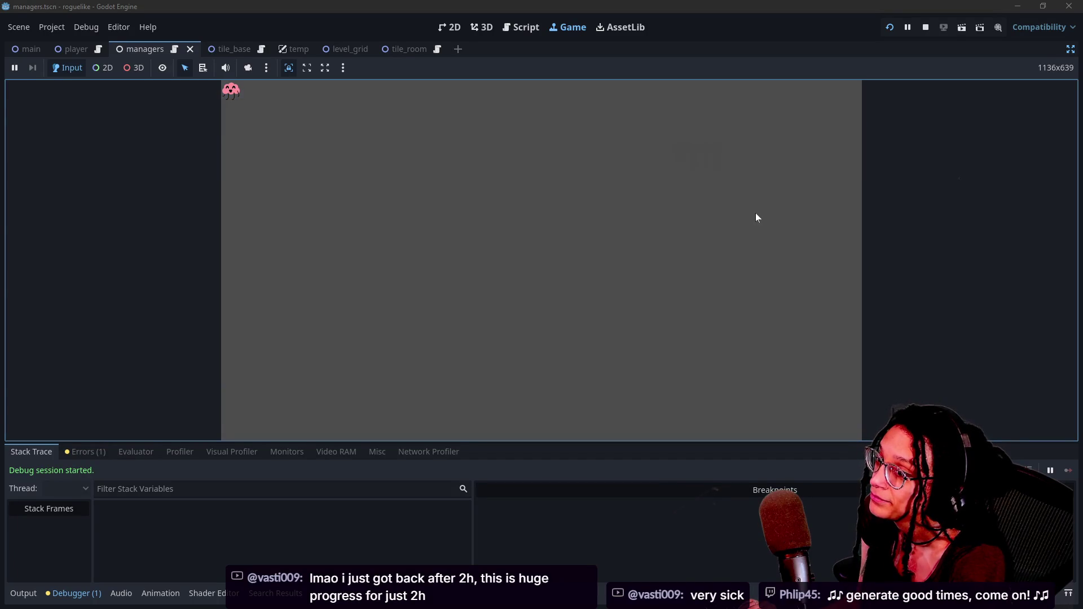
click(756, 212)
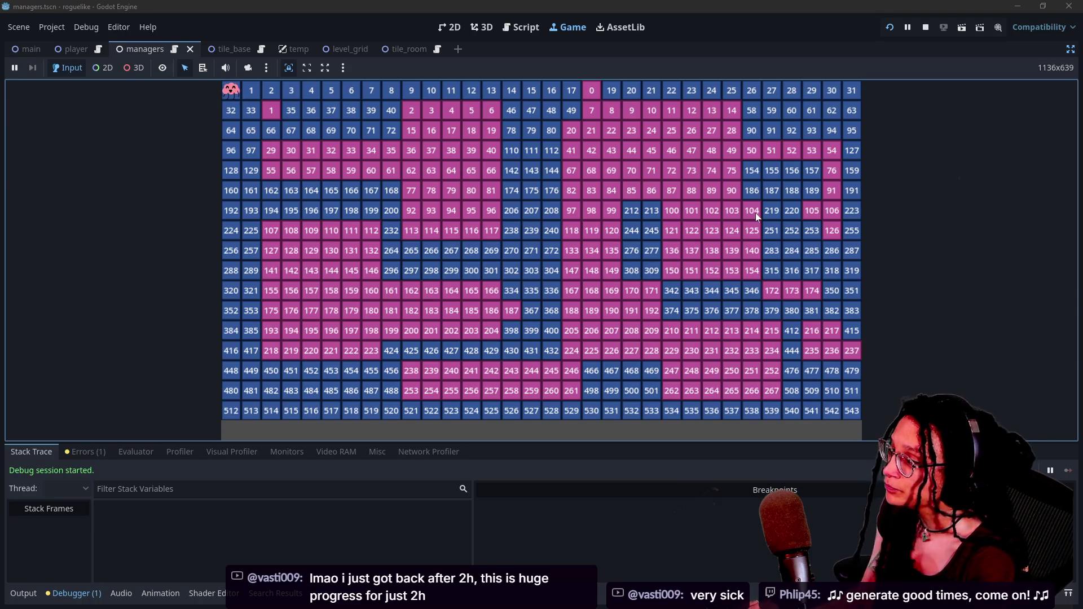
click(756, 212)
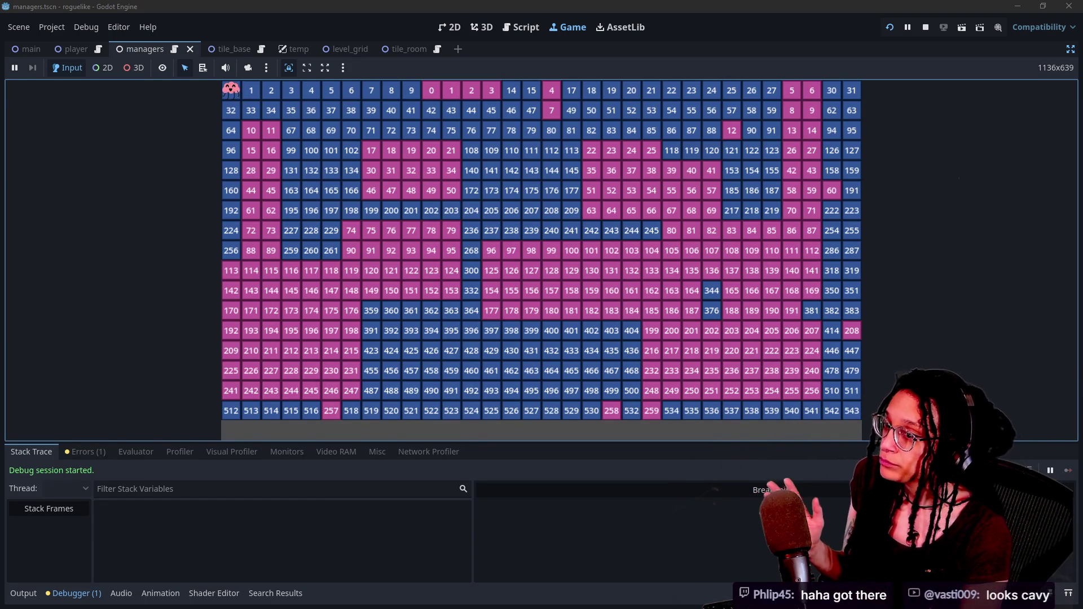
click(1070, 50)
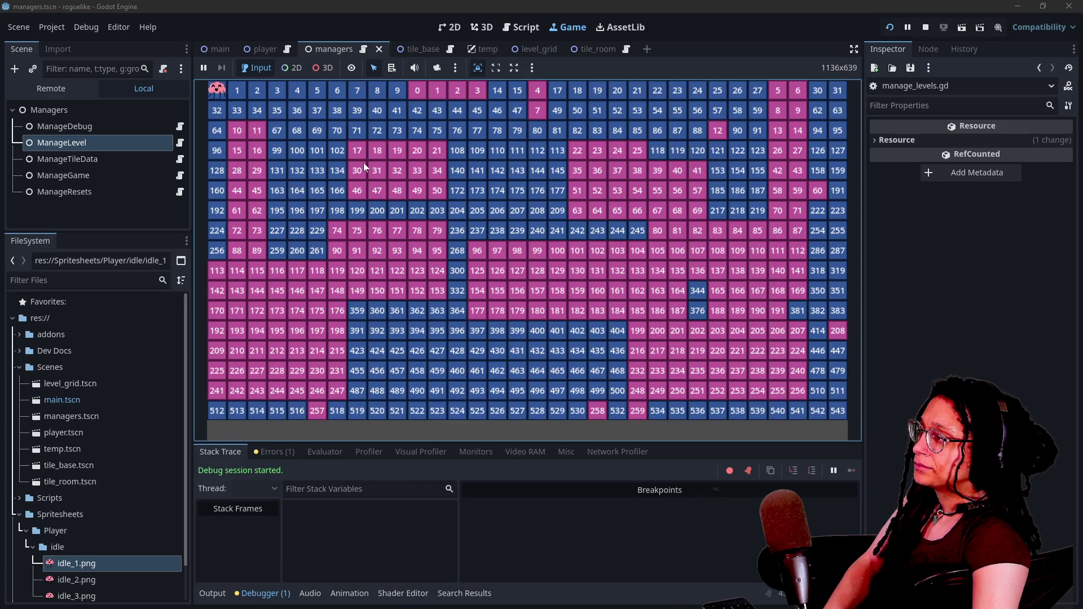
Step: Set ManageLevel's Room Size Deviation to 1.0, save the scene and rerun with F5
click(100, 161)
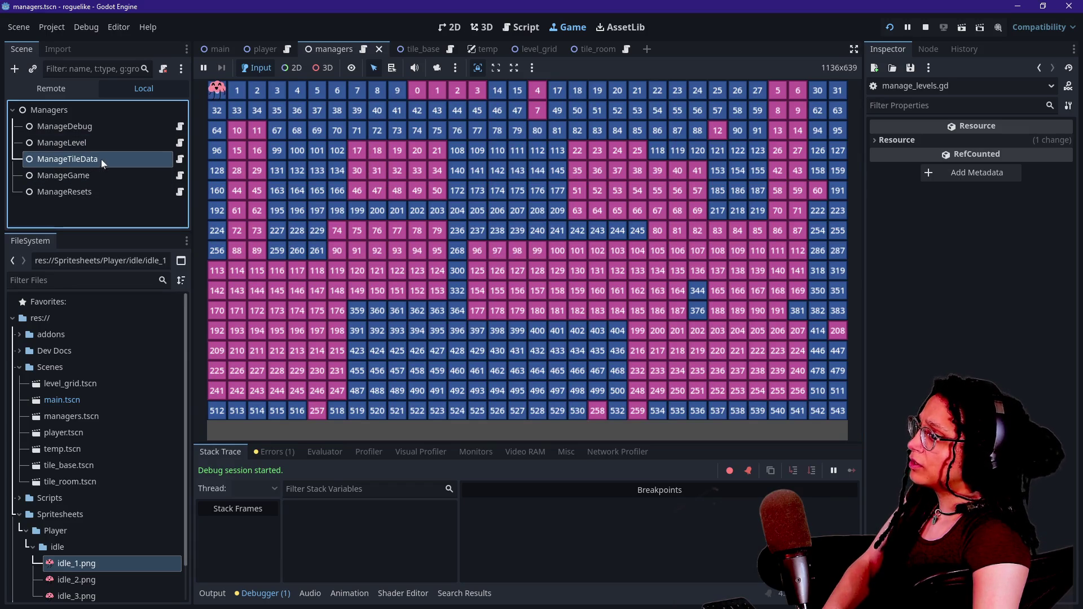
click(103, 143)
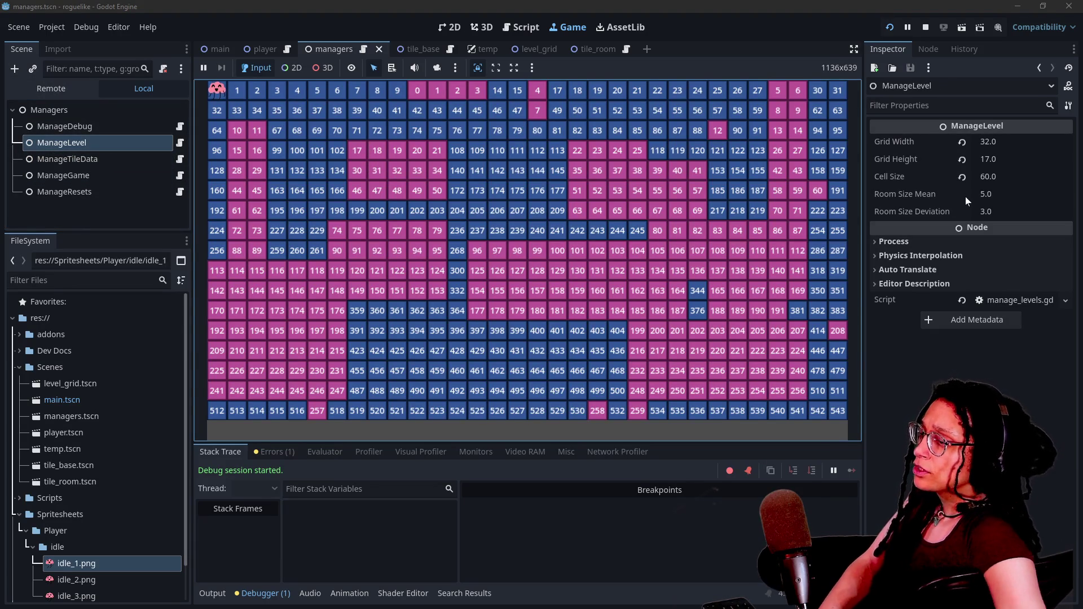
click(997, 212)
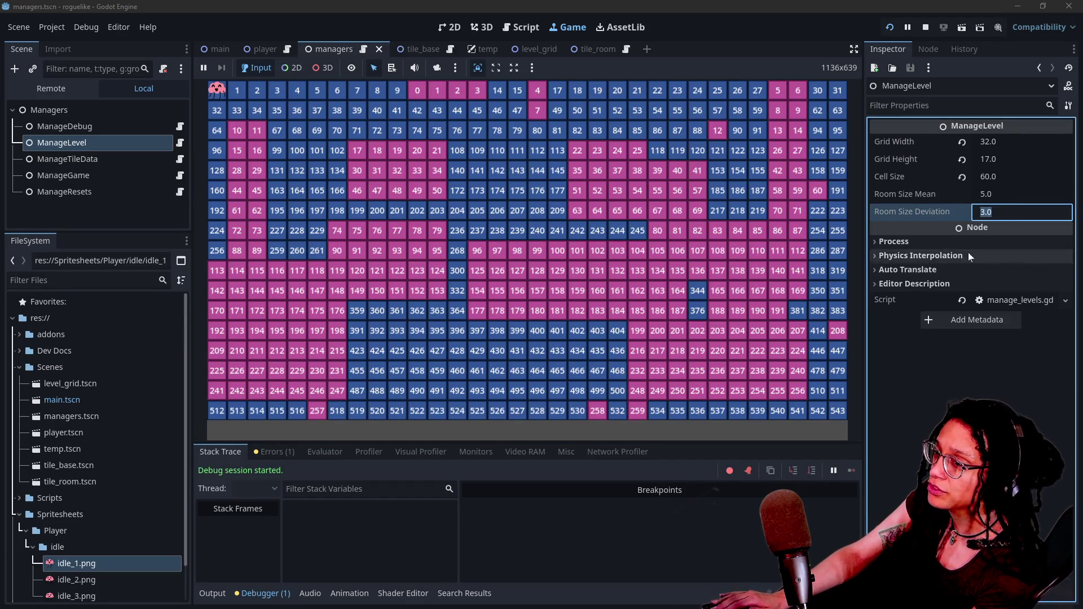
text(1)
key(Return)
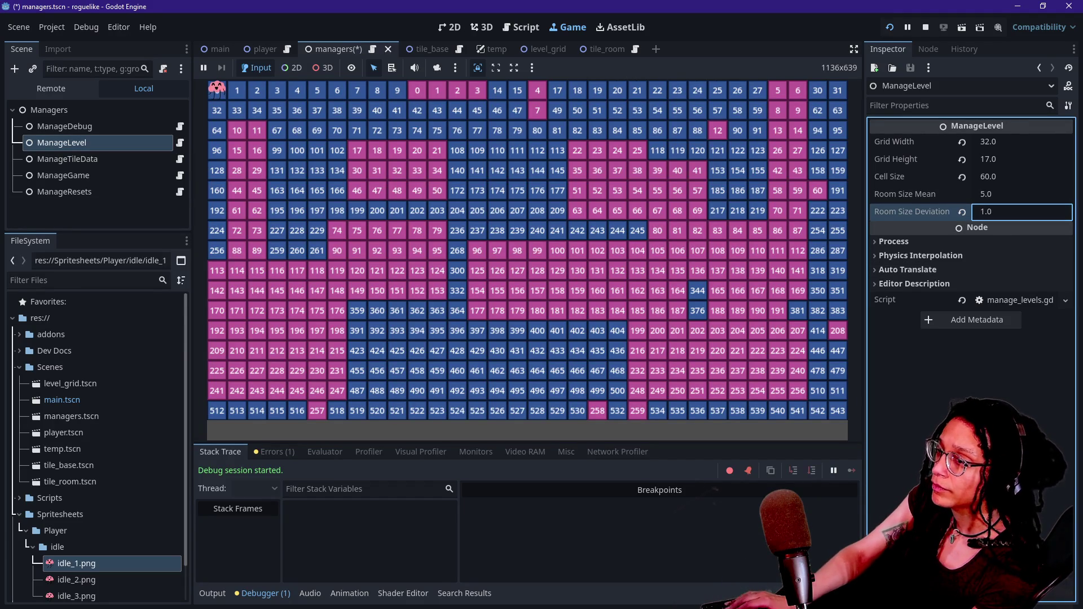
click(775, 177)
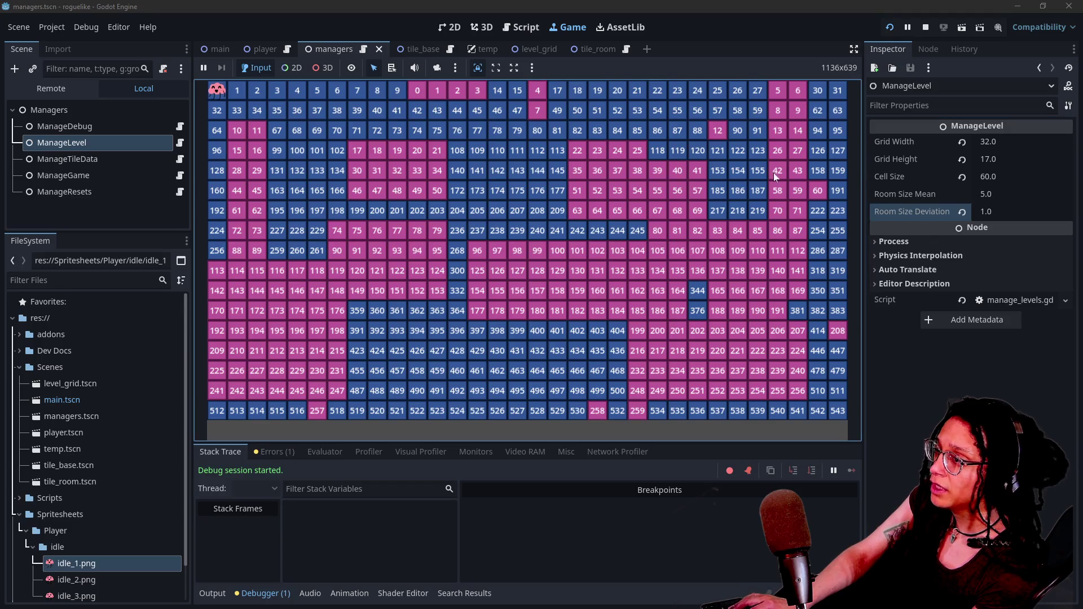
key(F5)
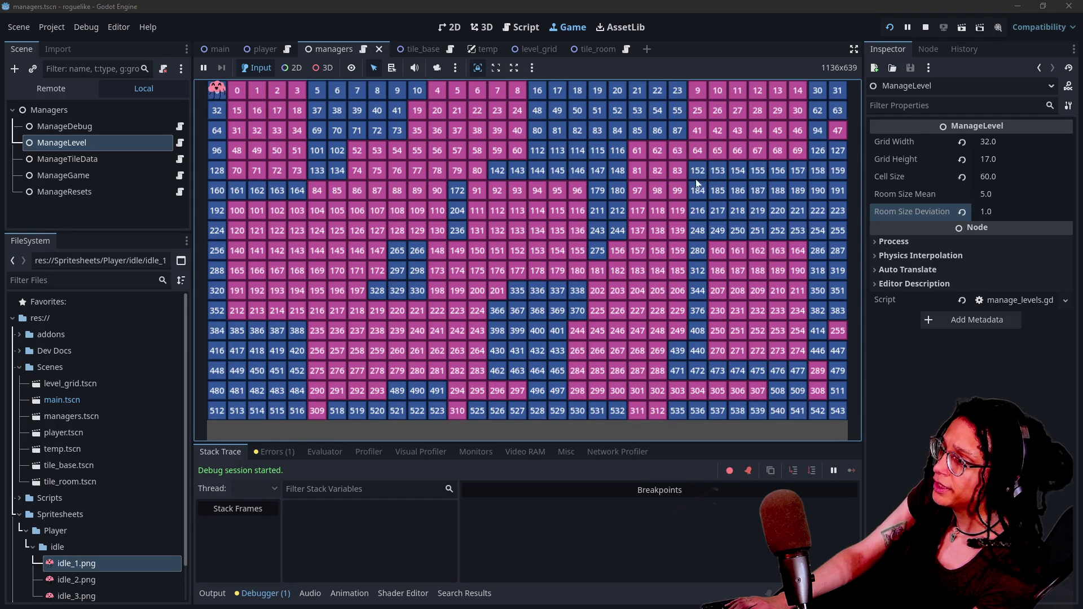
Step: Set Room Size Deviation to 0.0 and Room Size Mean to 3.0, then relaunch with F5
click(994, 212)
text(0)
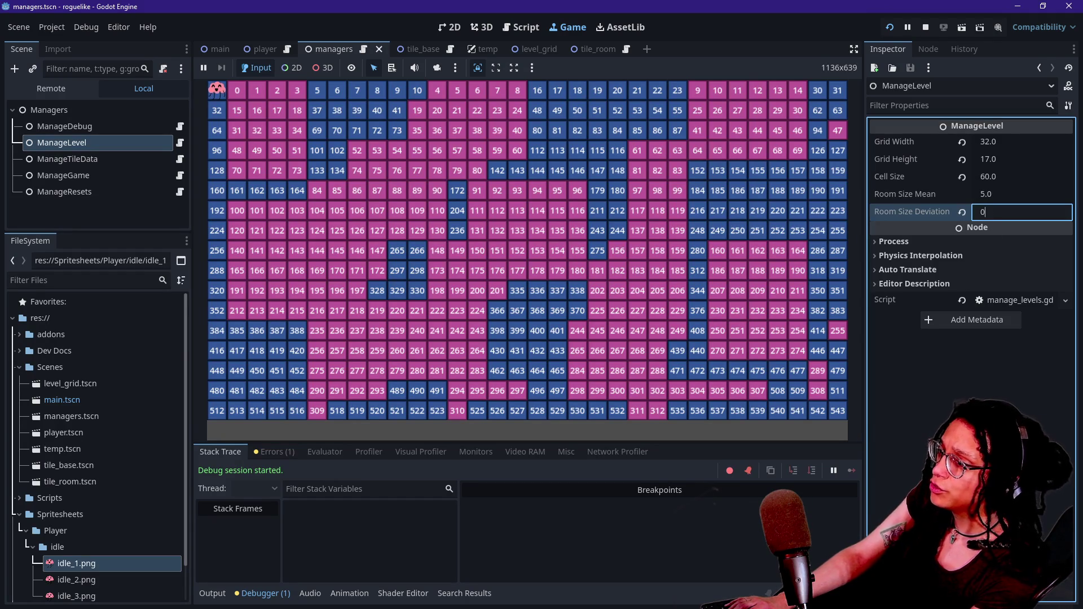
key(Return)
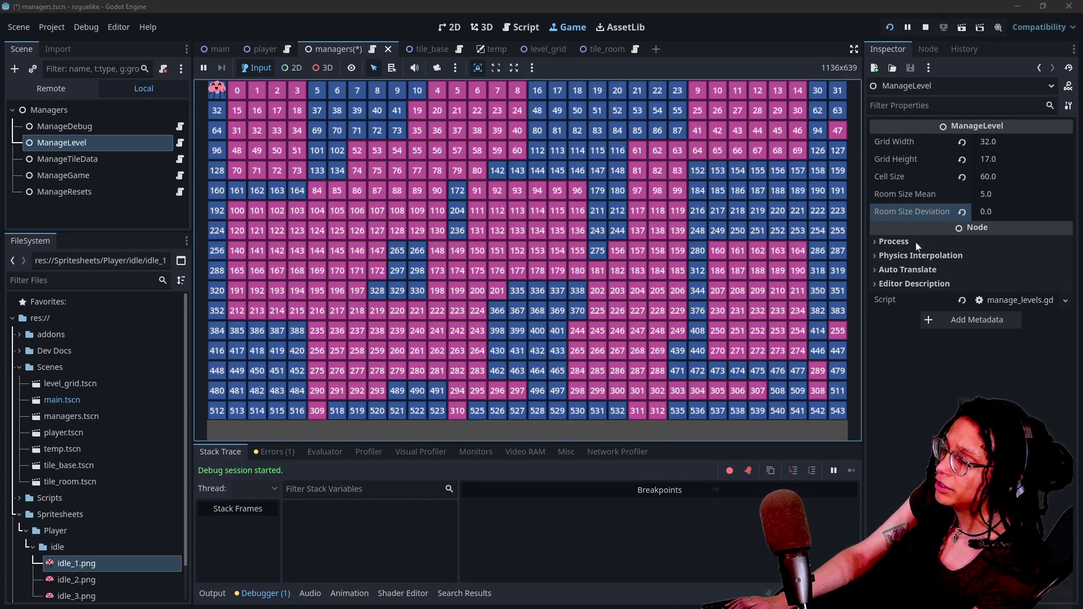
click(927, 378)
click(987, 194)
text(3)
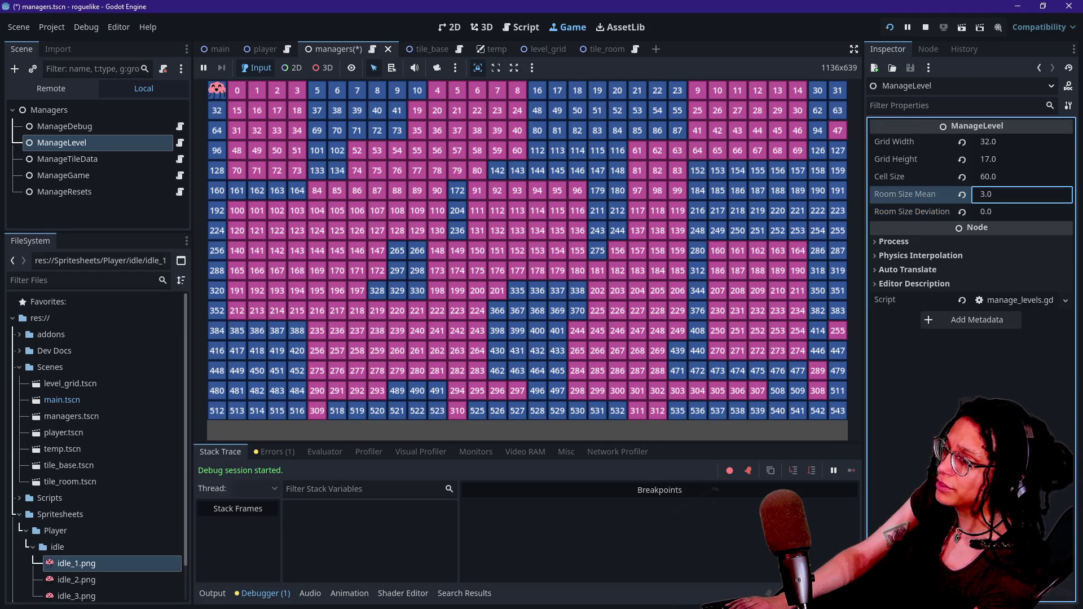
click(776, 267)
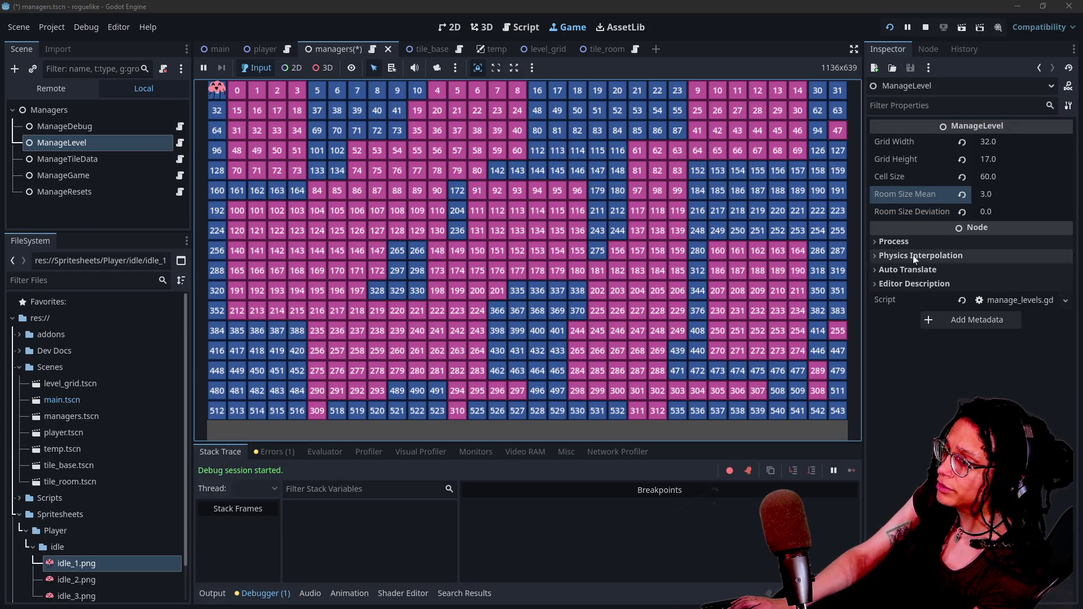
key(F5)
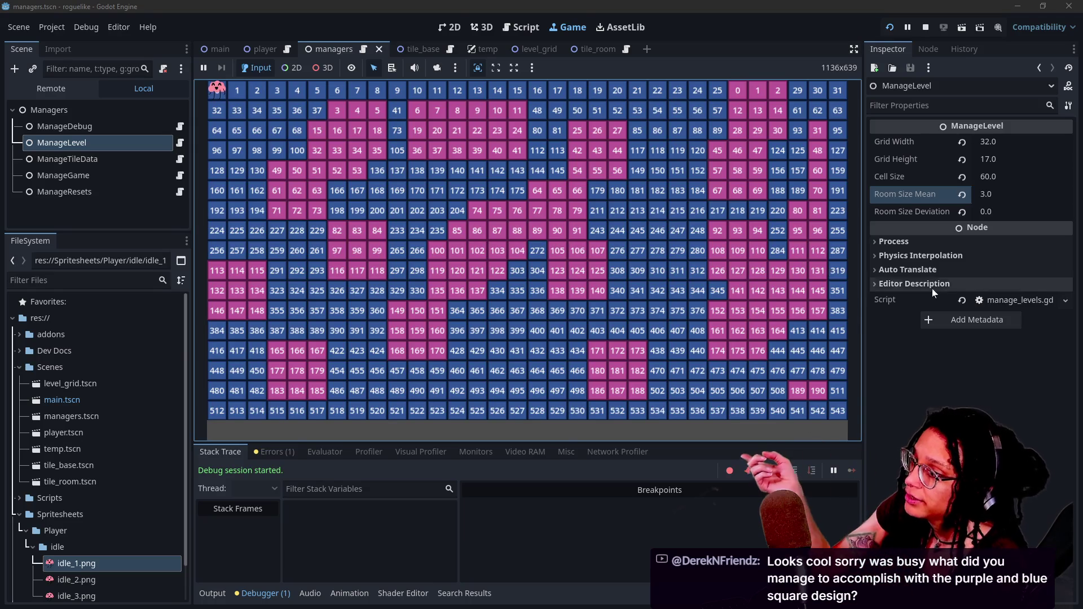
Step: Set ManageLevel's Room Size Mean to 1.0 and save the scene with Ctrl+S
click(1038, 192)
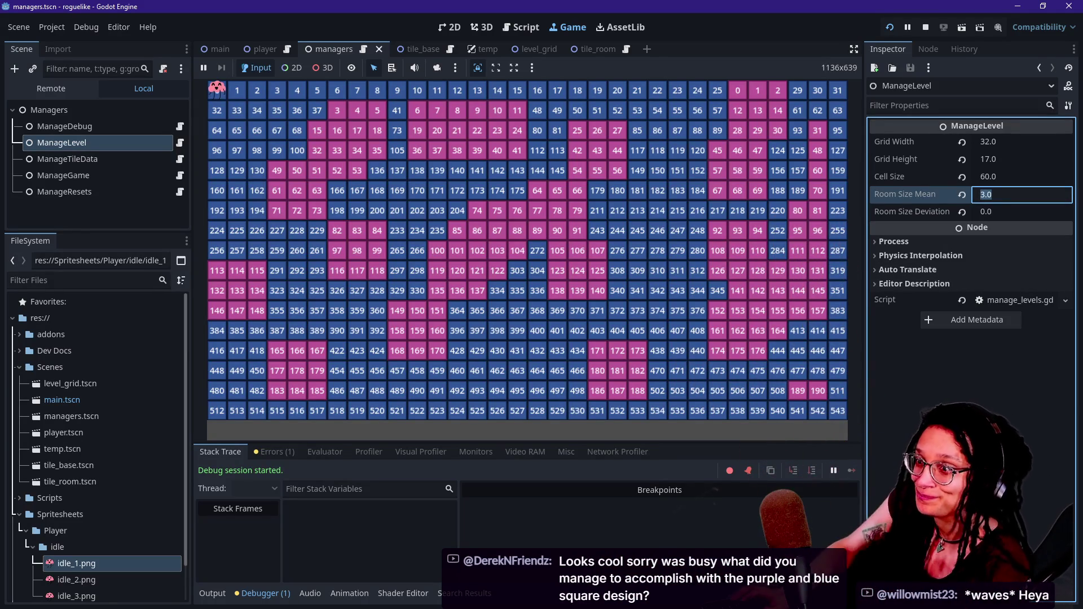
text(1)
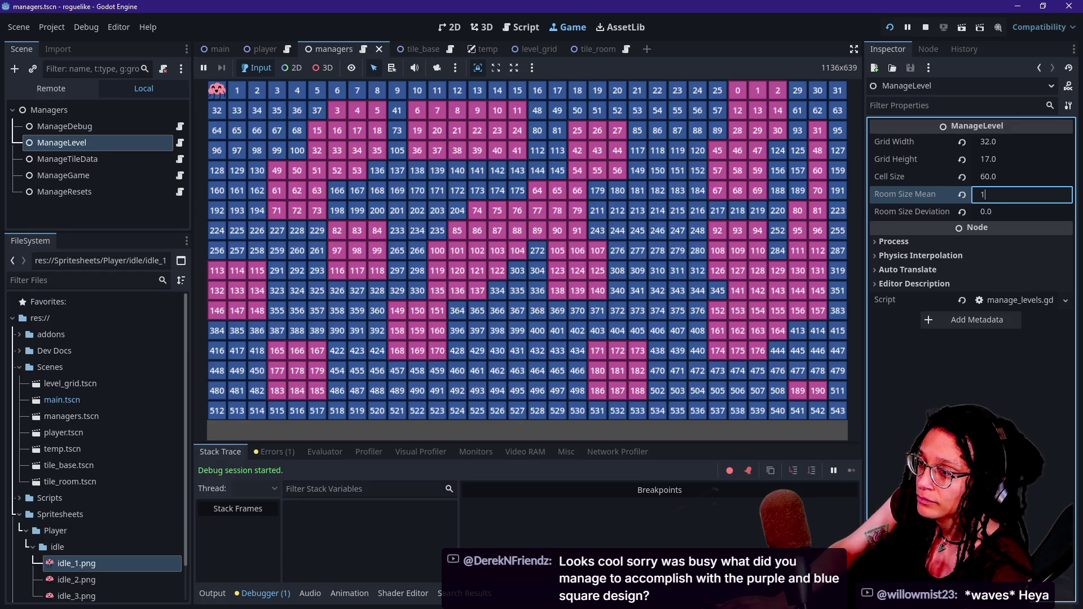
key(Return)
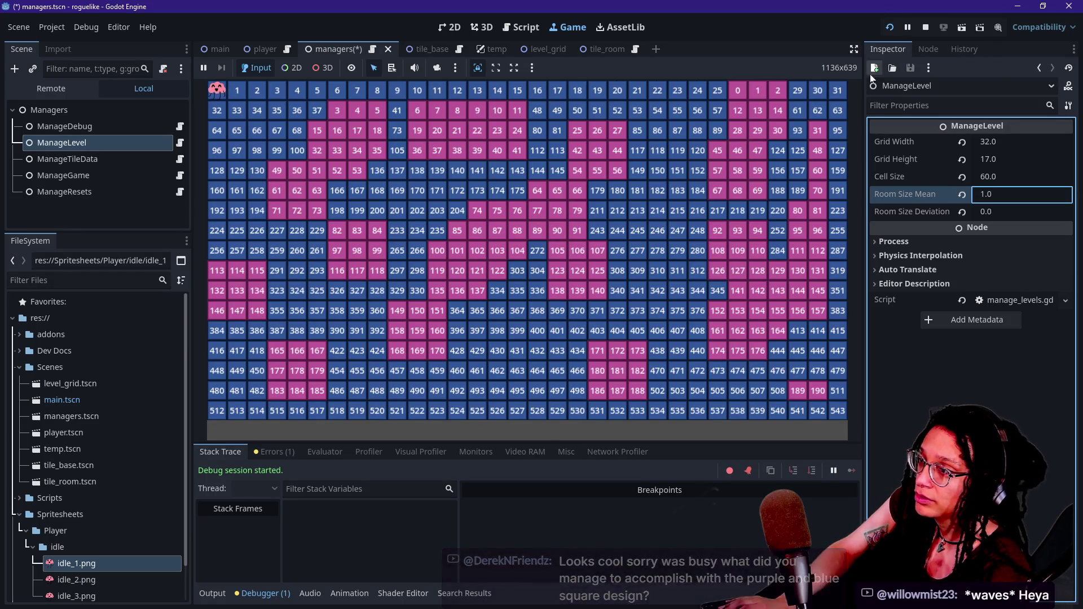
key(ctrl+s)
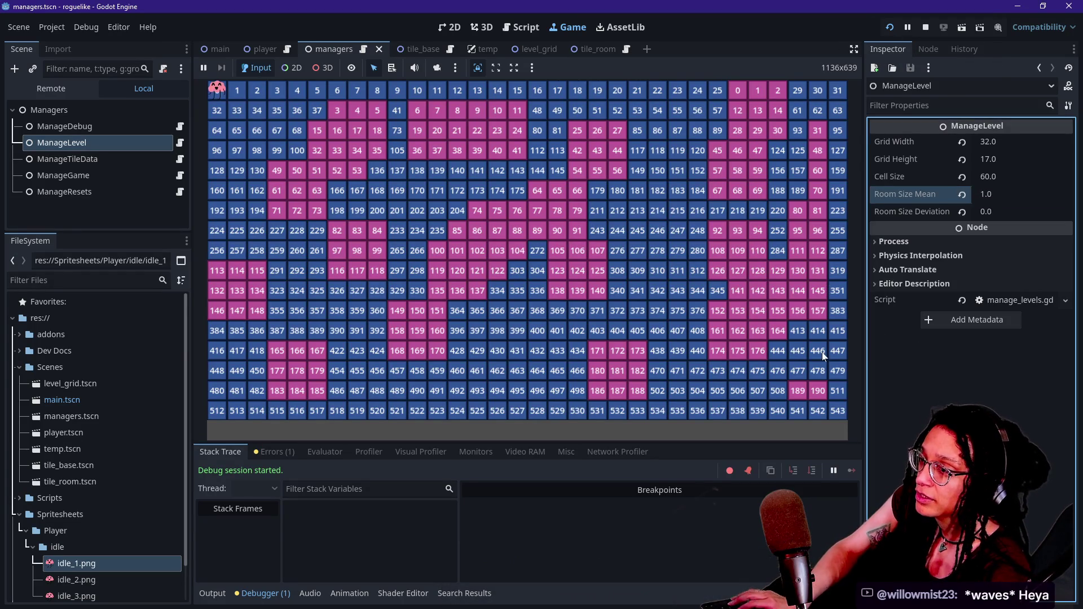
Step: Regenerate the level grid several times to see the single-tile rooms
click(784, 341)
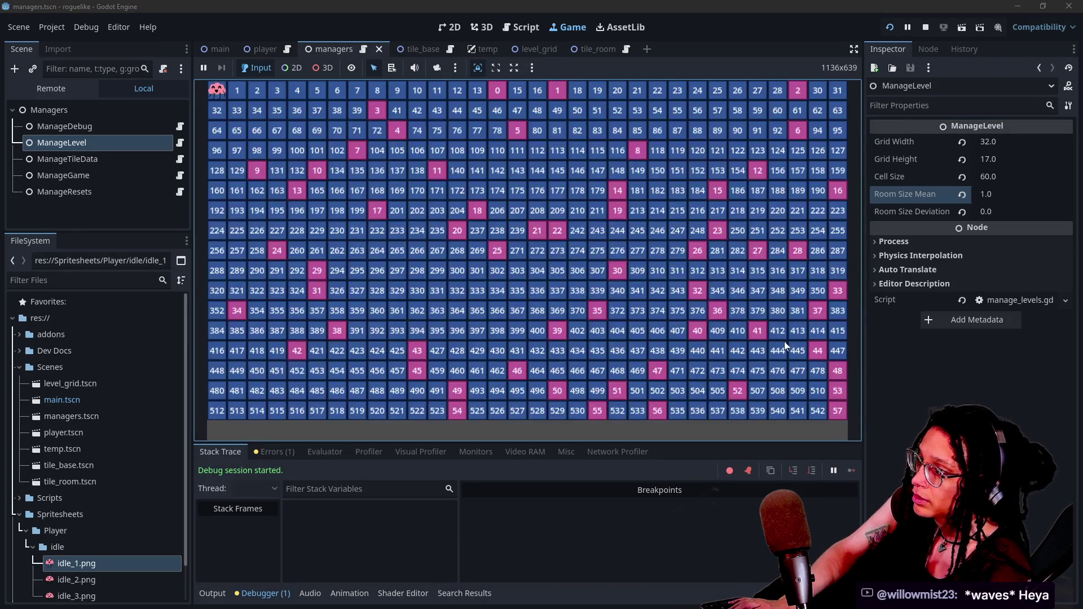
click(784, 341)
click(784, 341)
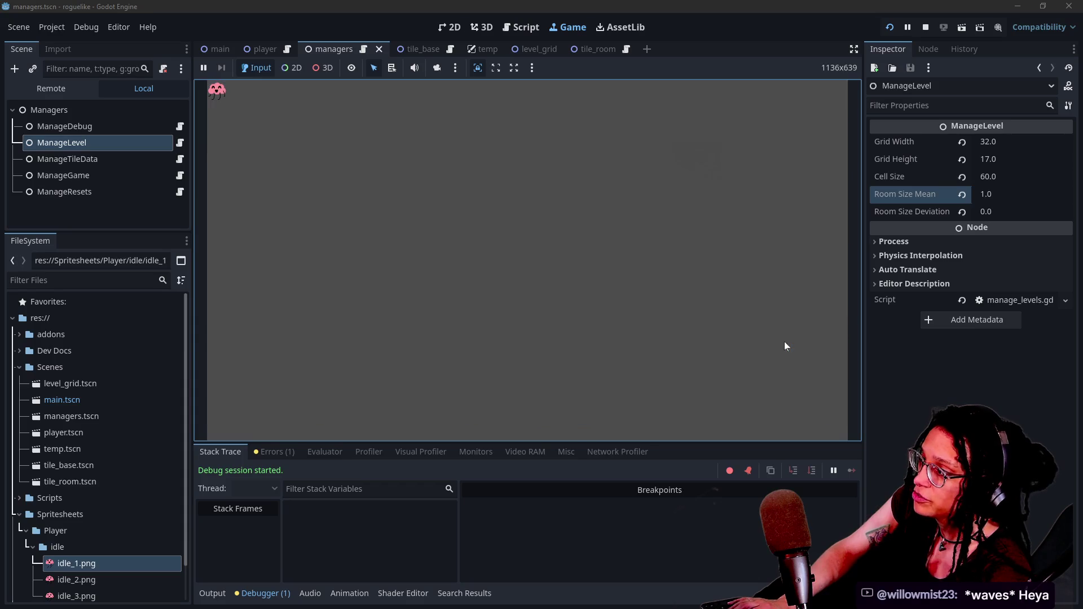
click(784, 340)
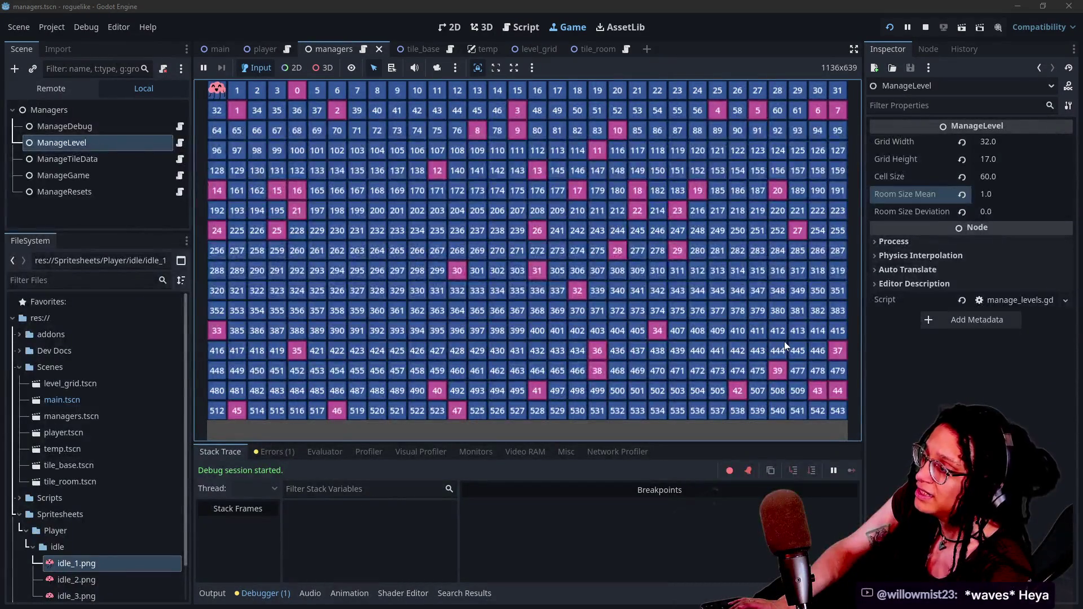
click(785, 344)
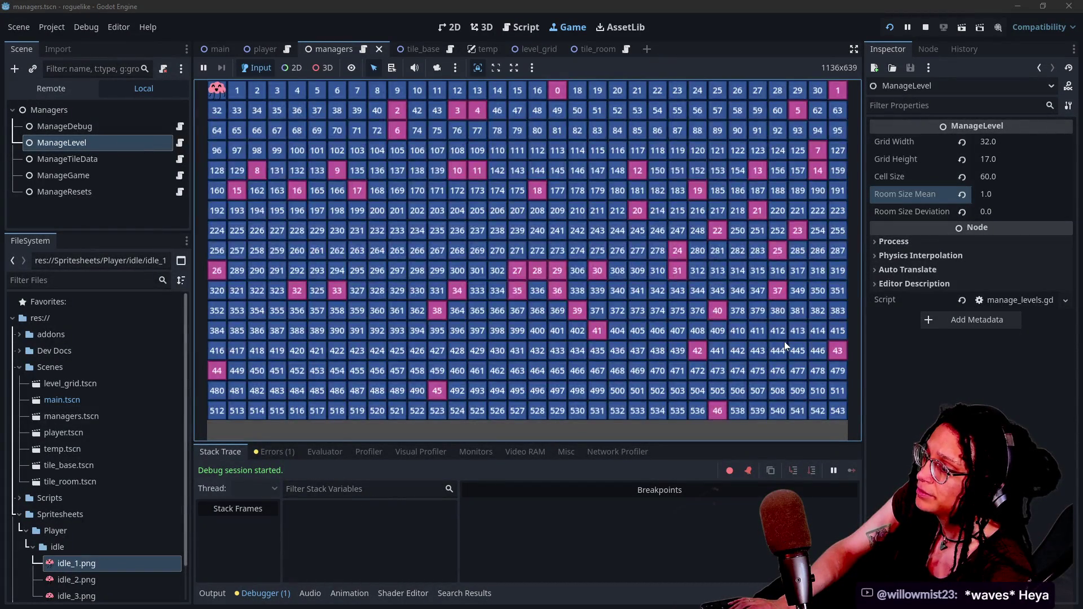
click(784, 341)
Step: Enter 4 as the new Room Size Mean
click(1042, 194)
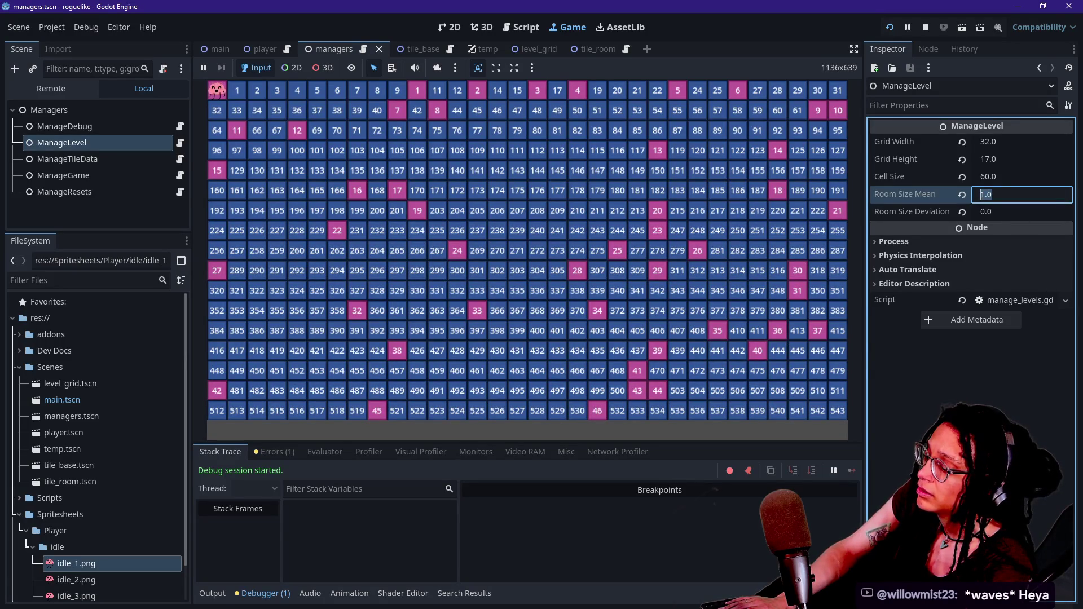
text(4)
key(Tab)
Step: Enter Room Size Deviation 2.0 and regenerate the level to get larger multi-tile rooms
text(2)
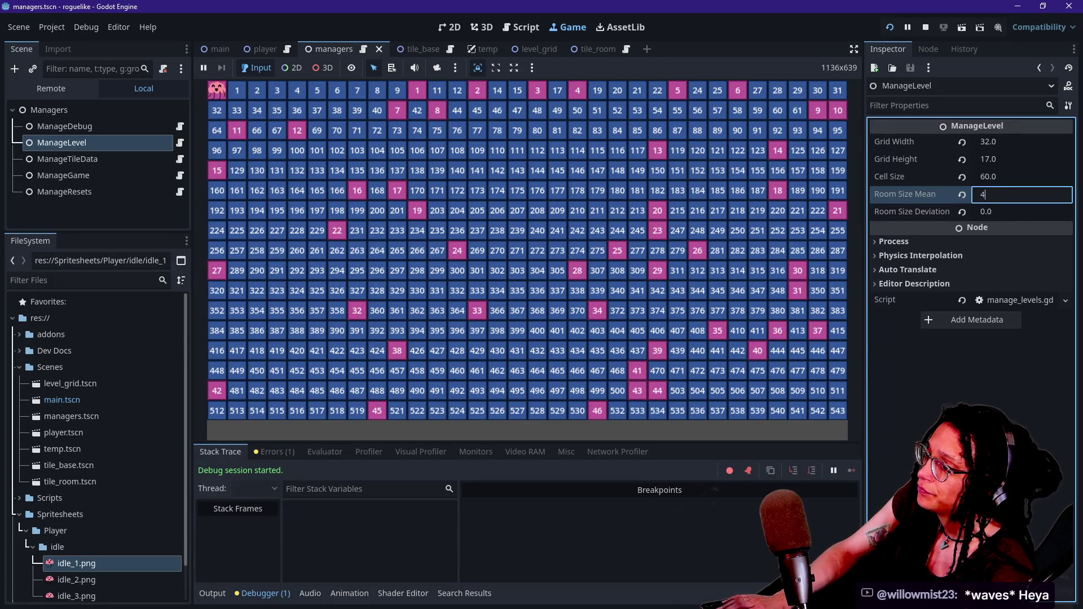
click(437, 269)
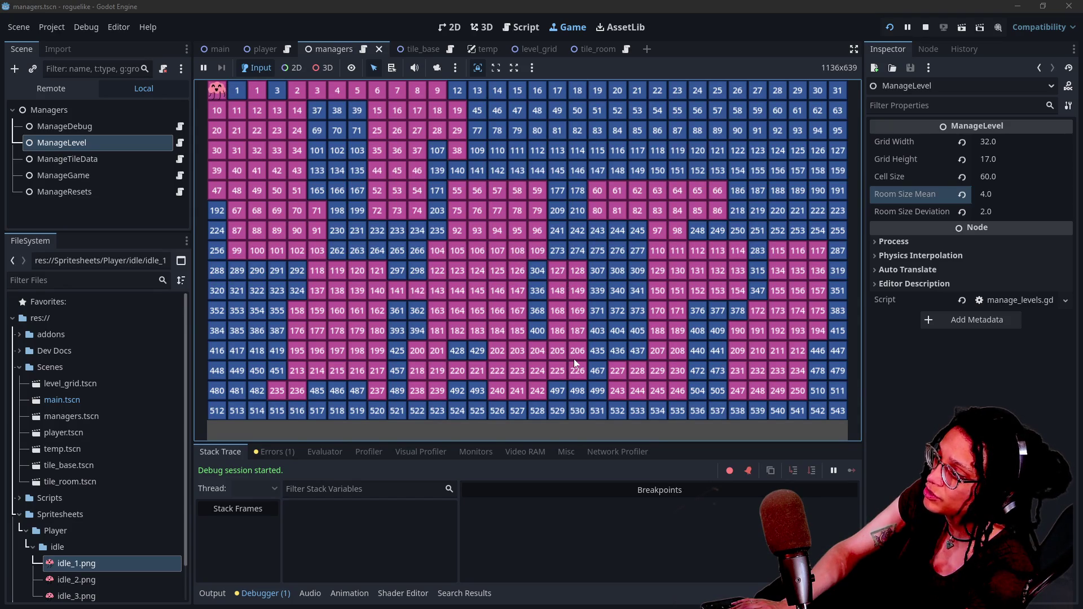
click(688, 312)
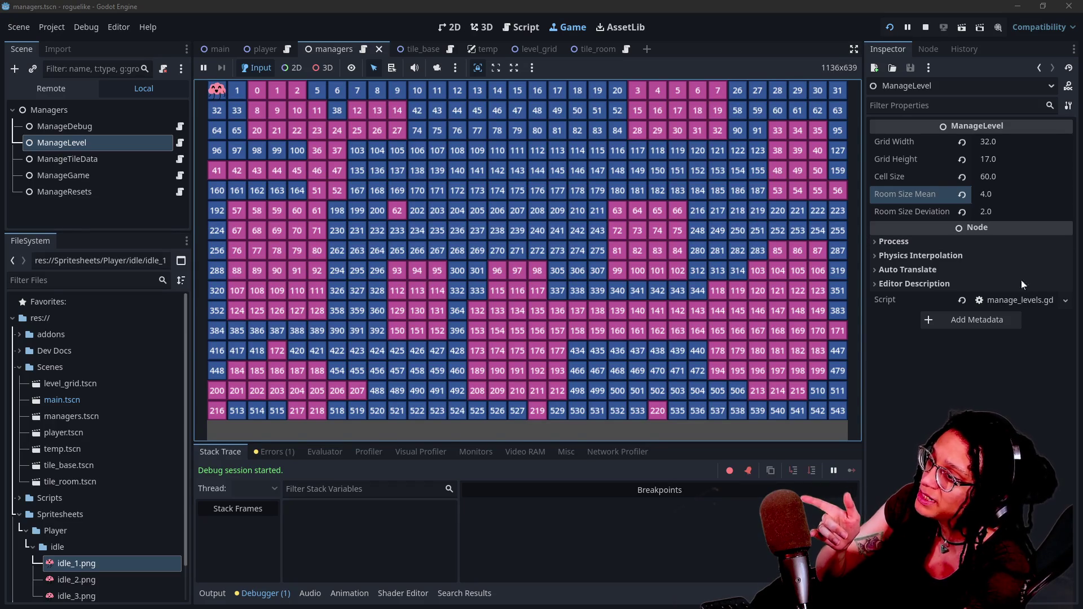
click(991, 194)
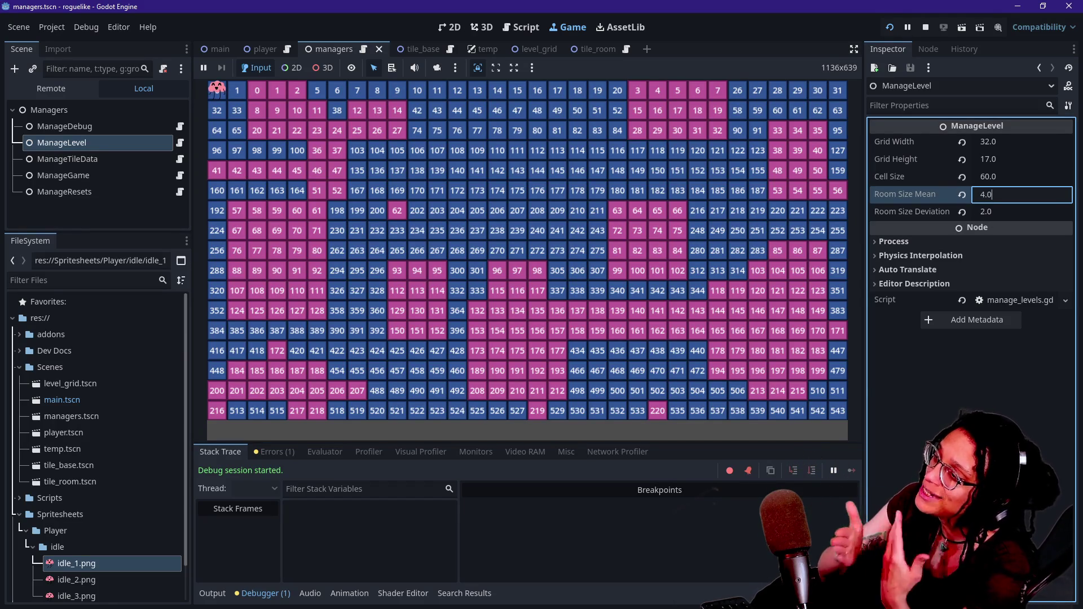
Step: Review row_offset and the _find_offsets function in the full-window code editor
click(530, 28)
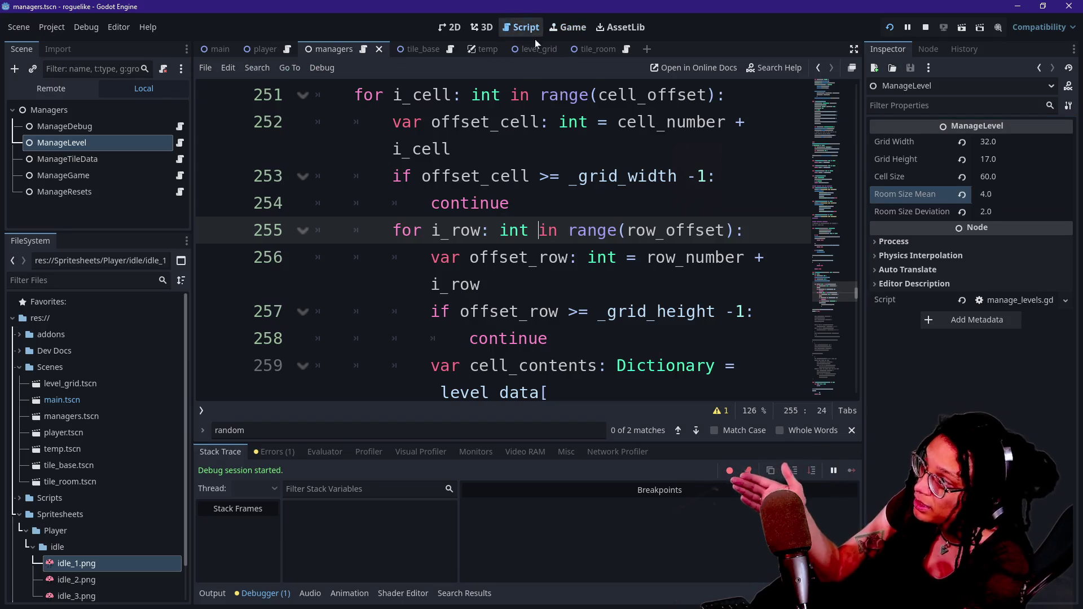
click(524, 204)
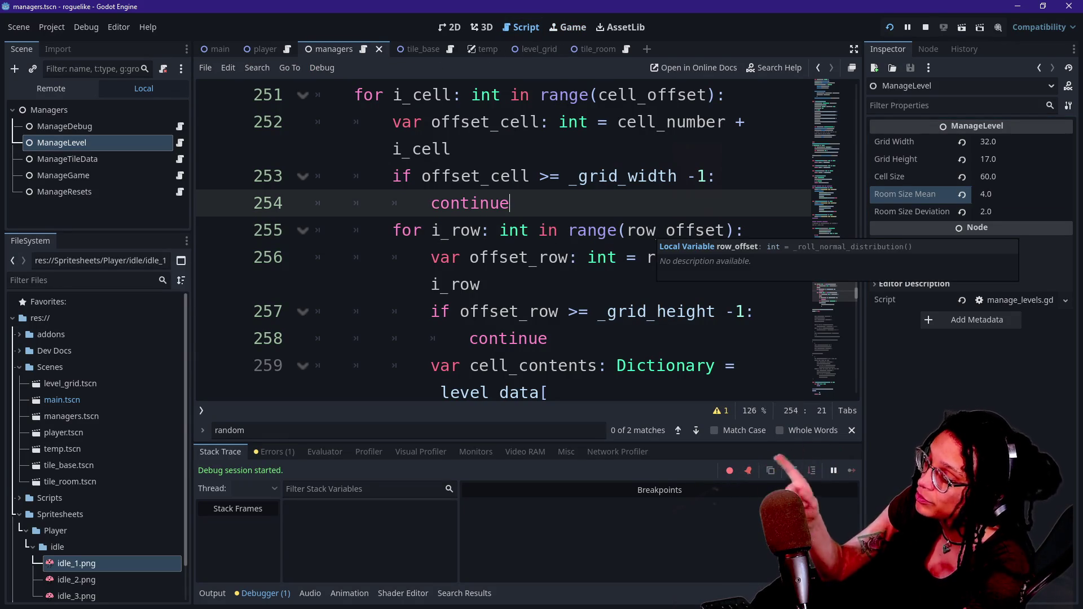
click(648, 230)
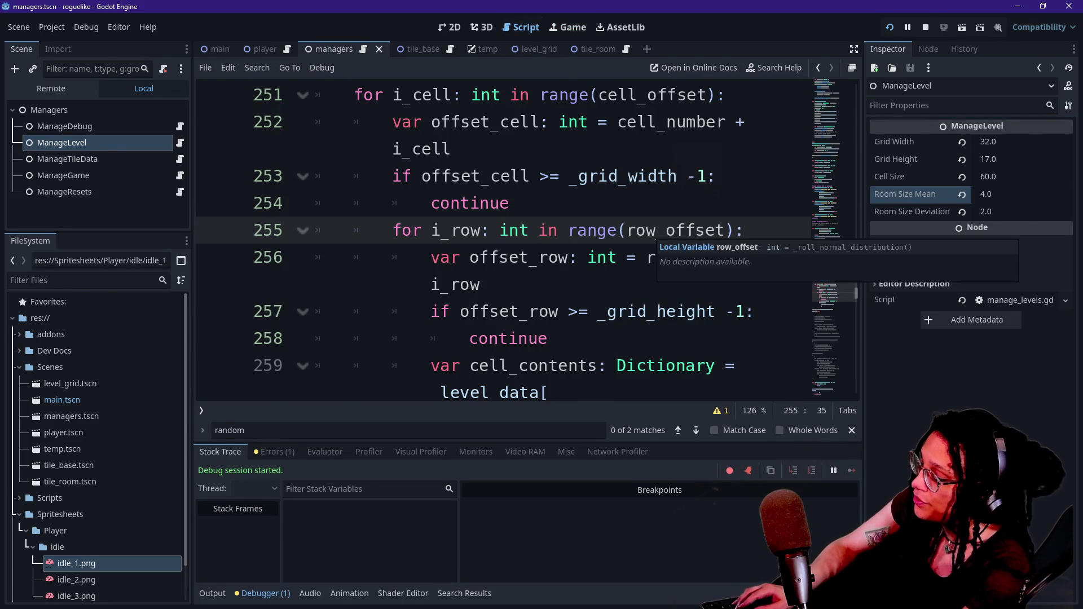
key(ctrl+shift+F11)
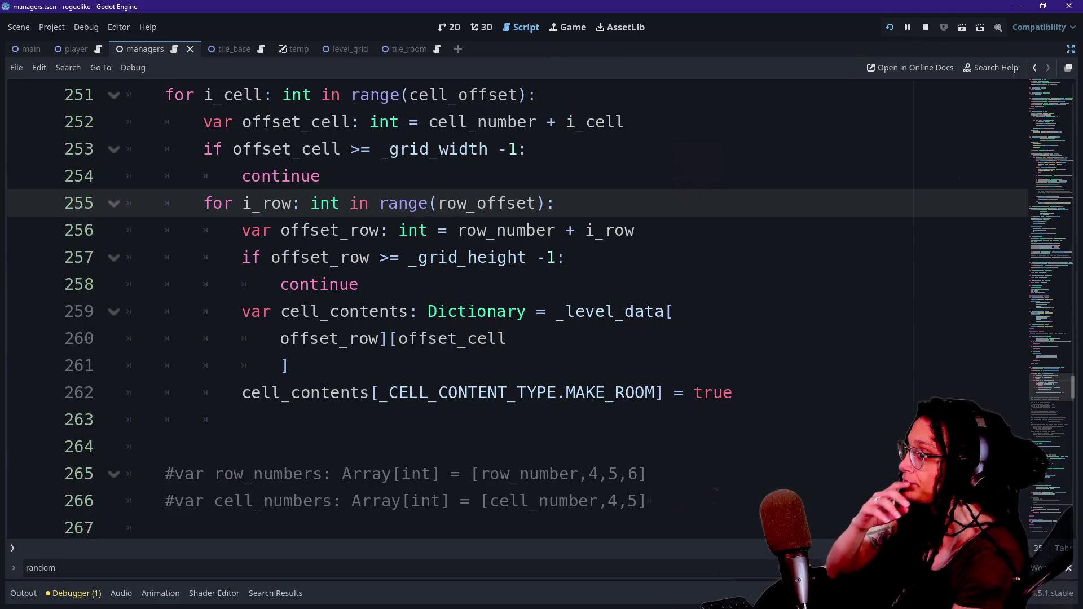
click(321, 176)
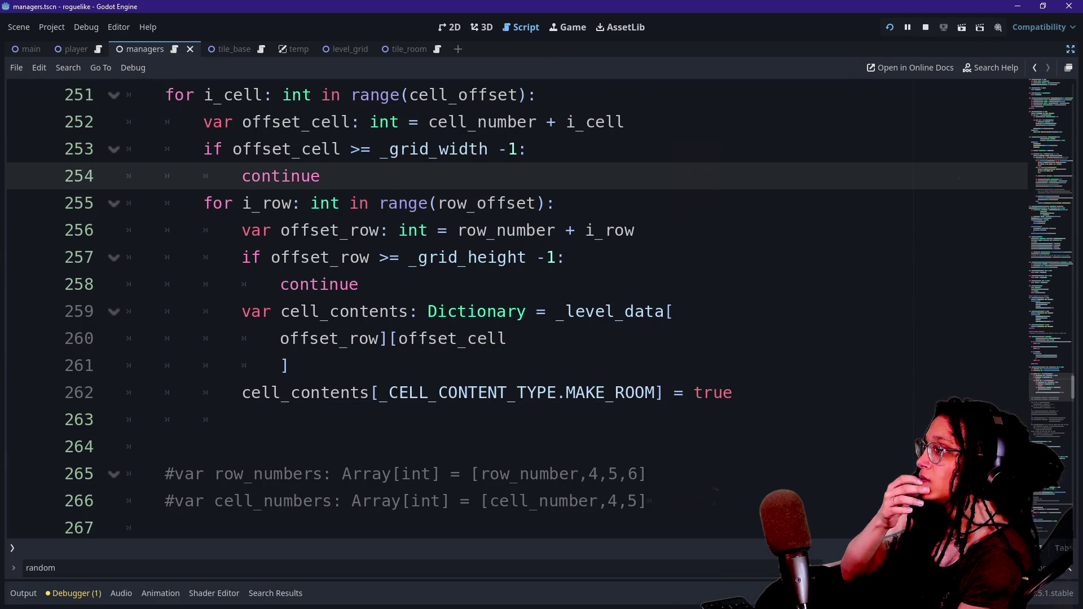
key(Down)
key(Up)
key(Up)
key(Up)
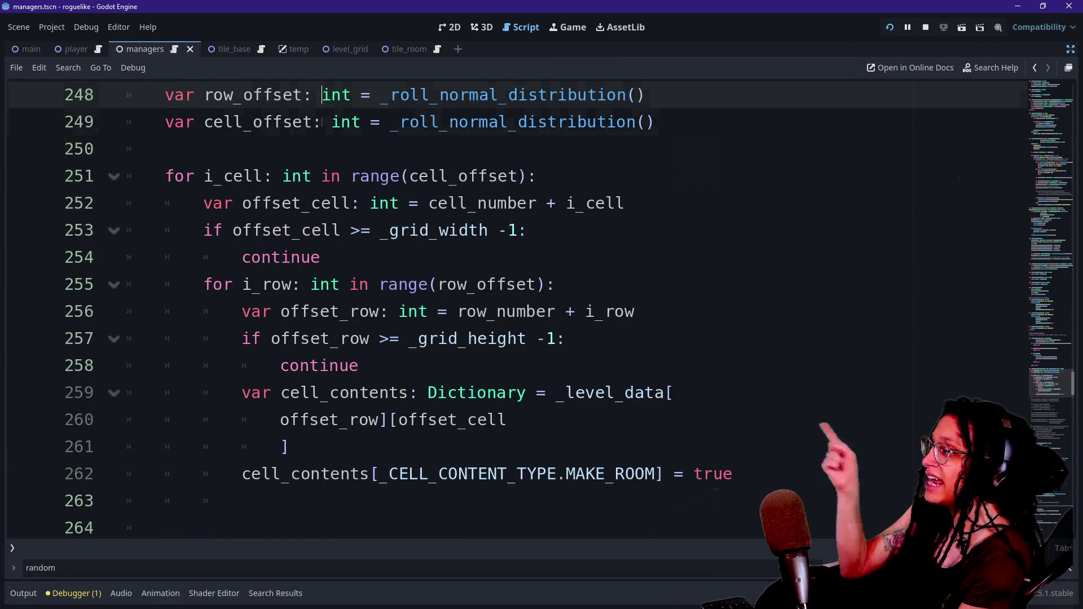
key(Down)
key(Down)
key(Up)
key(Up)
key(Up)
key(Down)
key(Down)
key(Up)
key(Up)
key(Up)
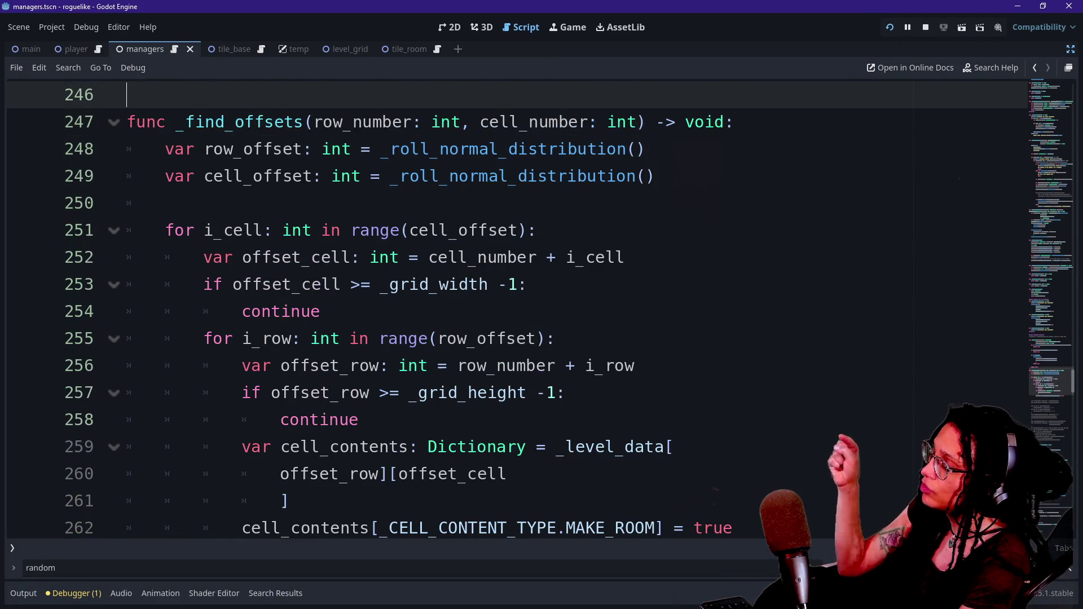
key(Down)
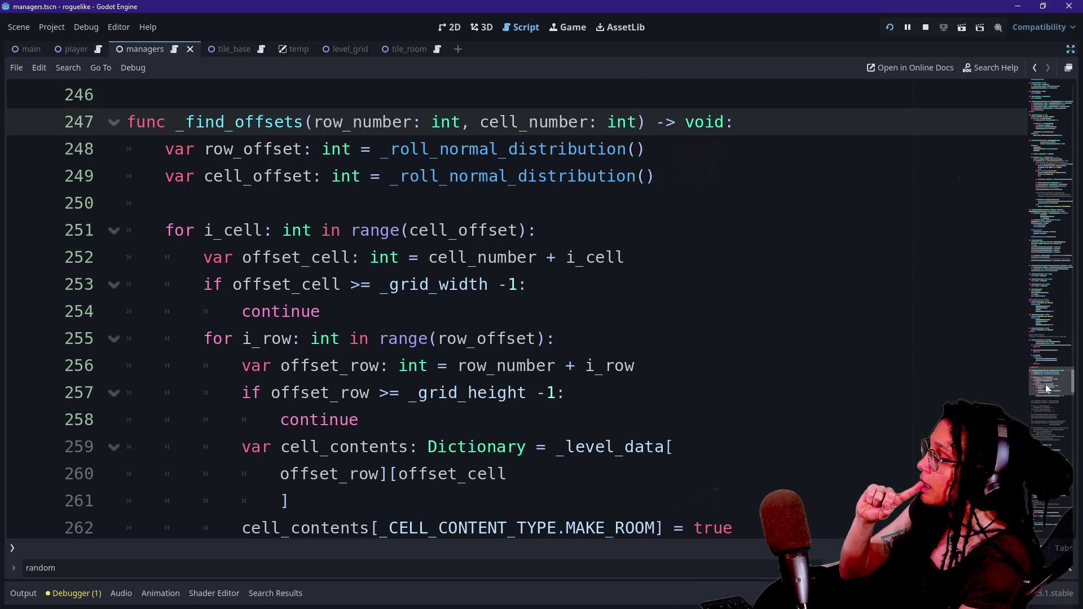
Step: Add 'const _MIN_ROOM_SIZE: int = 3' on a new line below the grid constants
drag(1047, 404, 1049, 84)
scroll(508, 310, down, 1)
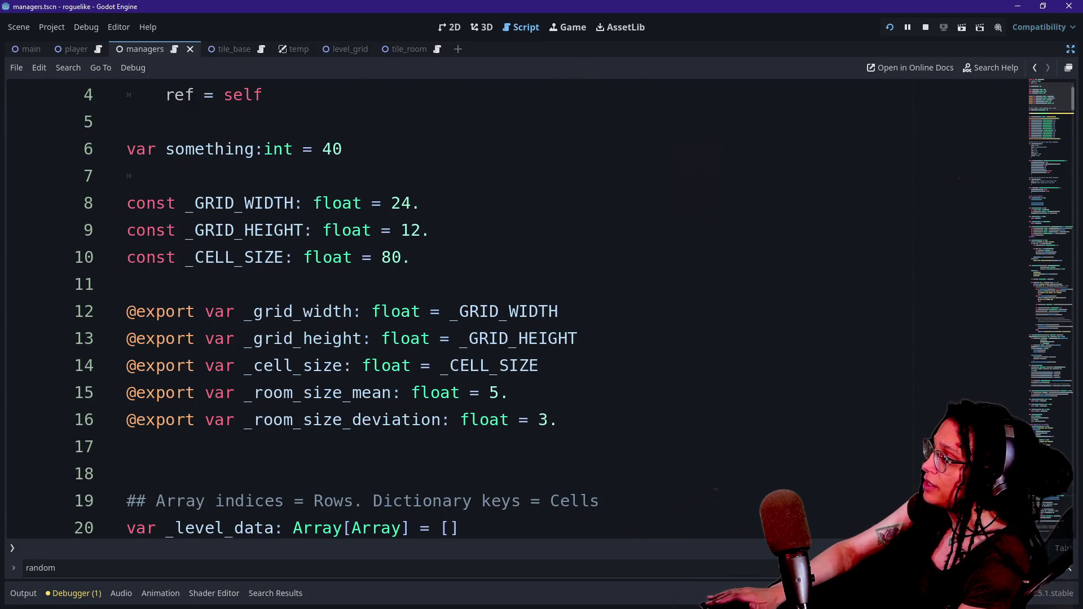
click(127, 284)
key(Return)
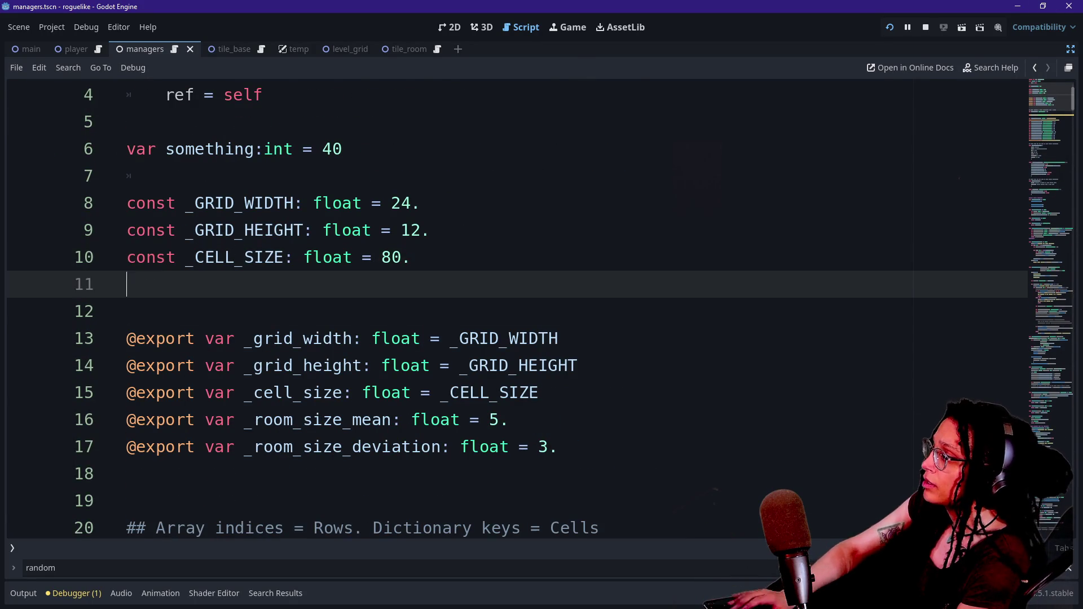
text(const _)
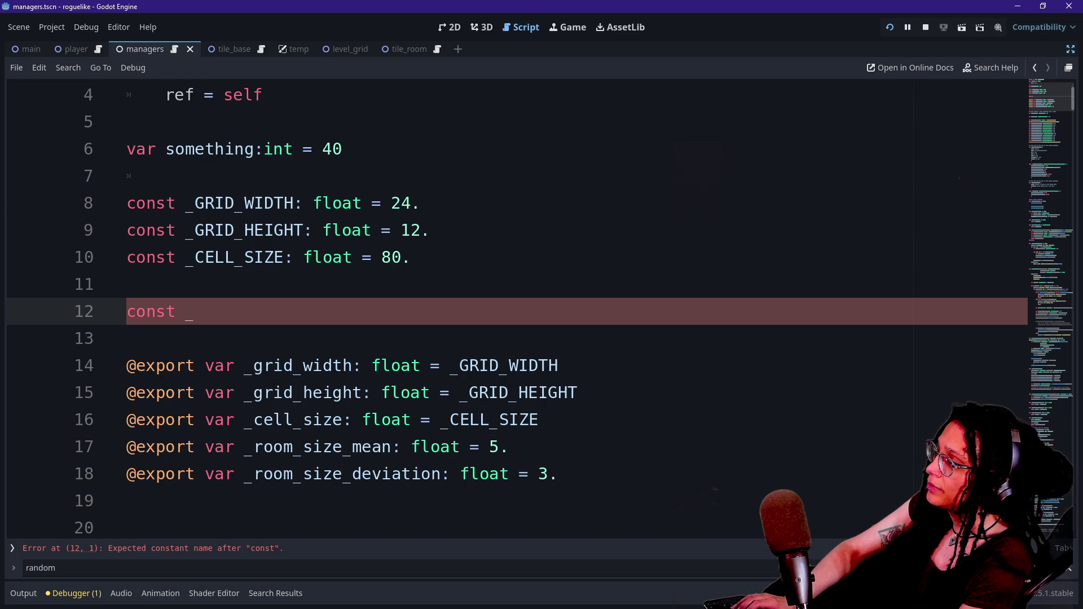
text(MIN_)
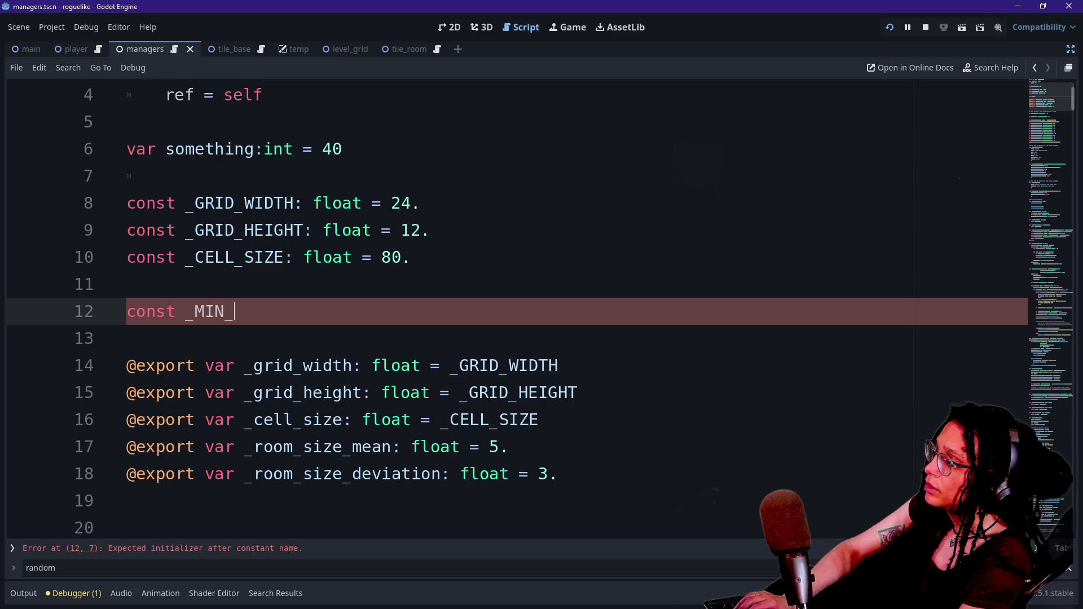
text(ROOM_SIZE:)
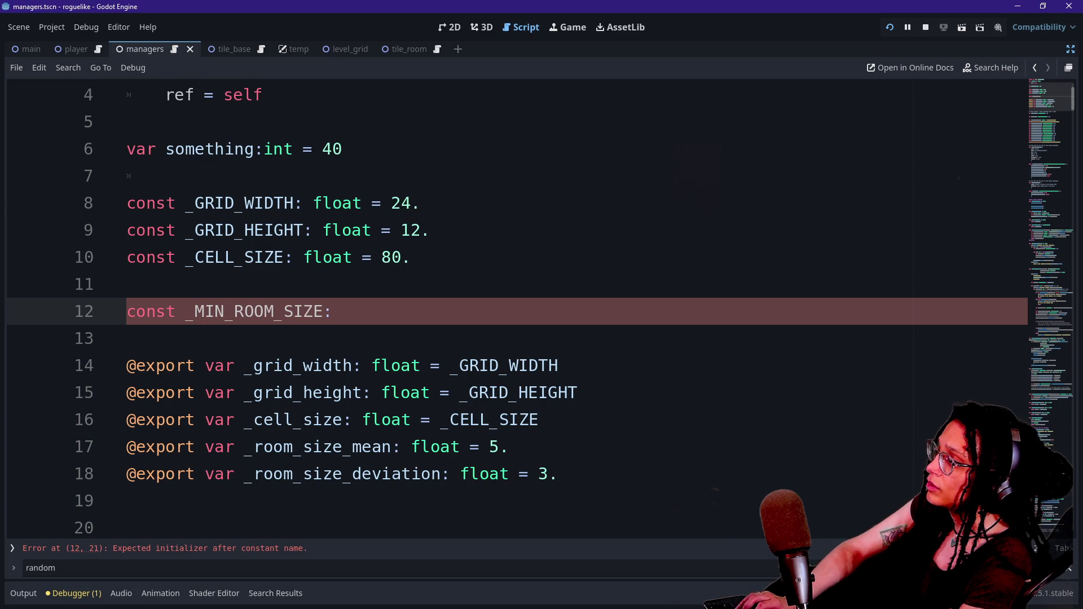
text( int = 3)
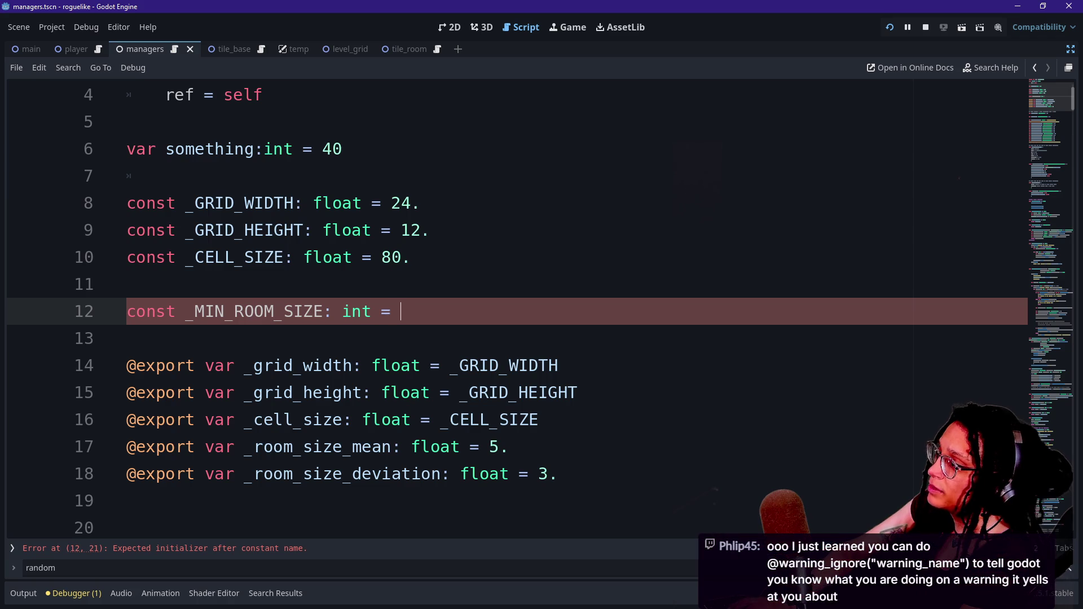
click(578, 393)
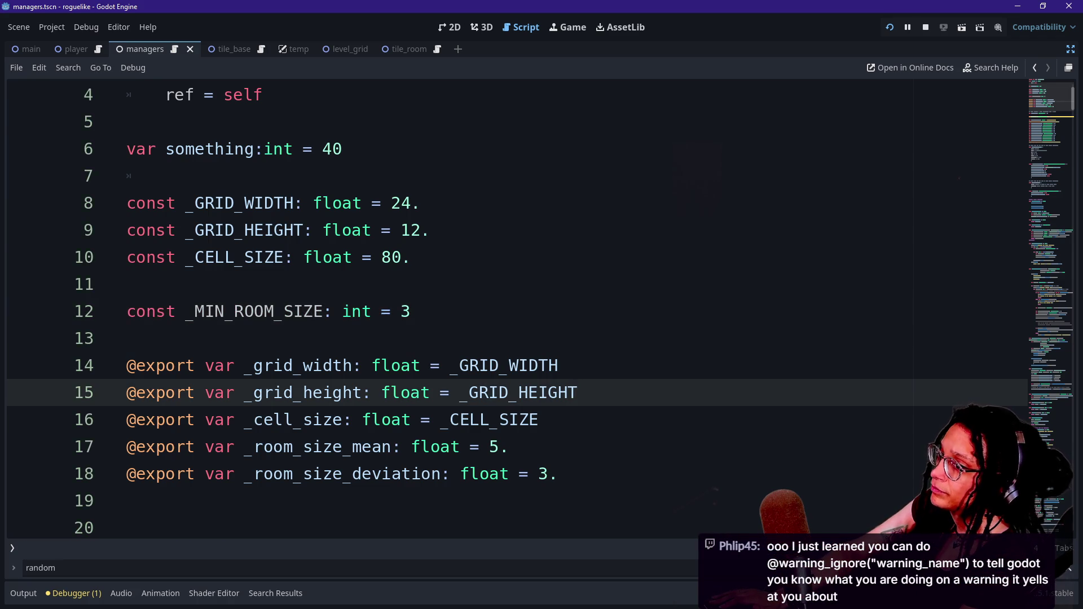
scroll(507, 310, down, 15)
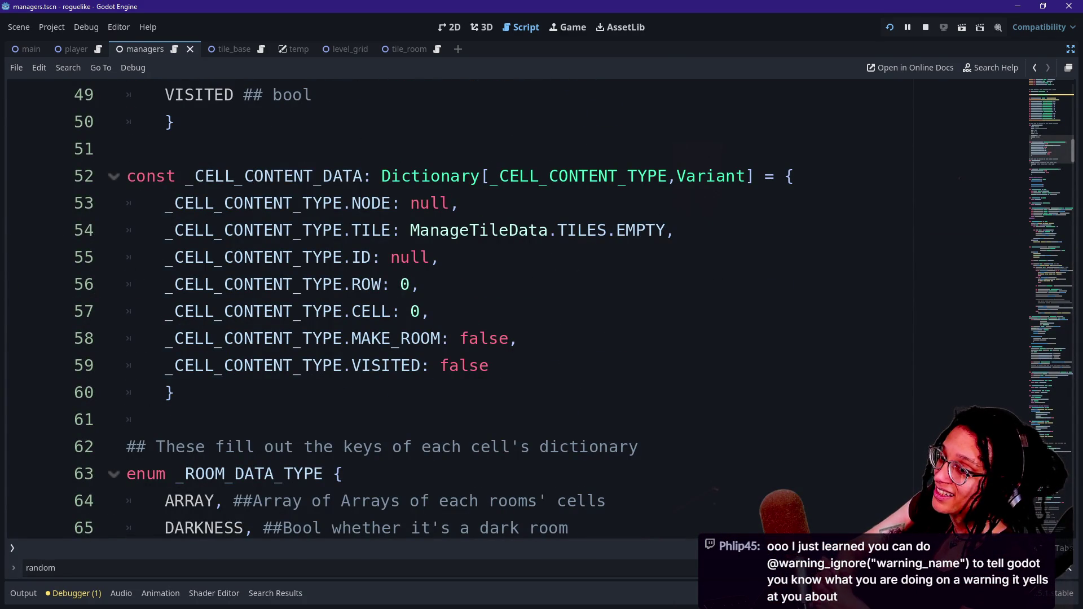
Step: Dismiss the Dictionary popup and highlight the _logged_cells declarations inside the warning-ignore block
scroll(508, 310, up, 6)
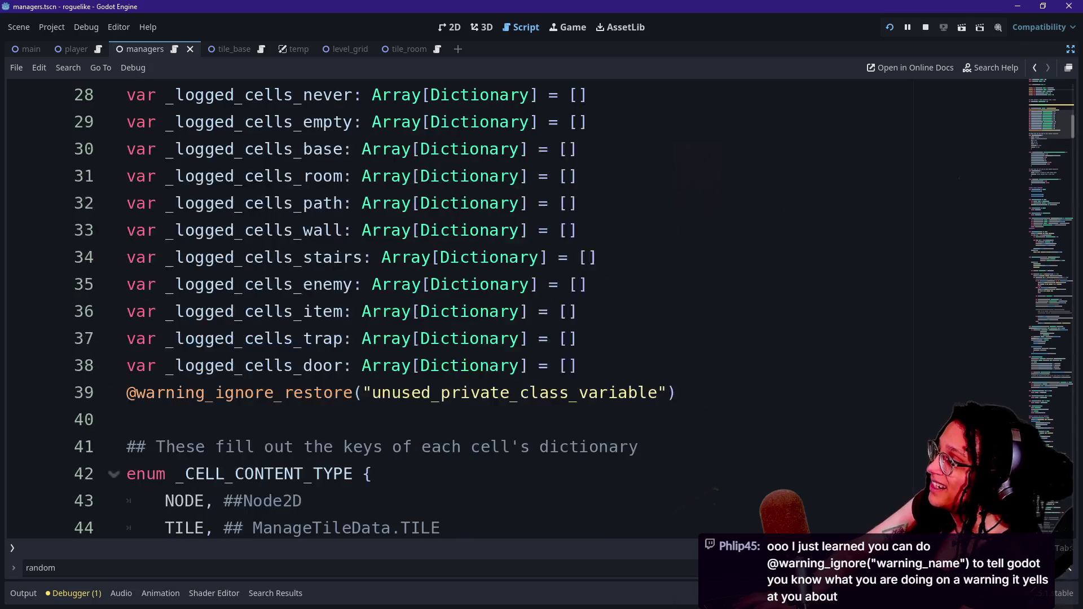
scroll(507, 310, up, 4)
scroll(508, 310, down, 1)
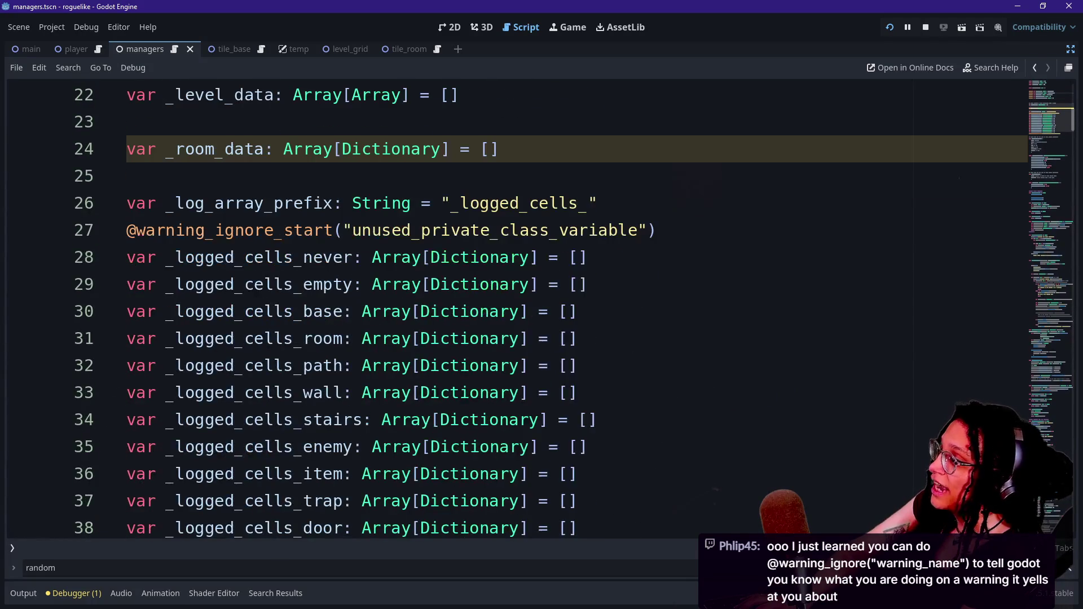
scroll(480, 364, down, 1)
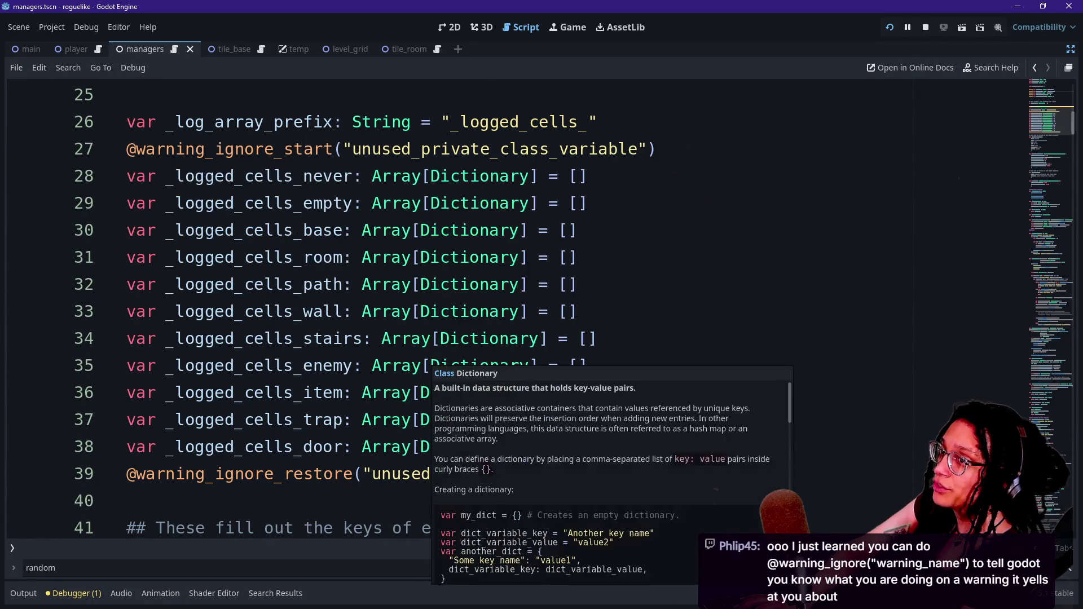
click(587, 176)
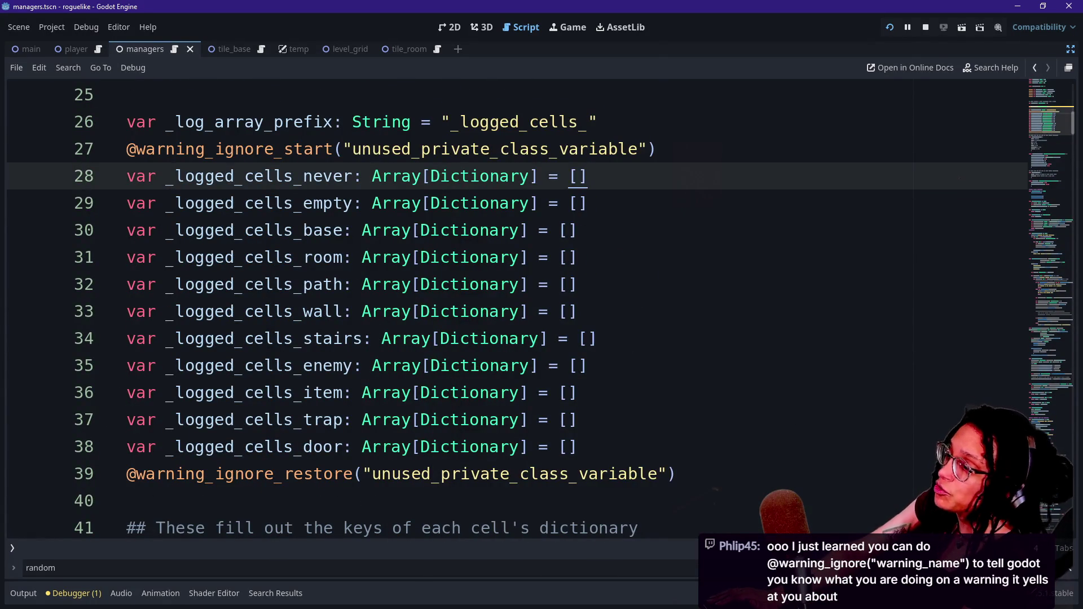
click(675, 473)
shift+click(126, 173)
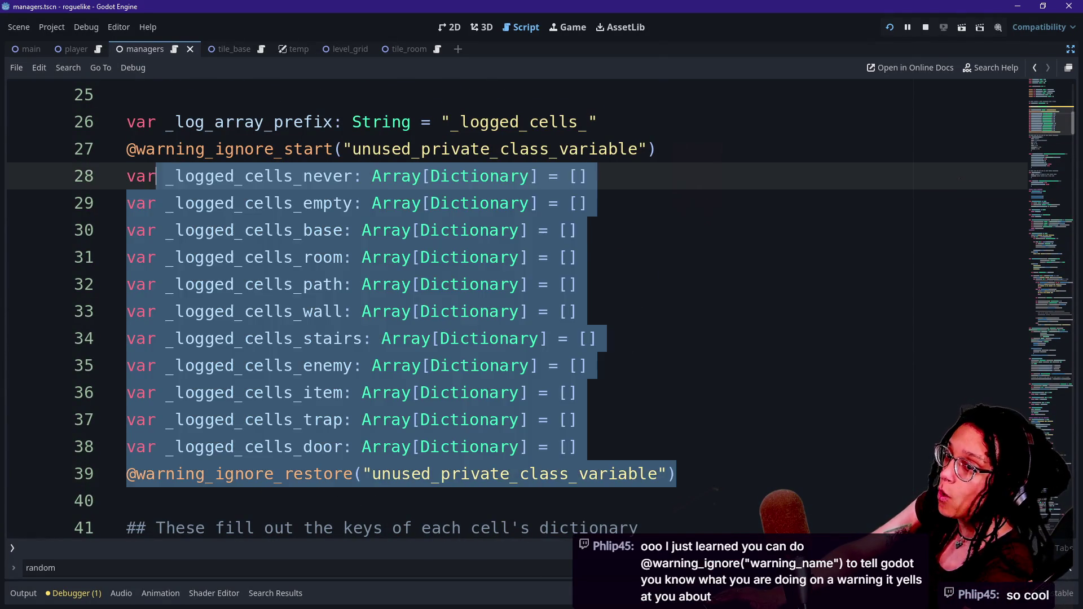
shift+click(520, 312)
click(519, 312)
mouse_move(576, 447)
mouse_down()
mouse_move(381, 338)
mouse_move(126, 149)
mouse_move(127, 176)
mouse_up()
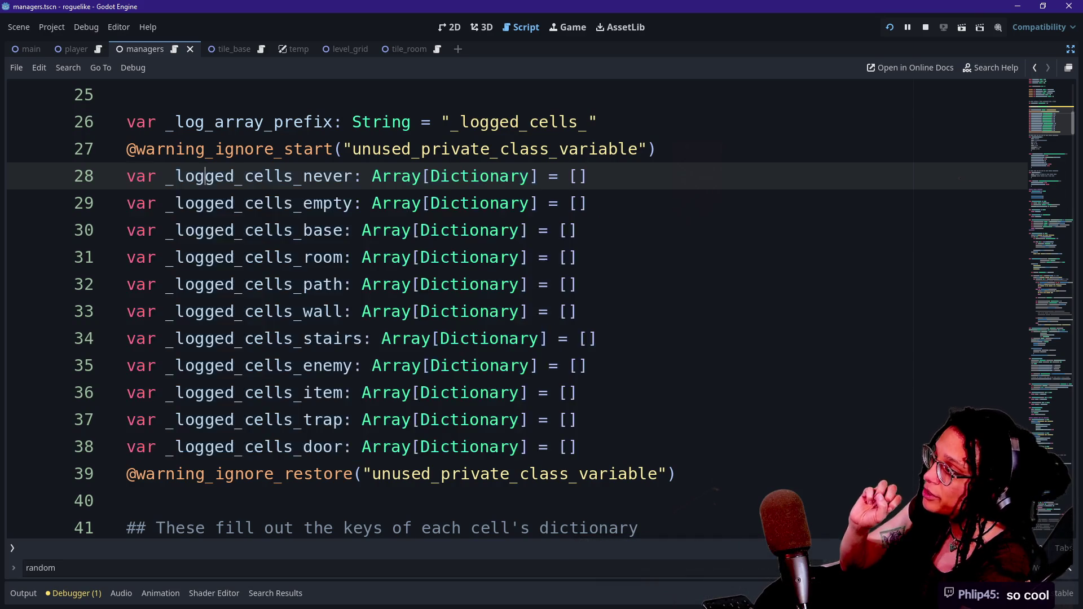
click(402, 257)
mouse_move(576, 446)
mouse_down()
mouse_move(517, 257)
mouse_move(516, 203)
mouse_up()
click(392, 230)
click(392, 203)
Step: Highlight the warning_ignore_start and warning_ignore_restore annotations bracketing those declarations
drag(371, 176, 500, 338)
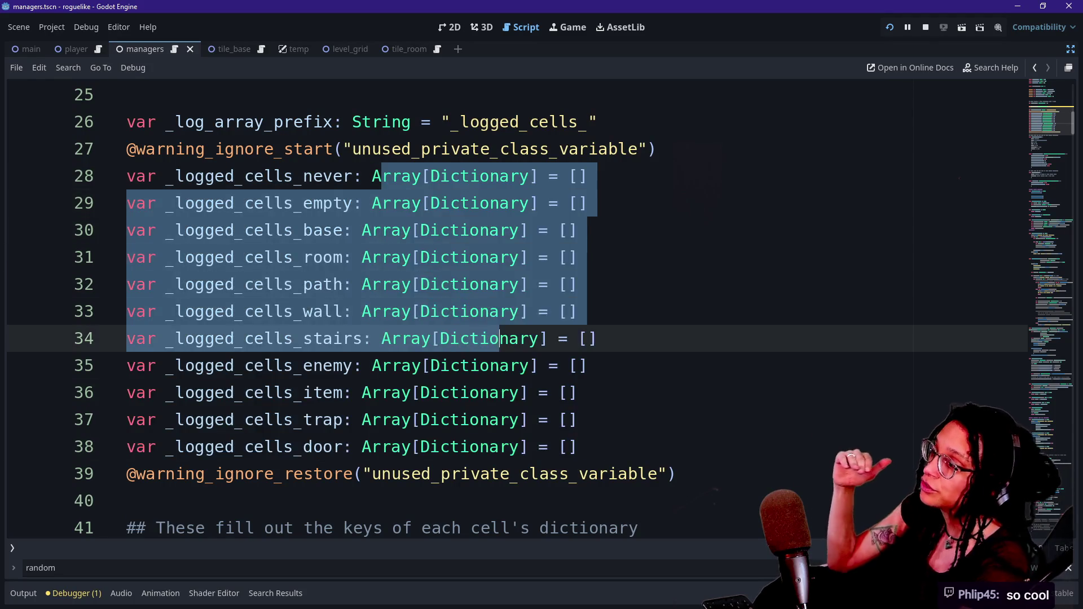
click(501, 339)
click(336, 149)
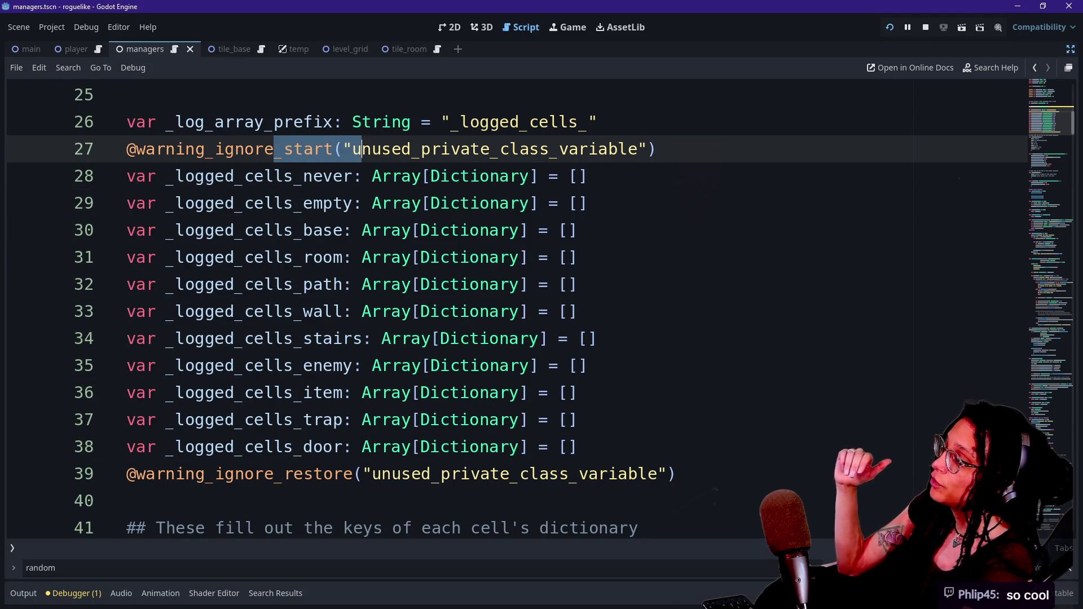
mouse_move(293, 474)
mouse_down()
mouse_move(303, 474)
mouse_move(126, 501)
mouse_up()
click(420, 474)
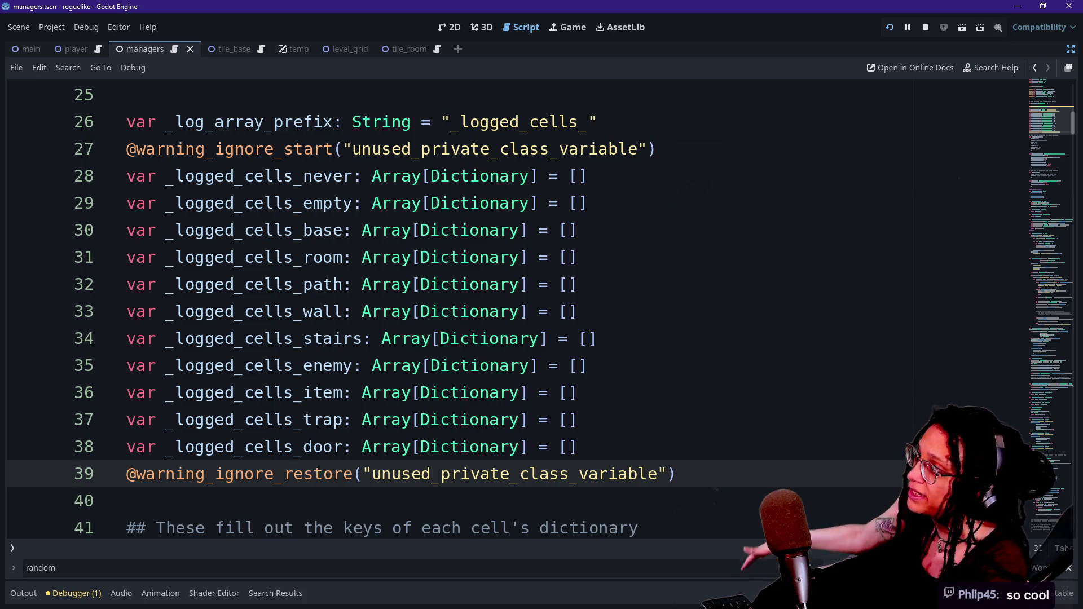
drag(298, 149, 290, 122)
click(129, 95)
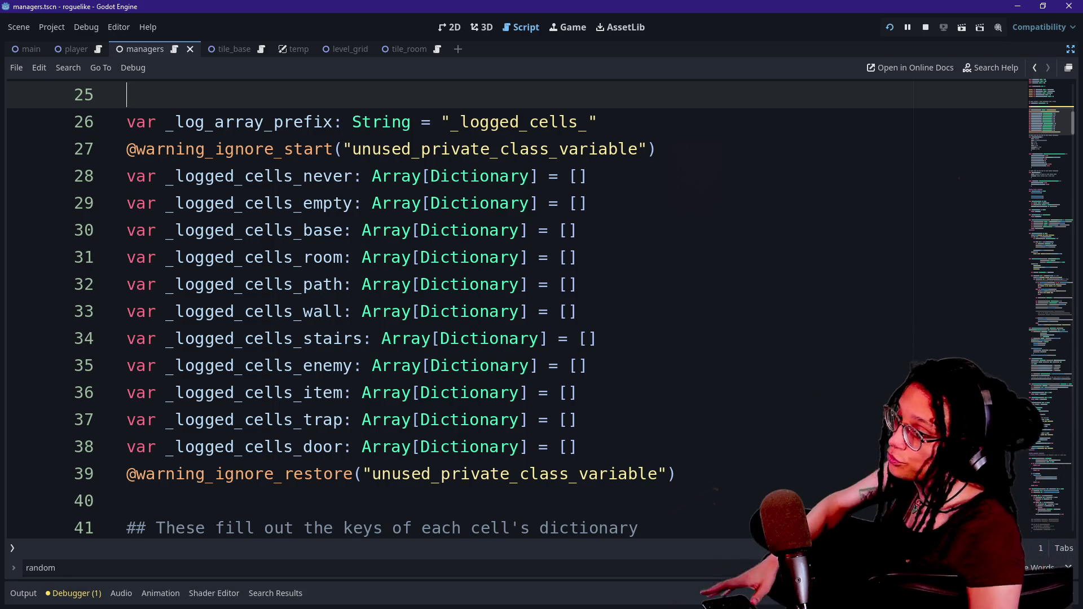
click(588, 203)
scroll(1043, 126, down, 1)
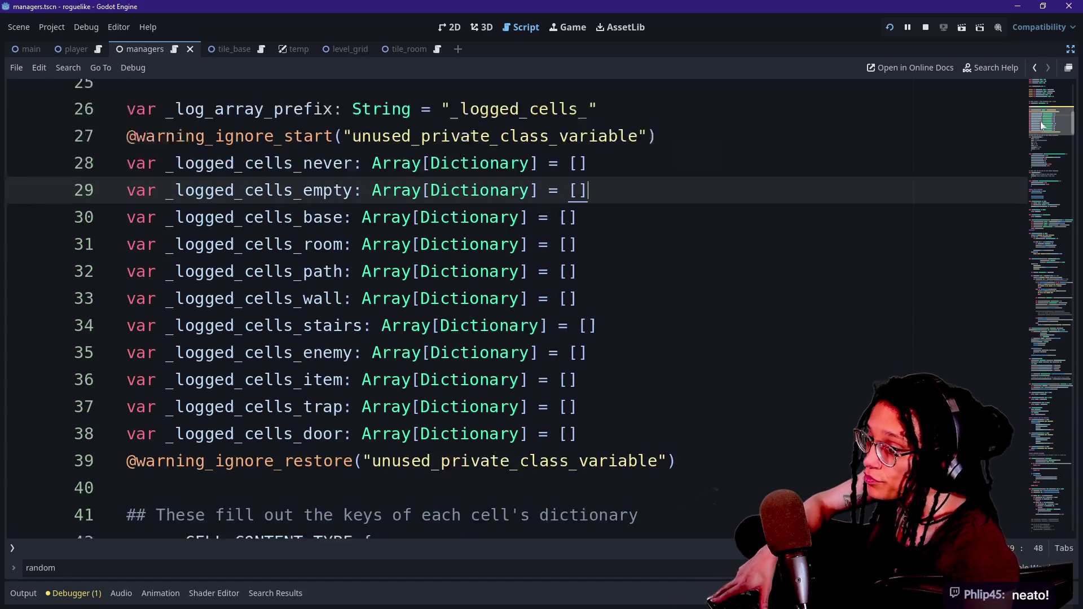
drag(1042, 126, 1067, 495)
Step: Switch to the browser, briefly try a Notion tab, and snap the Notion window maximized
key(alt+Tab)
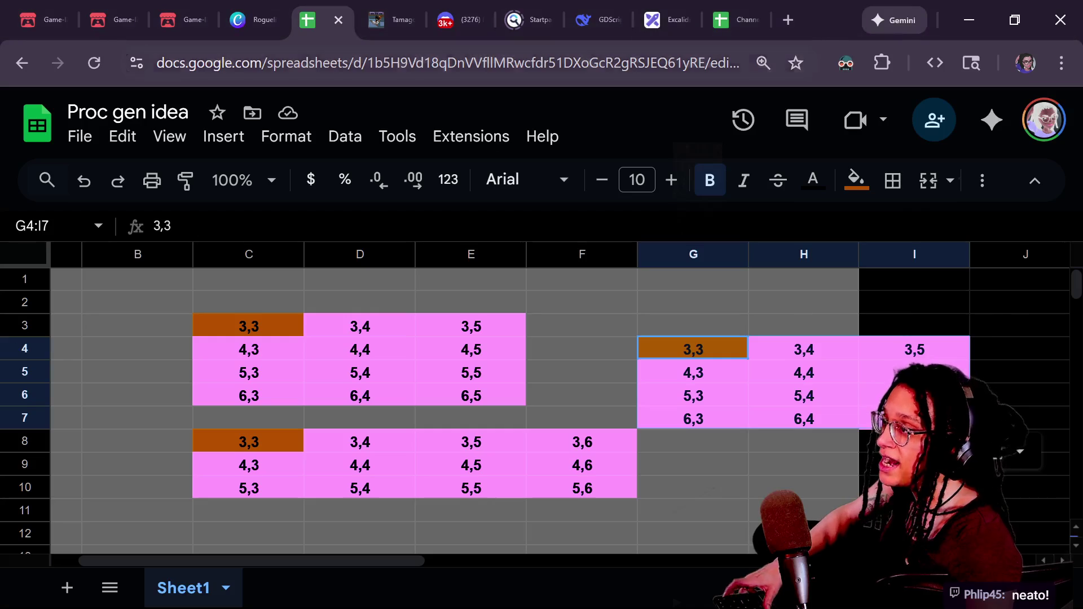
key(ctrl+t)
click(418, 100)
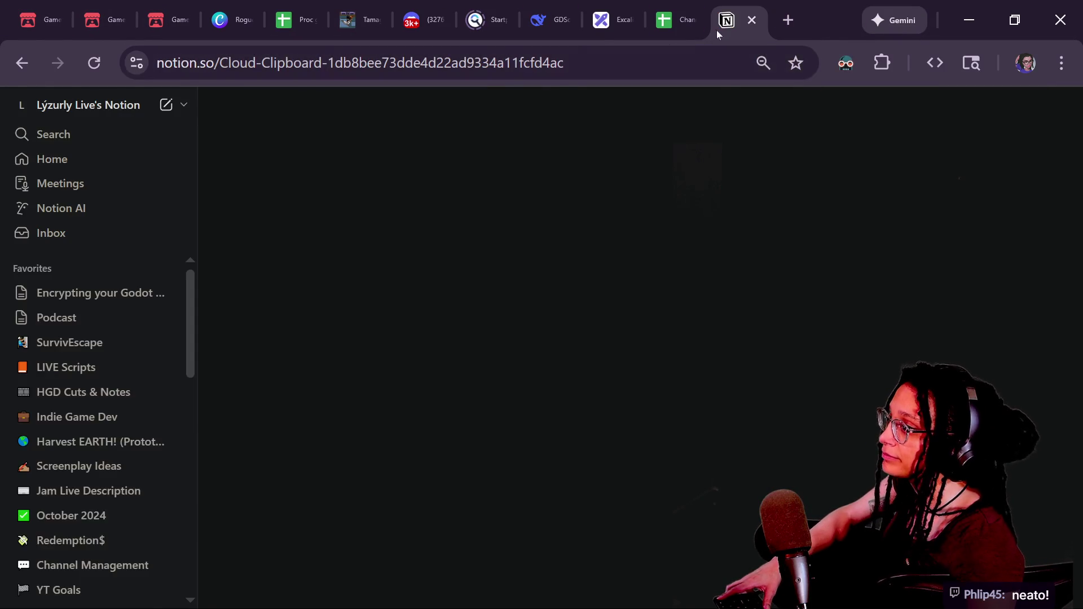
key(ctrl+w)
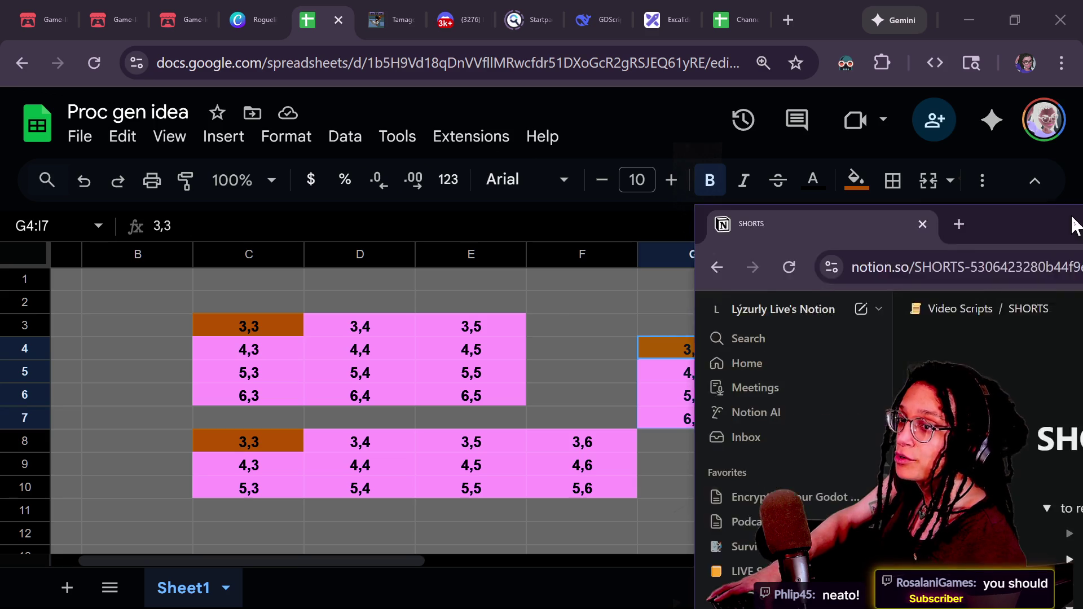
mouse_move(1072, 217)
mouse_down()
mouse_move(407, 169)
mouse_move(406, 2)
mouse_up()
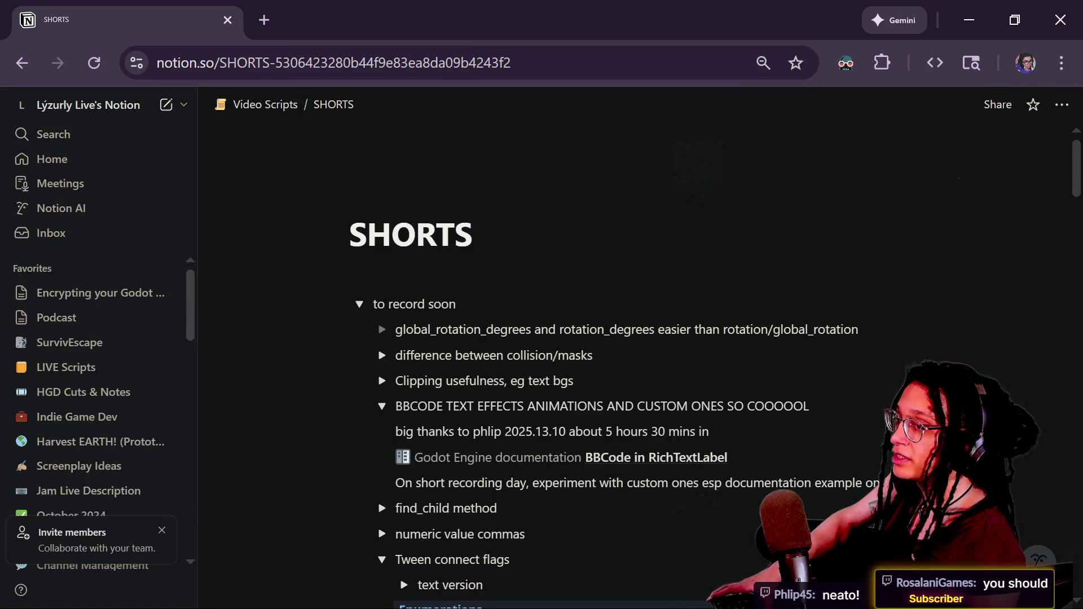
Step: Navigate the SHORTS page and put the caret at the end of 'to record soon'
key(ctrl+k)
key(Return)
key(Down)
key(Down)
key(Down)
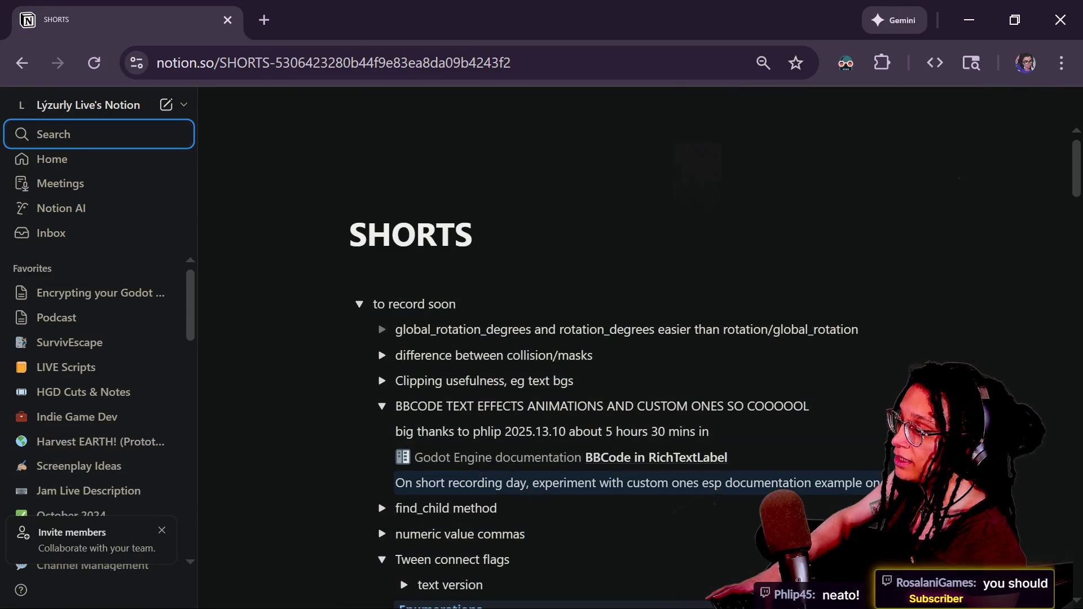
drag(1076, 175, 1076, 206)
scroll(1076, 206, up, 4)
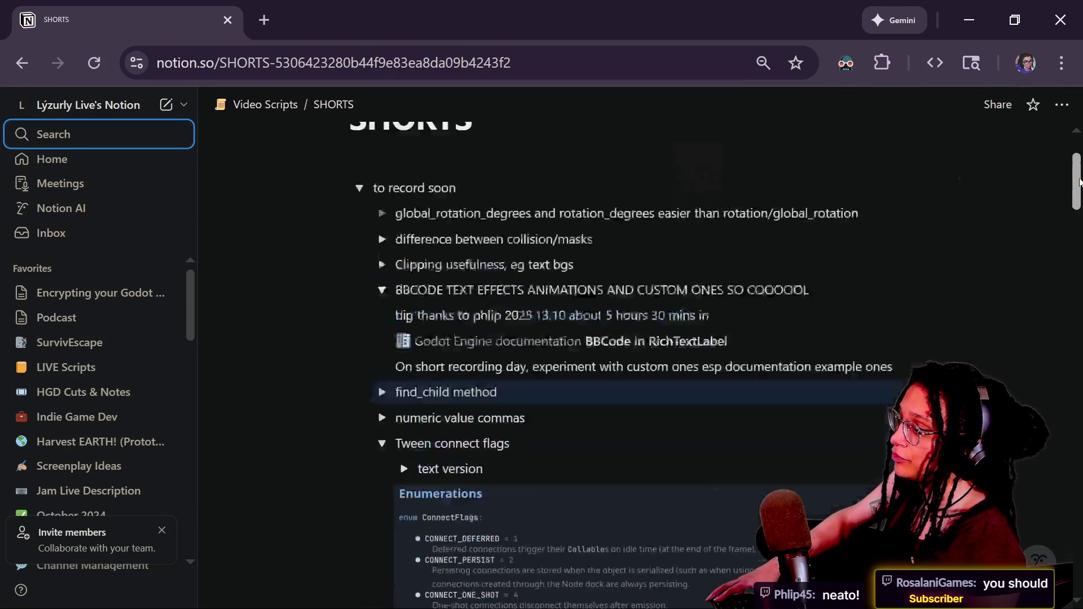
key(Up)
key(Up)
key(Up)
key(Down)
key(Down)
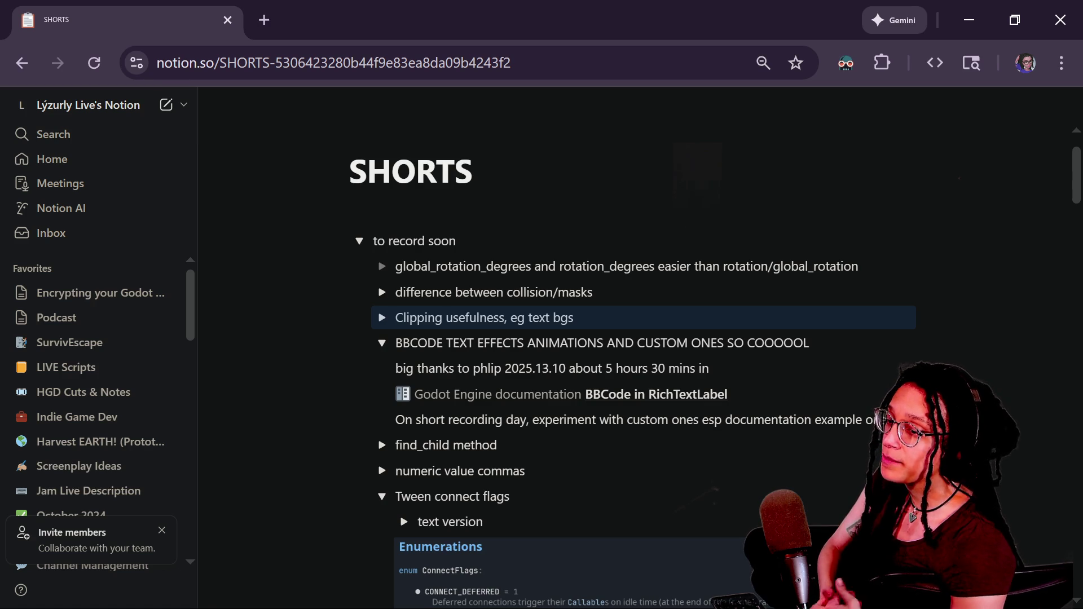
key(ctrl+a)
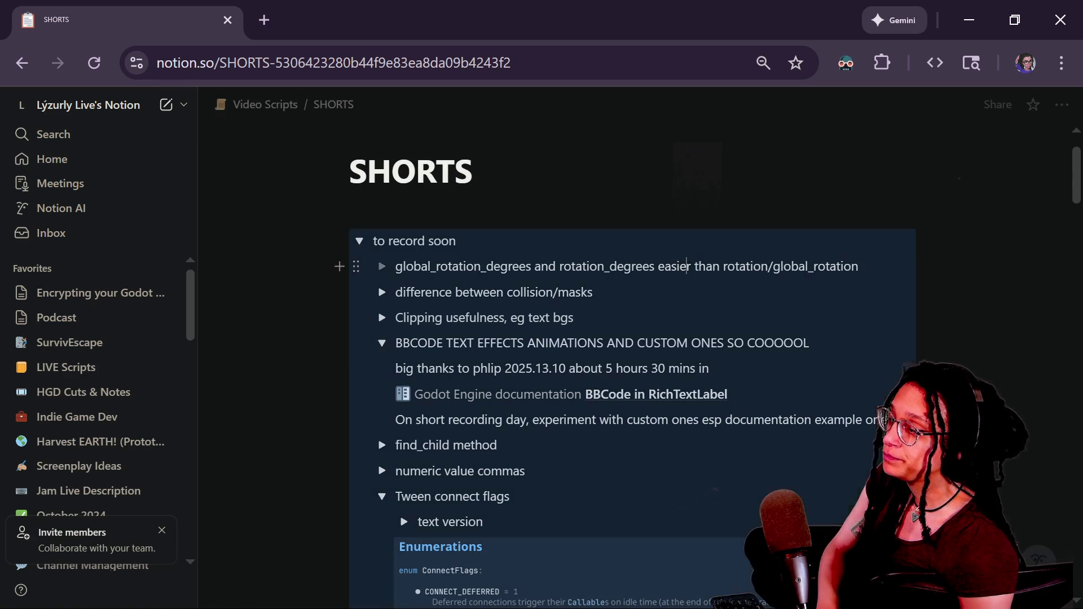
click(456, 240)
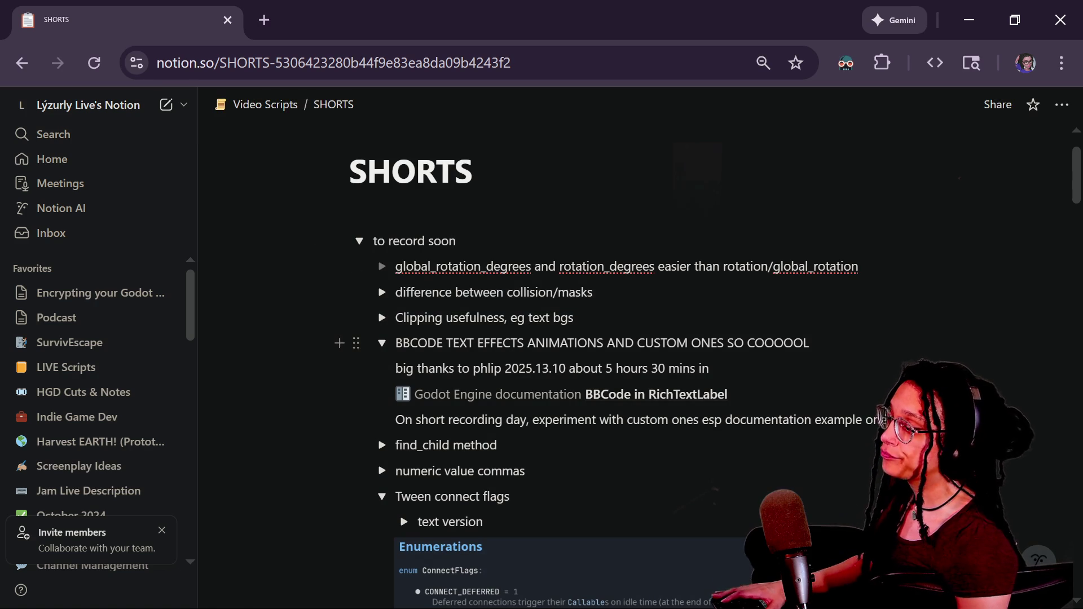
scroll(584, 344, down, 2)
scroll(584, 344, up, 2)
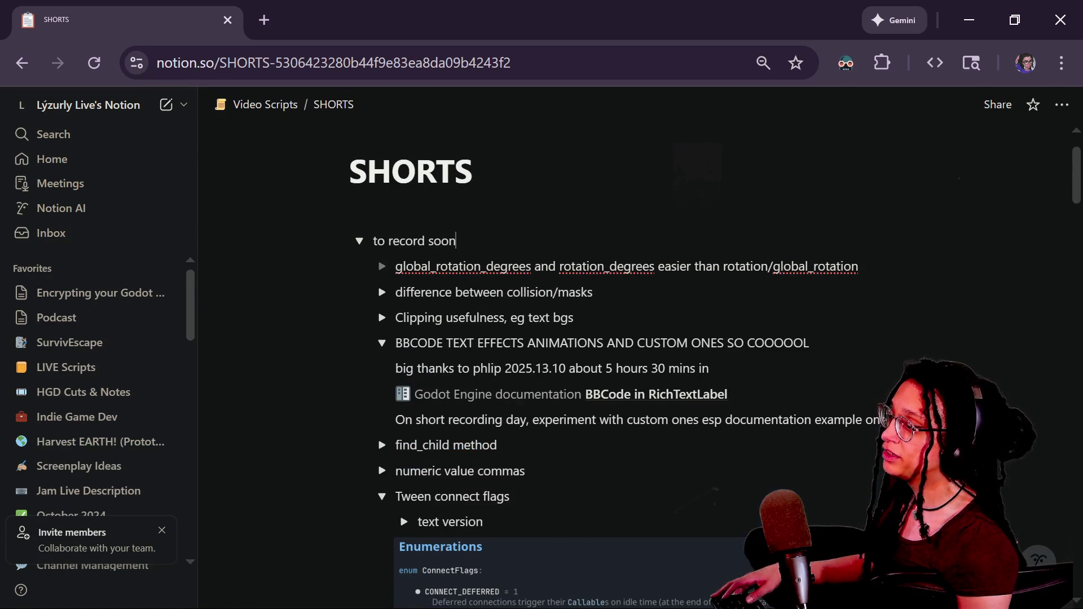
Step: Add a toggle block reading 'warning ignore/ start/restore stuff is cool' beneath it
key(Return)
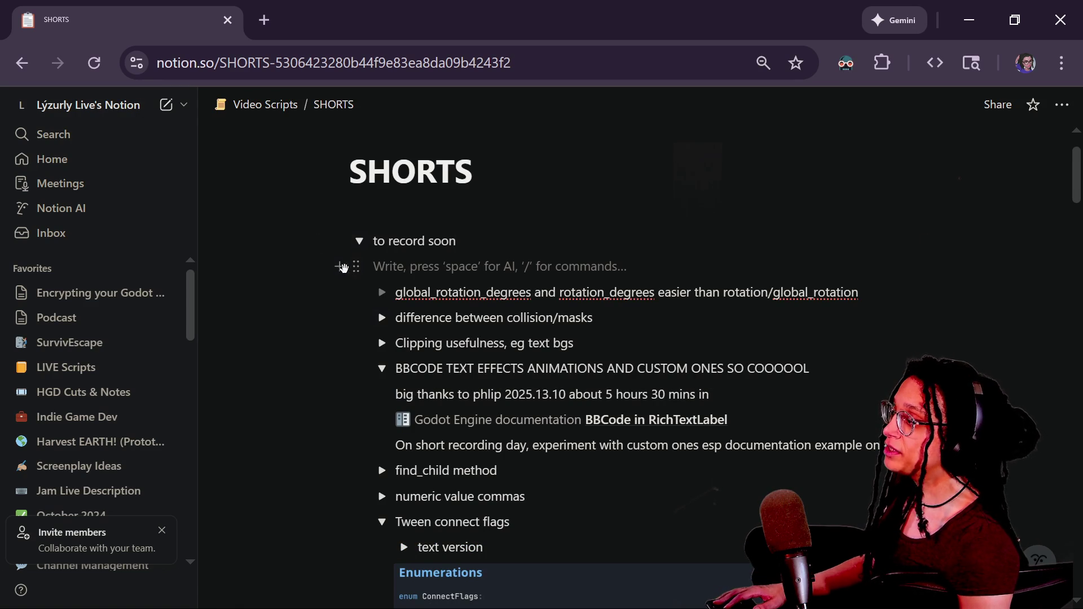
click(340, 267)
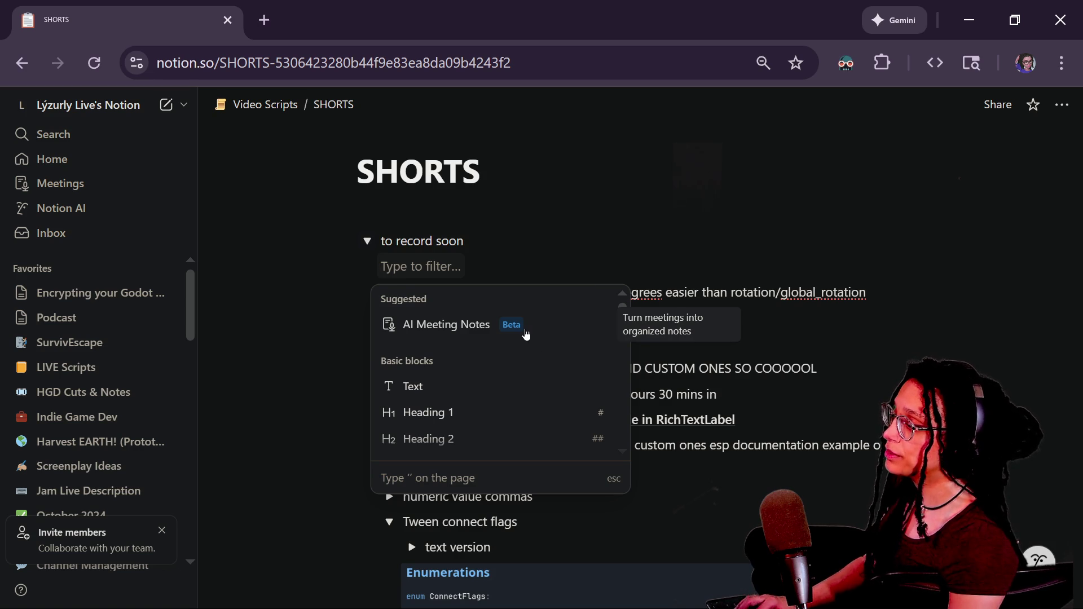
text(togg)
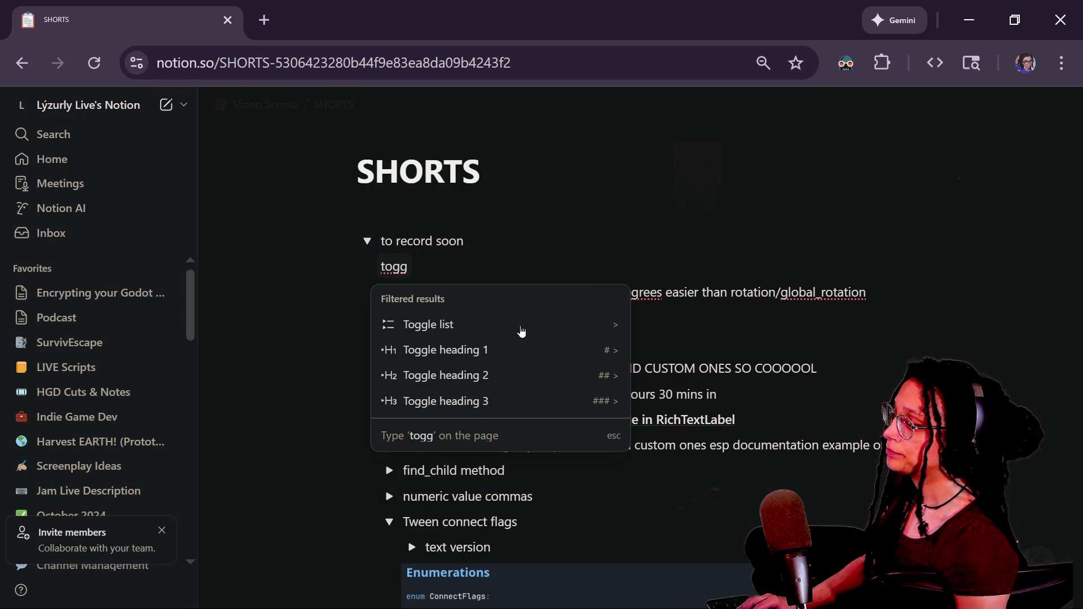
key(Return)
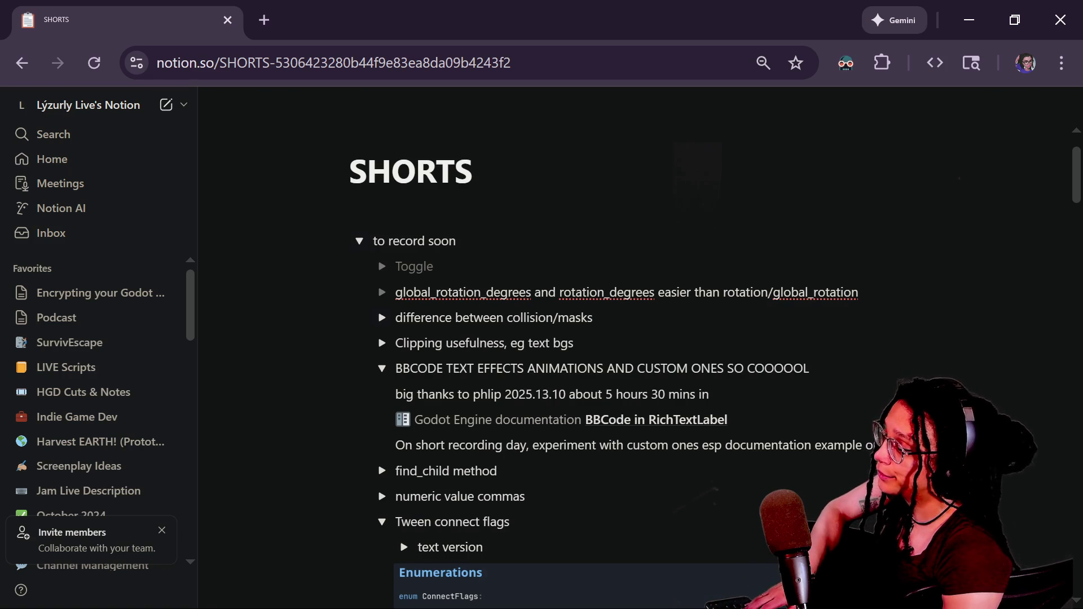
text(warning)
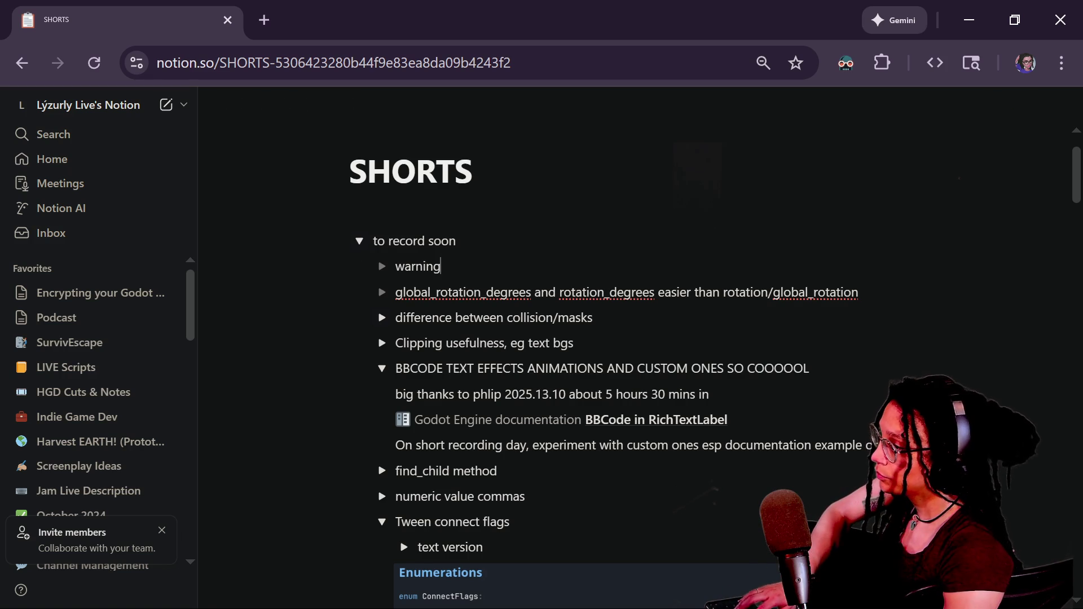
text( ignore/ st)
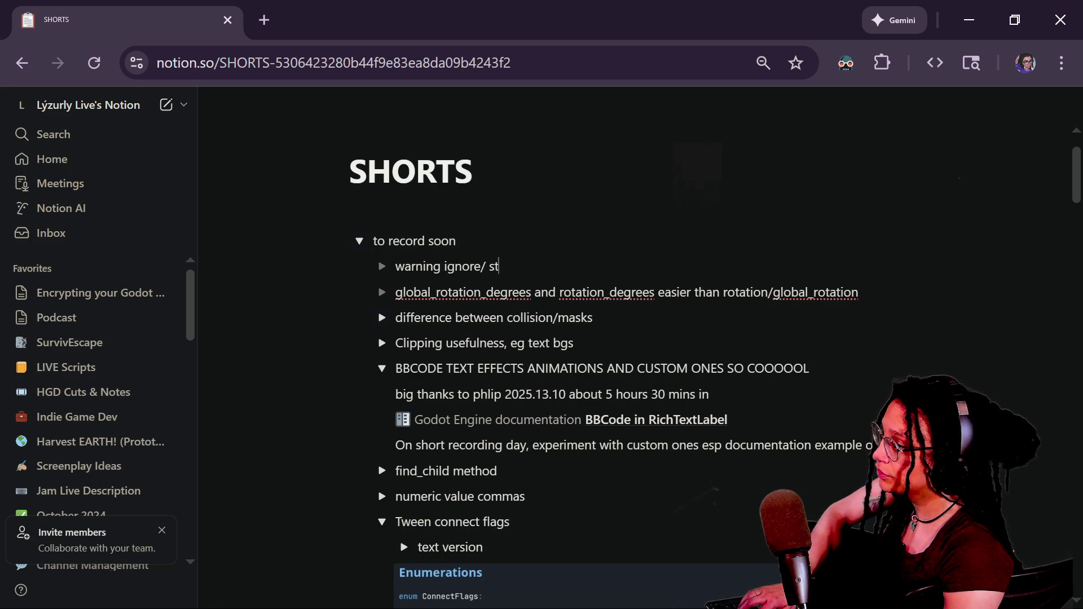
text(art/restore stuff is cool)
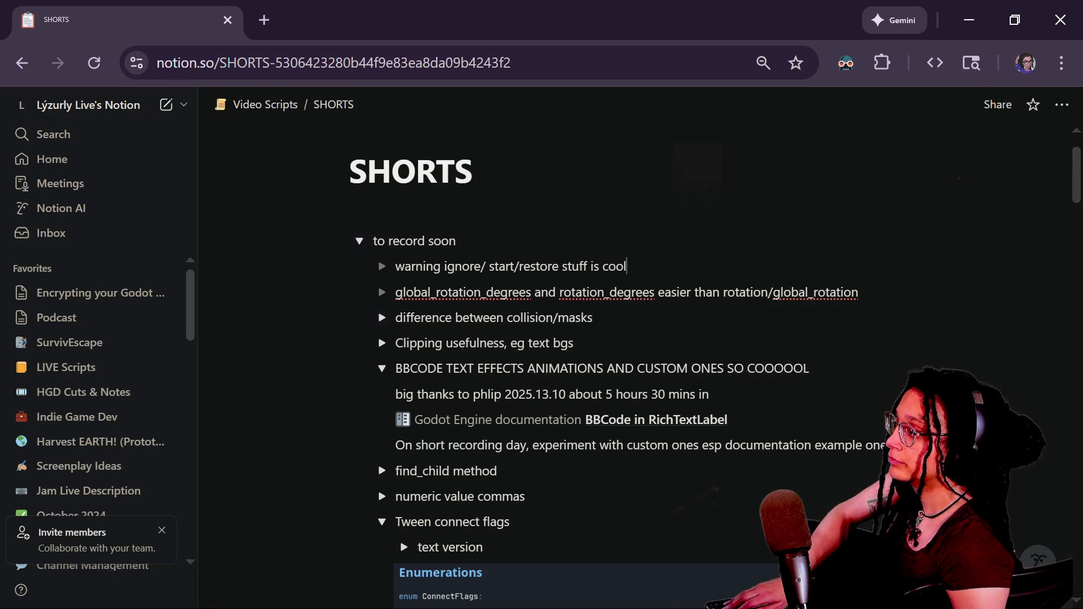
key(alt+Tab)
mouse_move(777, 313)
mouse_down()
mouse_move(662, 405)
mouse_move(752, 148)
mouse_move(649, 345)
mouse_up()
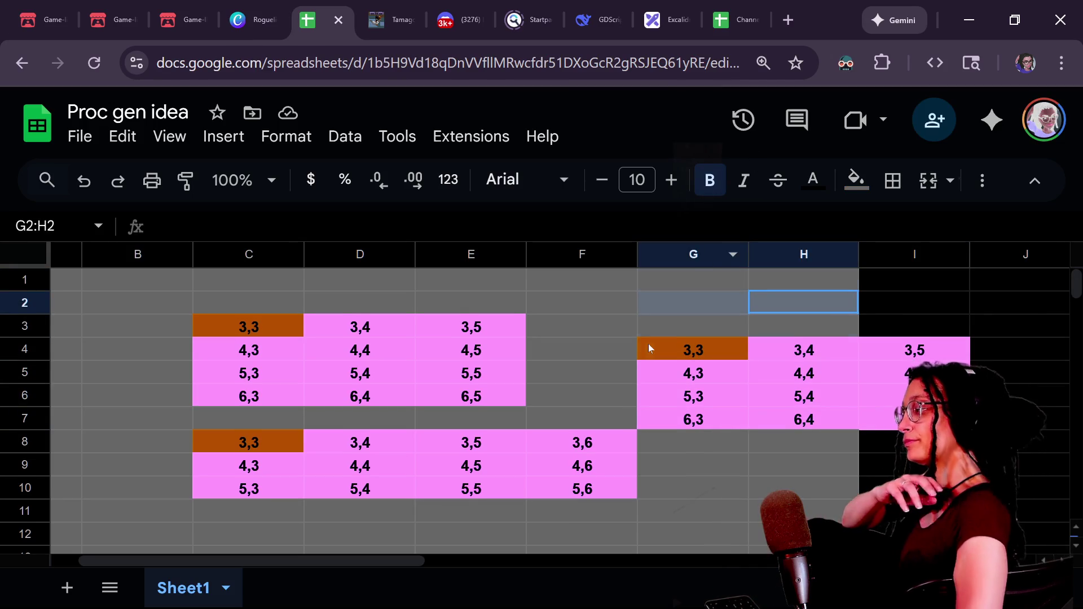
Step: Return to the Godot script editor and scroll to the _find_offsets function at line 249
key(alt+Tab)
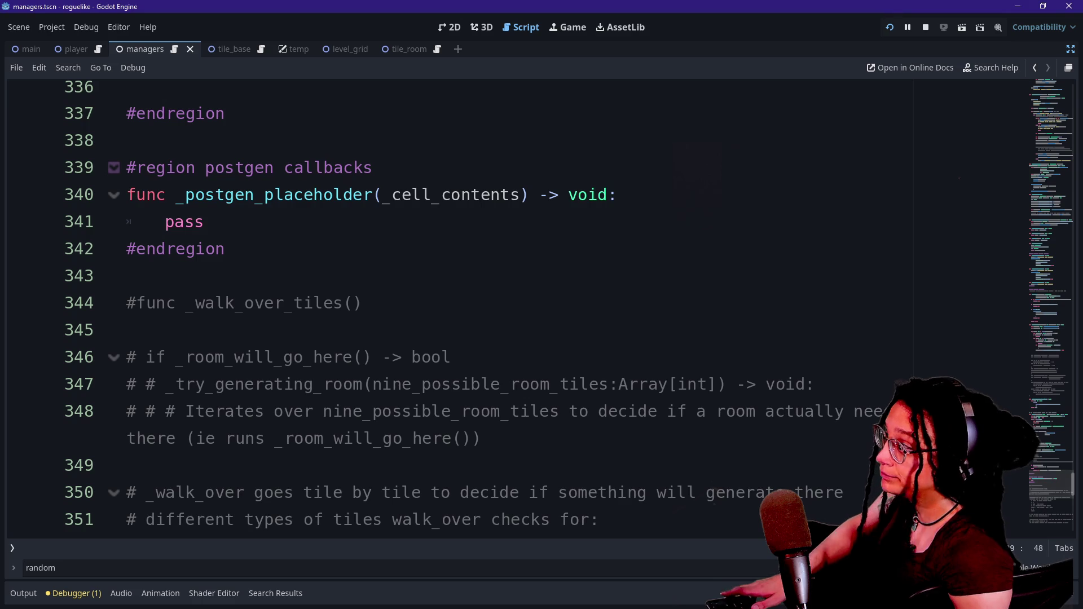
scroll(508, 305, up, 2)
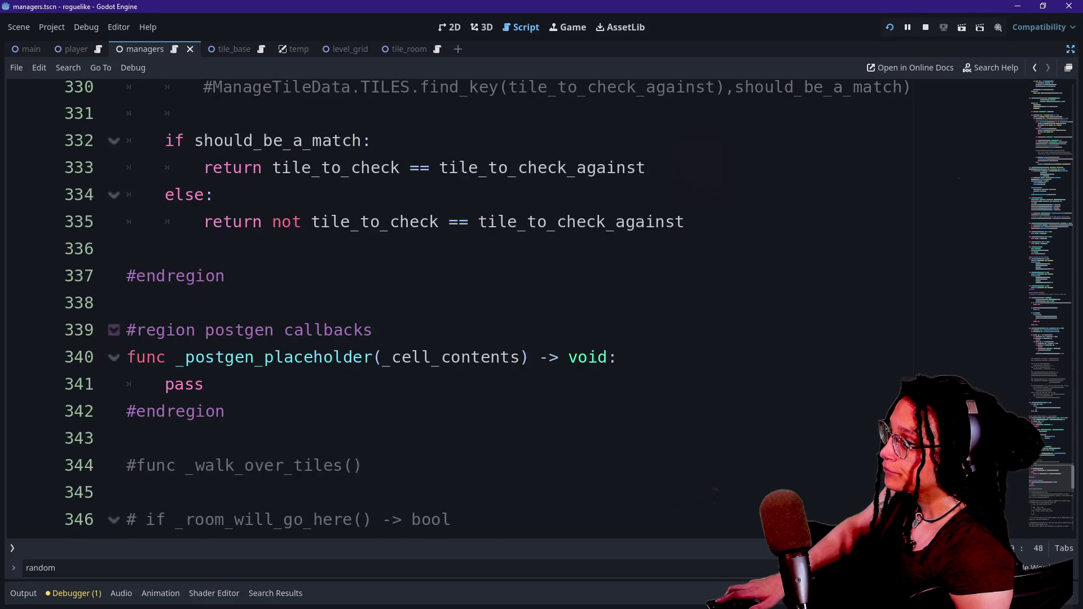
scroll(508, 305, down, 10)
scroll(508, 304, up, 13)
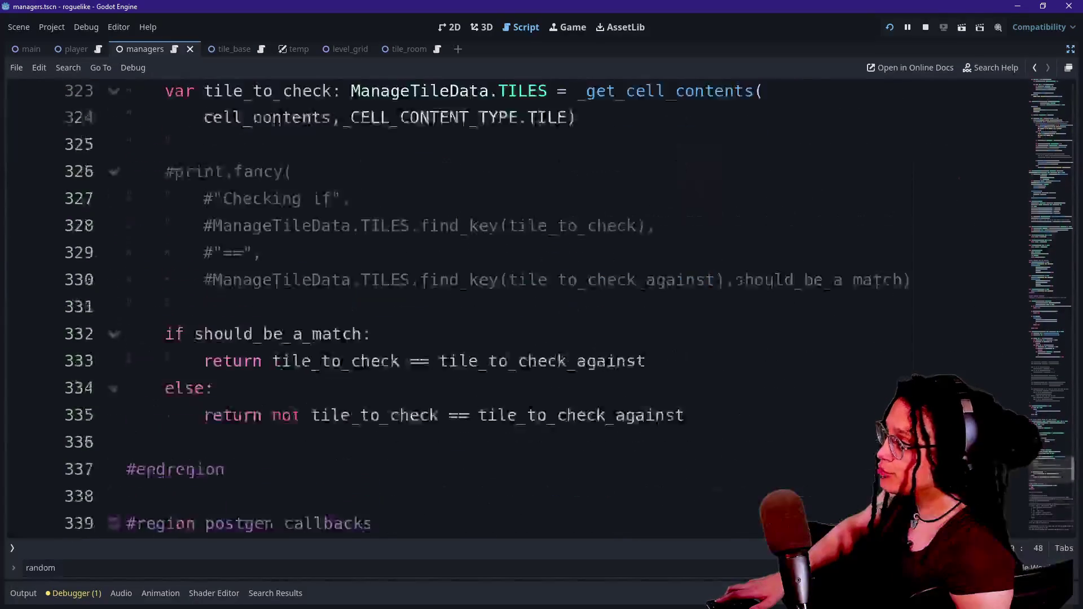
scroll(429, 315, up, 12)
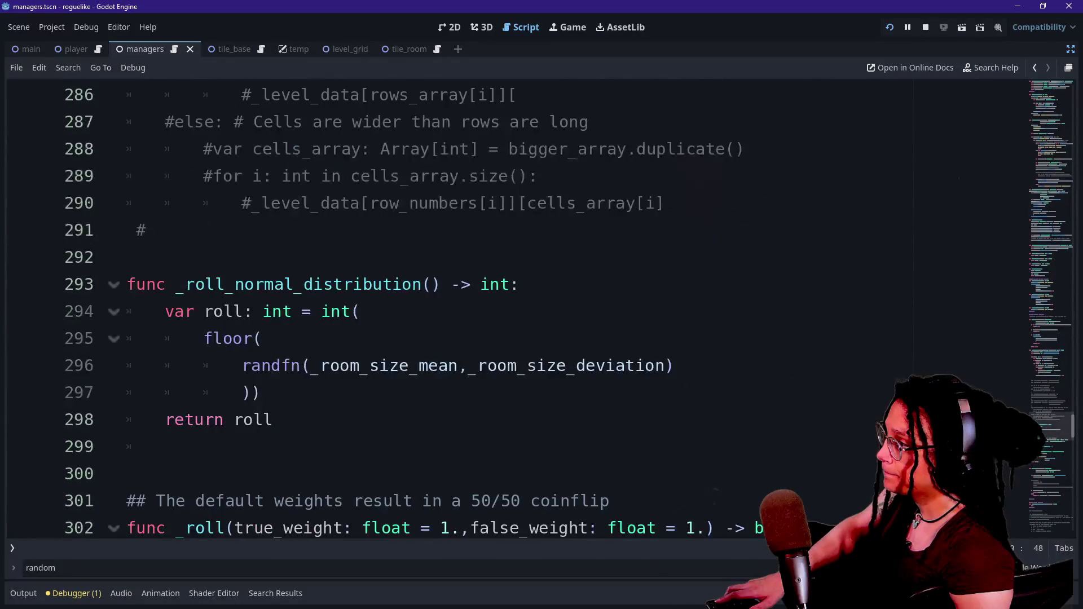
scroll(429, 315, up, 15)
scroll(429, 315, down, 1)
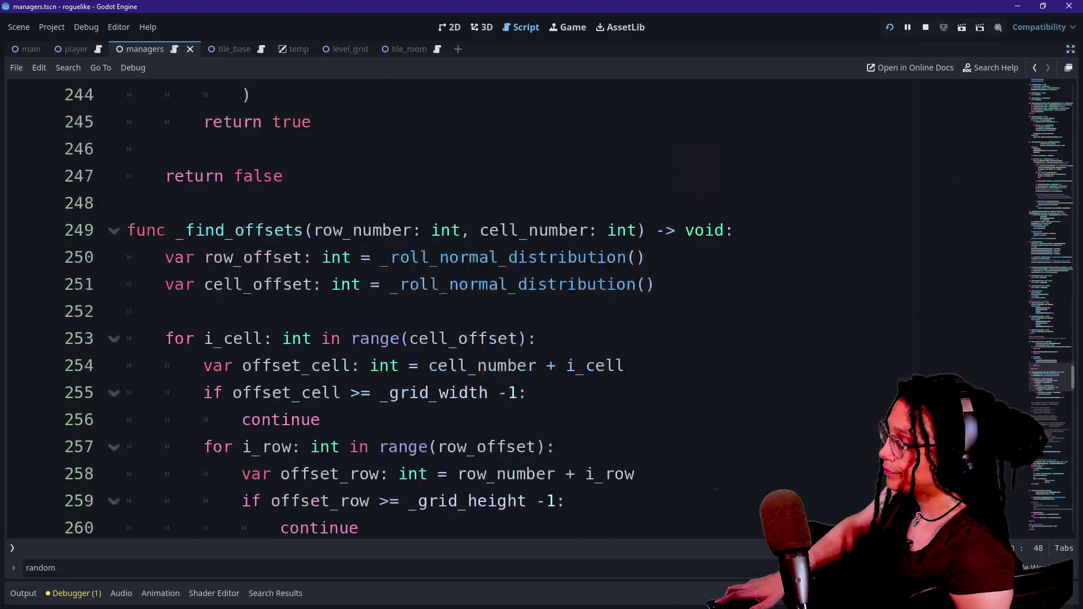
scroll(429, 315, down, 9)
scroll(429, 315, up, 8)
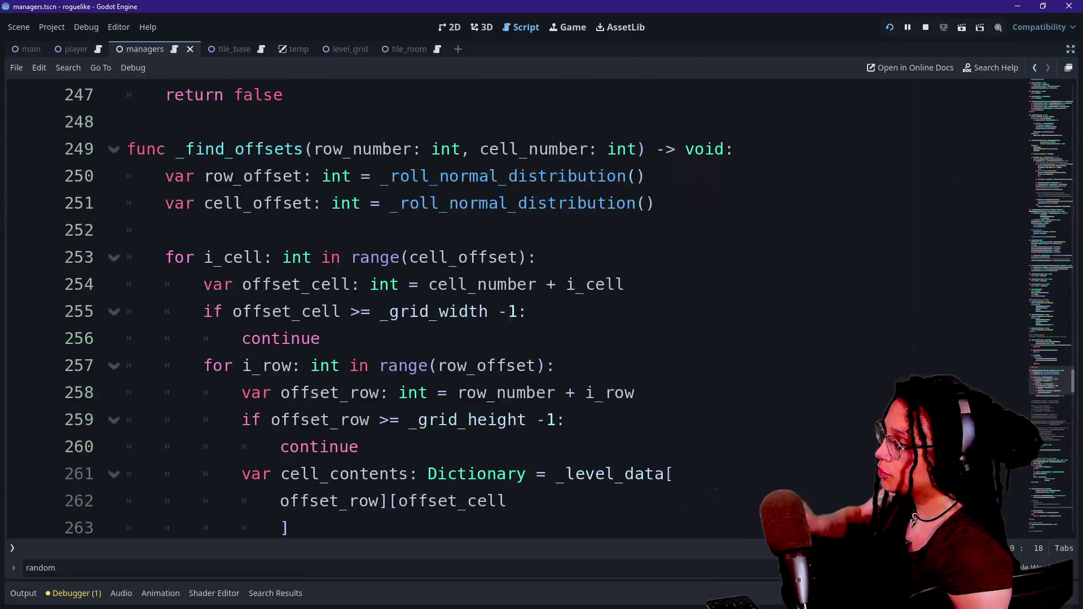
Step: Inspect the _find_offsets signature and row_offset line, reading the _roll_normal_distribution docs
mouse_move(379, 149)
mouse_down()
mouse_move(642, 149)
mouse_move(351, 176)
mouse_move(598, 149)
mouse_move(370, 176)
mouse_up()
click(597, 149)
click(579, 149)
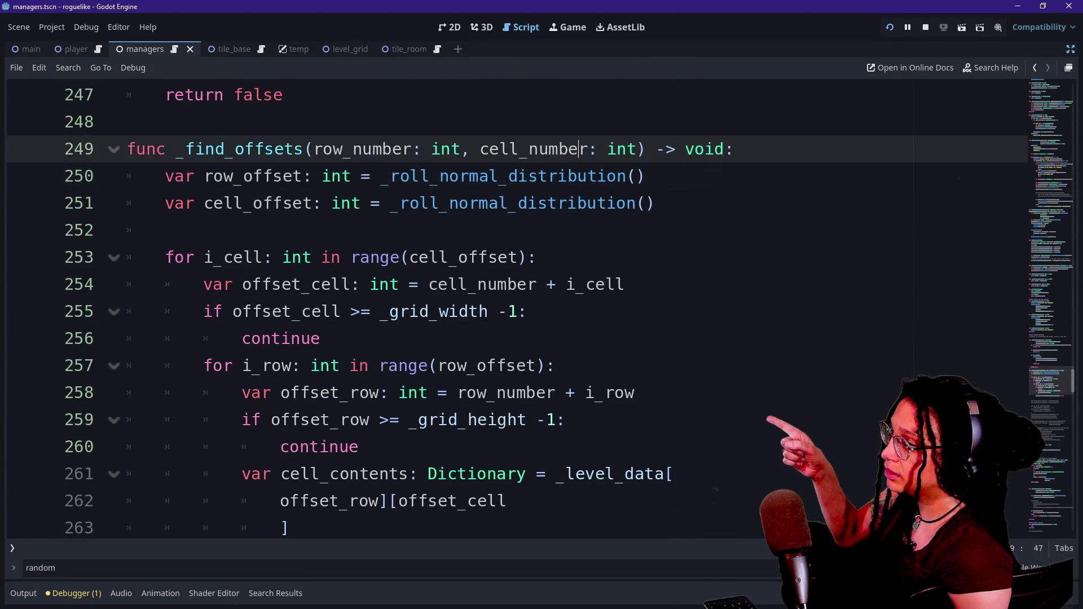
click(380, 176)
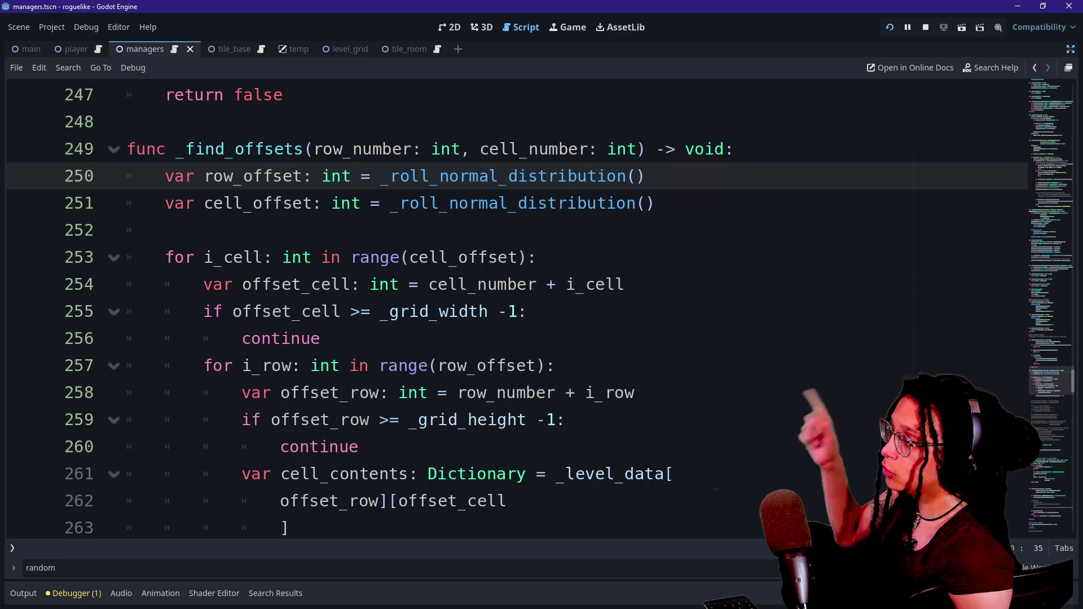
drag(361, 176, 410, 176)
click(127, 122)
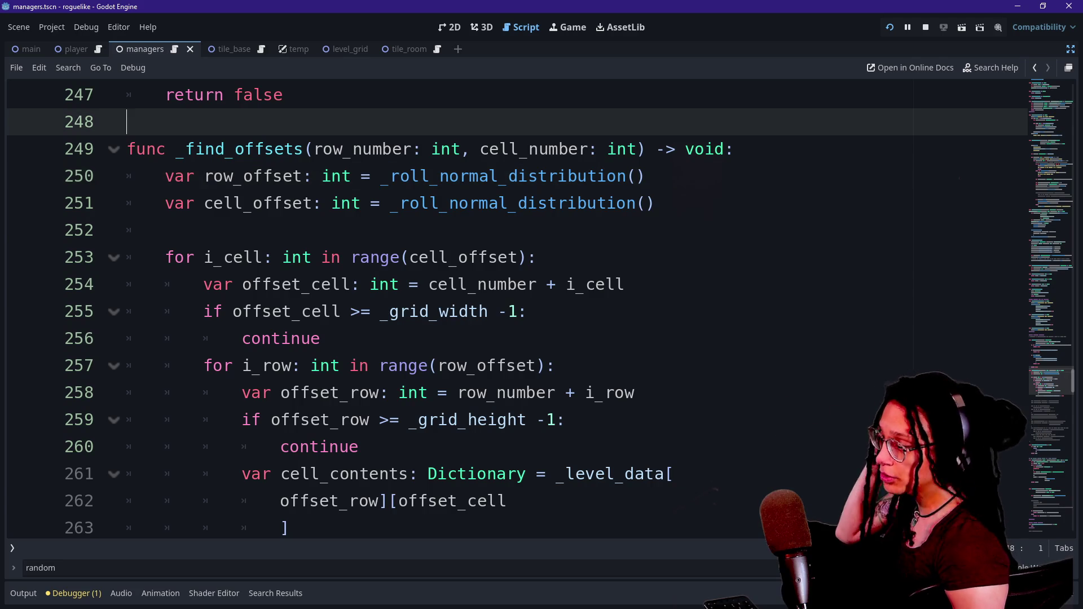
click(645, 176)
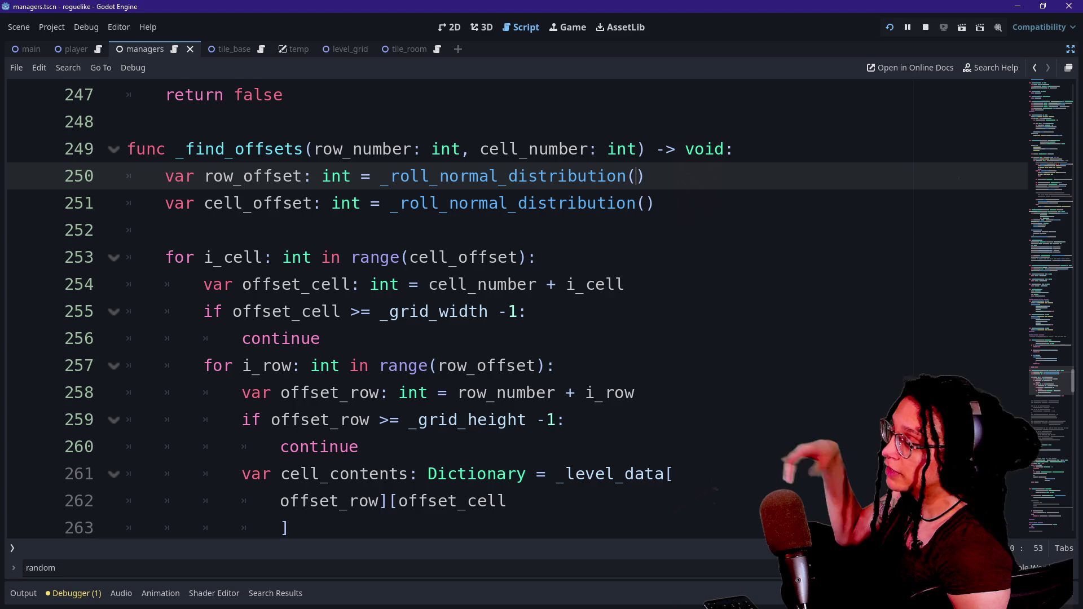
mouse_move(507, 176)
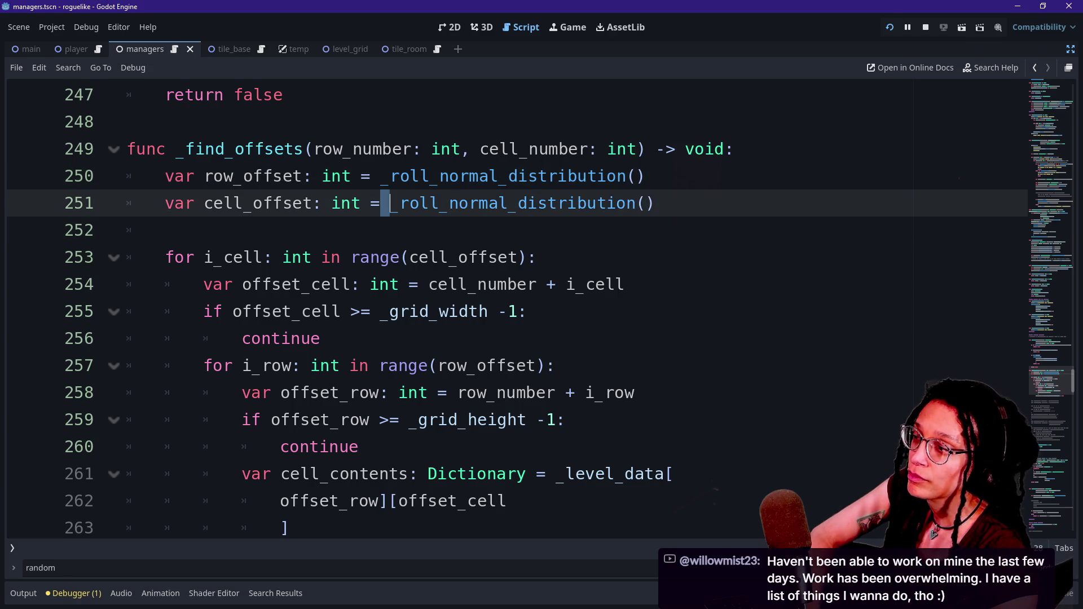
click(498, 257)
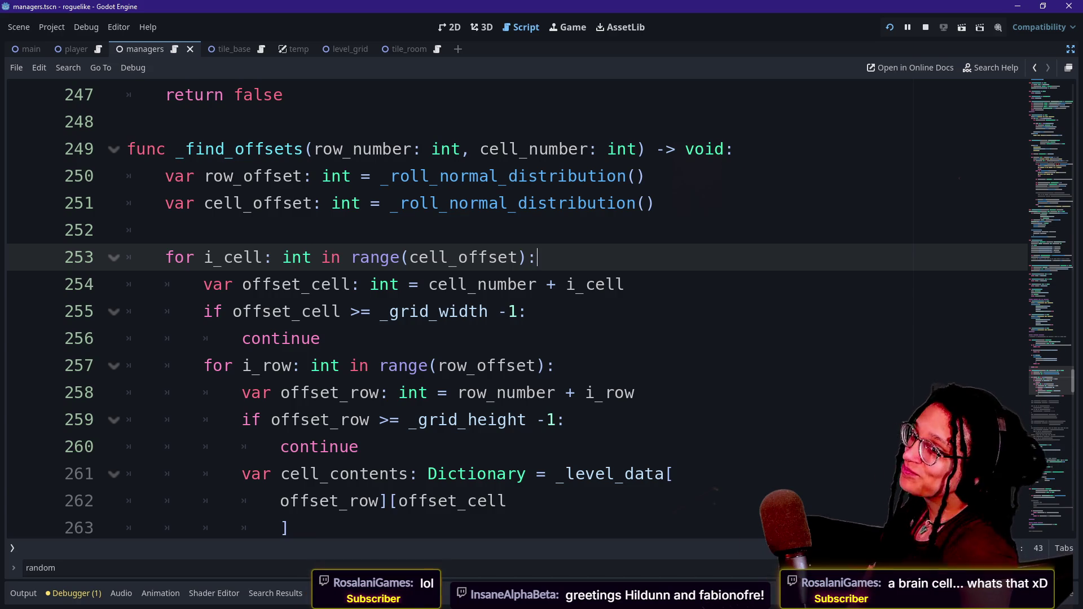
Step: Step through lines 249–253 of _find_offsets, from the for loop back up to the signature
click(165, 231)
click(165, 257)
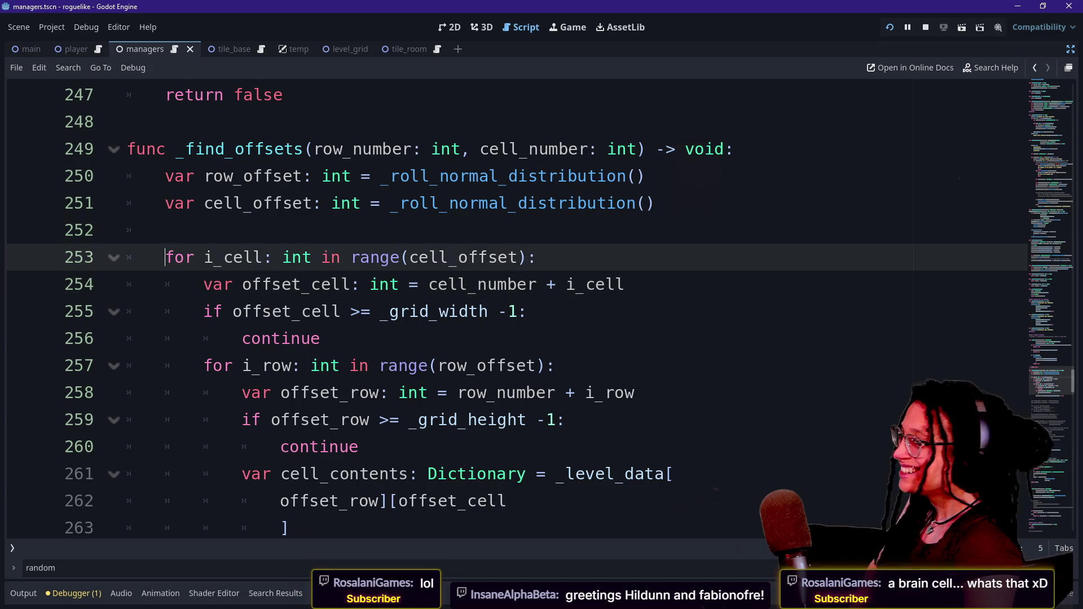
click(165, 230)
click(165, 257)
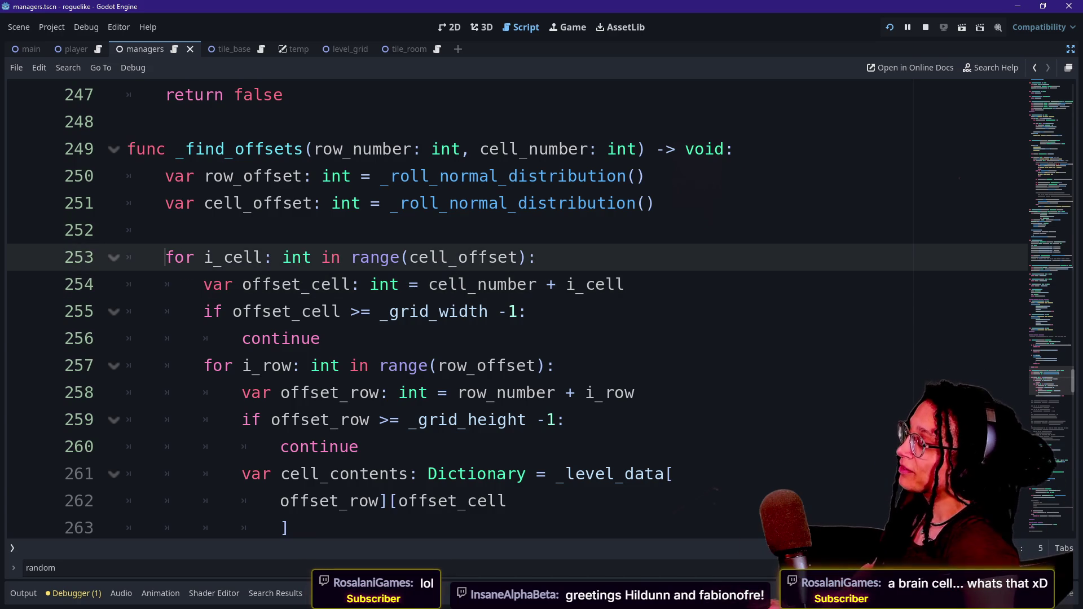
click(646, 176)
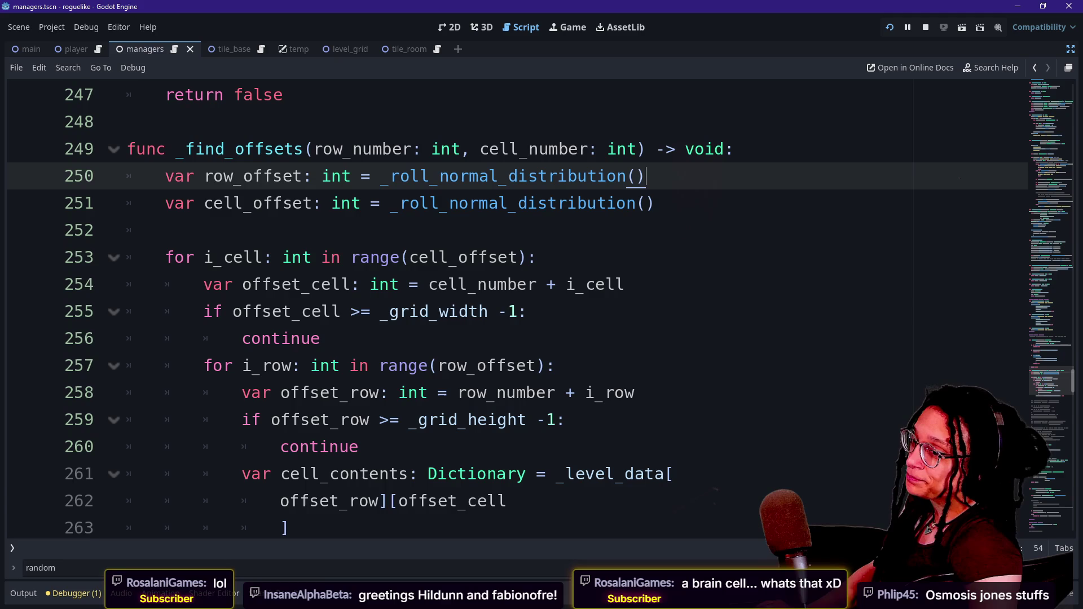
click(734, 149)
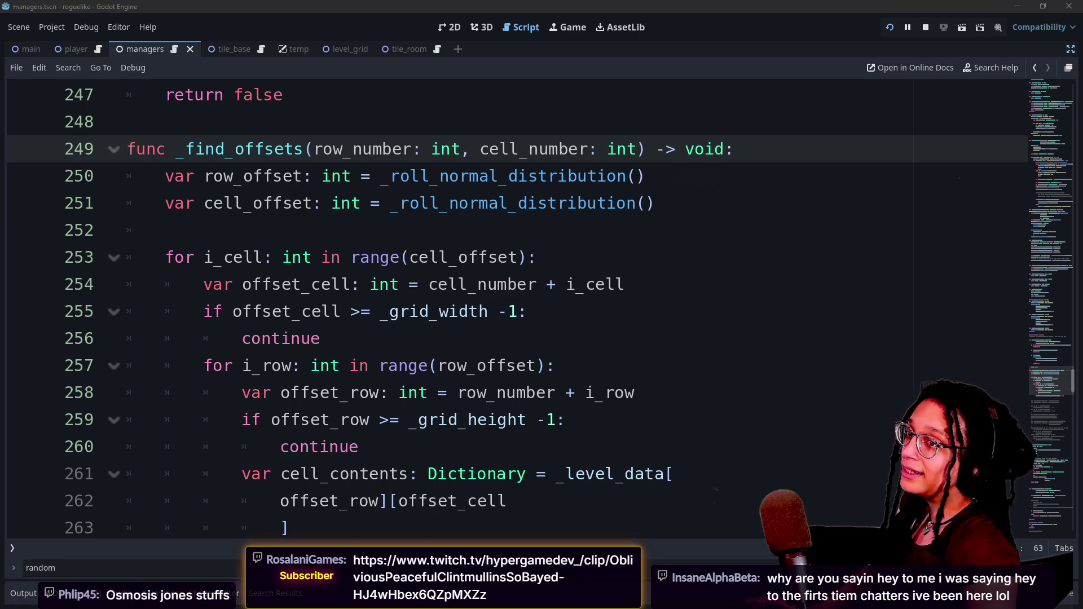
Step: Cycle past the Proc gen idea sheet to the Firefox window showing the warning_ignore_start clip
key(alt+Tab)
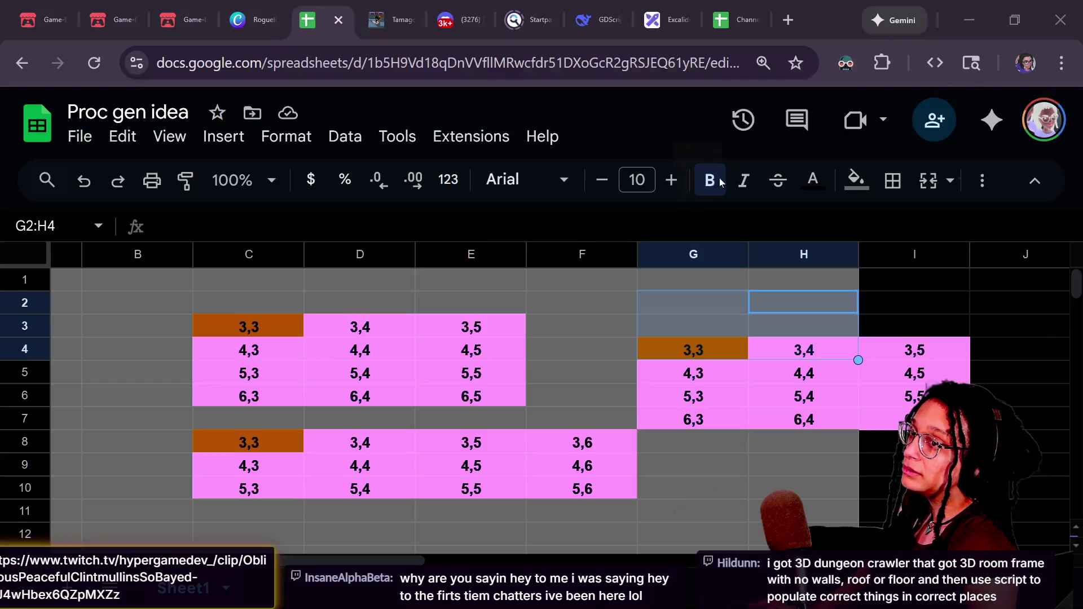
key(alt+Tab)
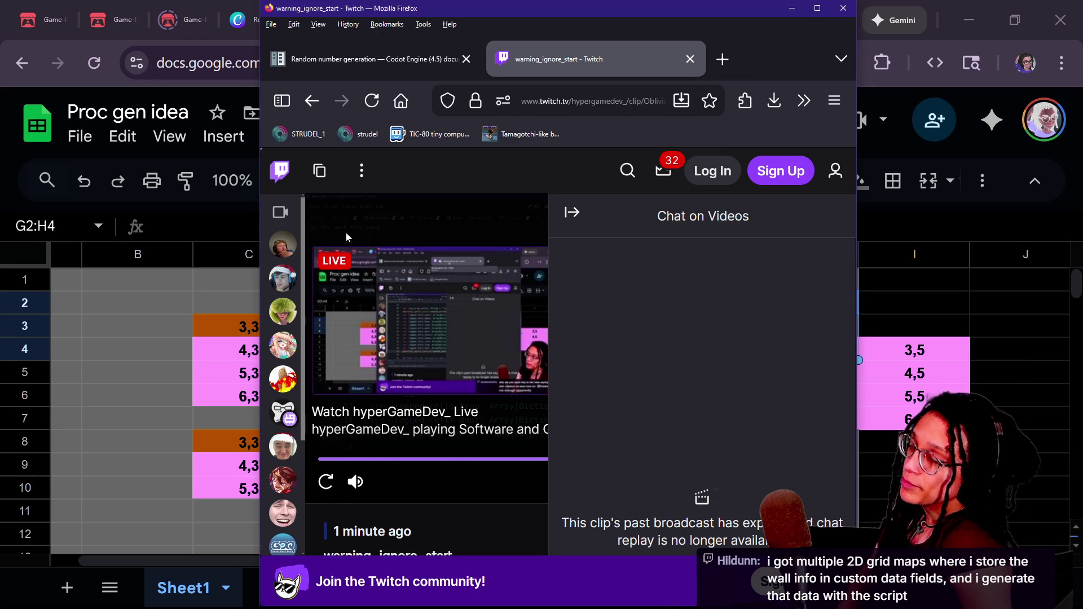
Step: Maximise the browser, replay the warning_ignore_start clip, and copy its URL before returning
double_click(813, 31)
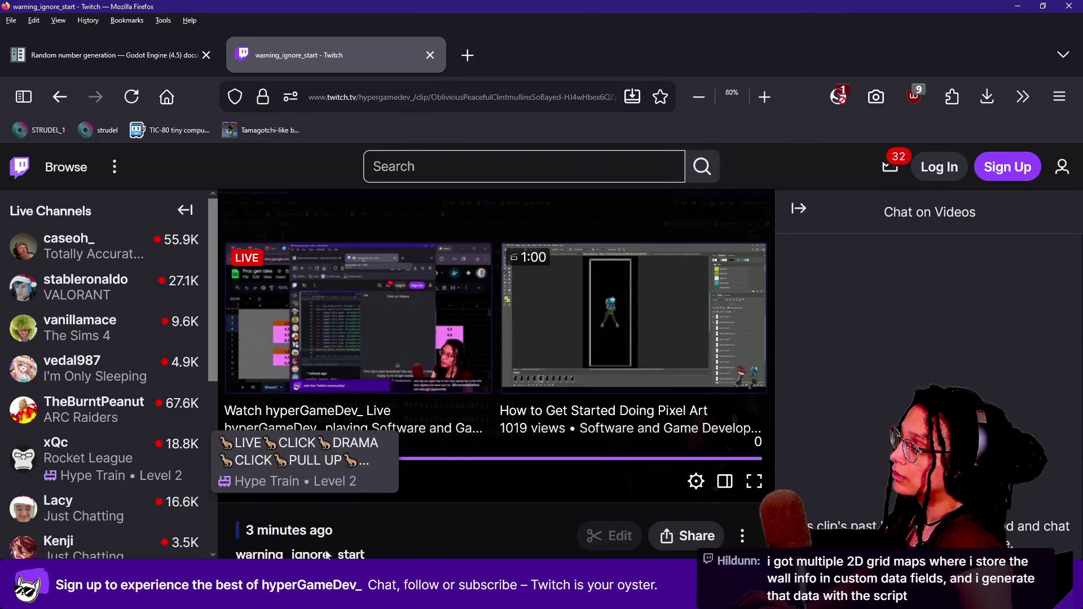
click(237, 482)
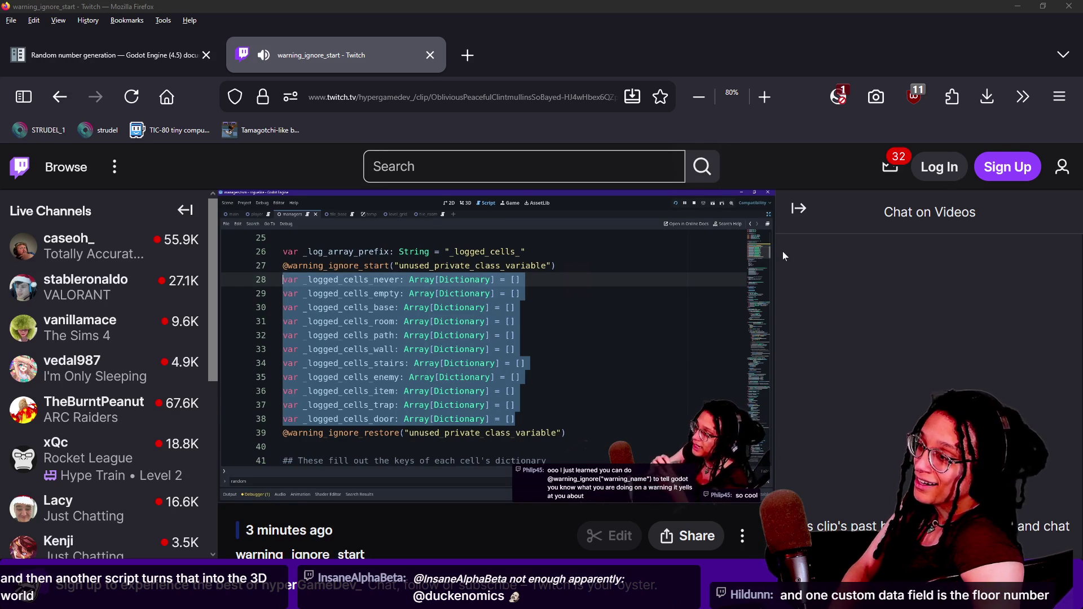
click(661, 111)
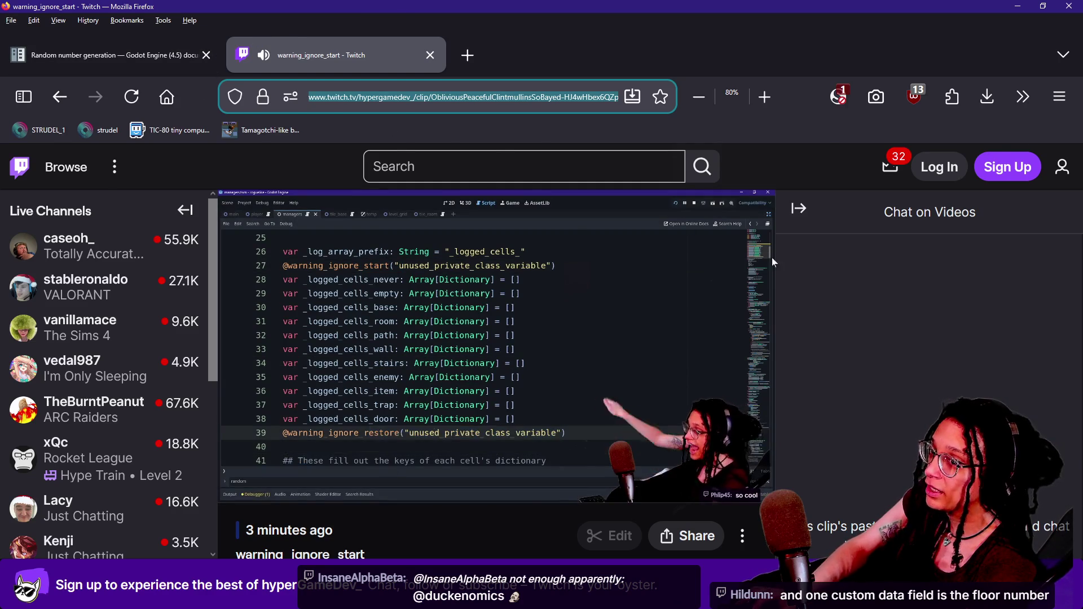
key(alt+Tab)
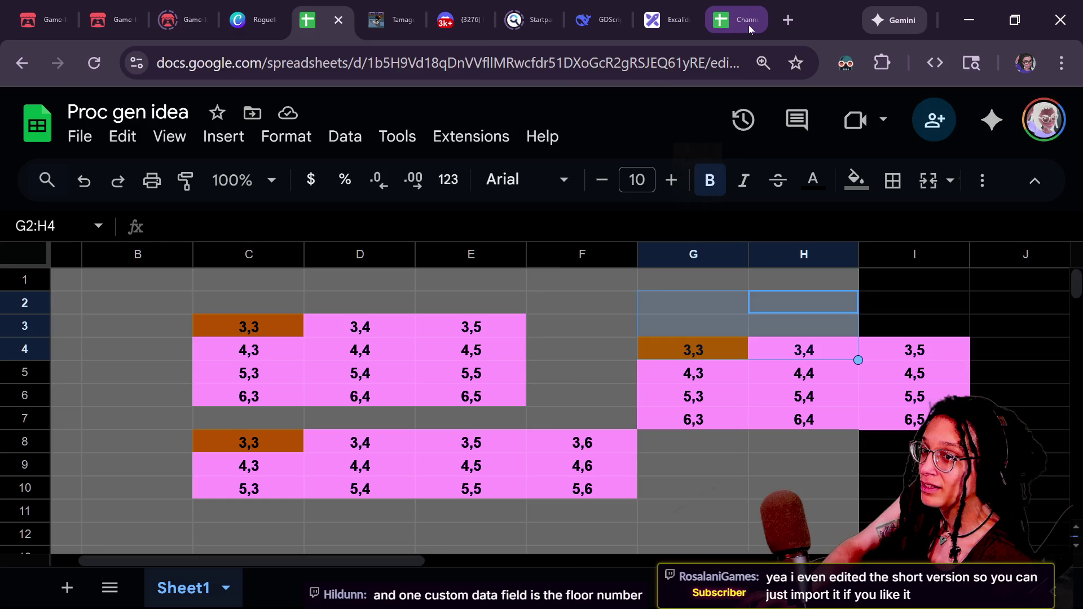
Step: Expand the warning ignore toggle on the SHORTS page and paste the clip link as a mention
key(alt+Tab)
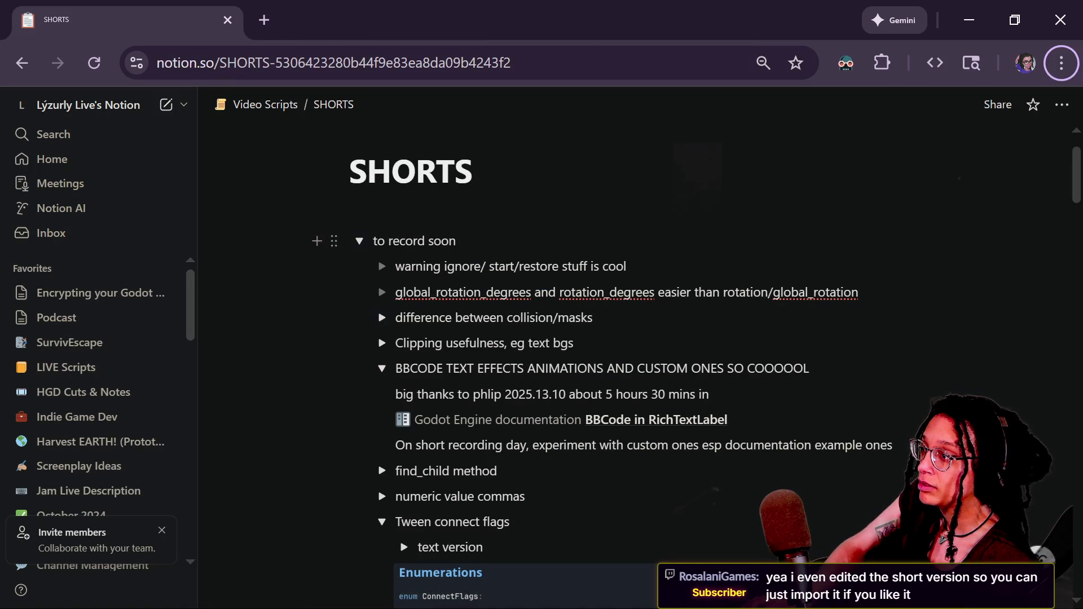
click(627, 266)
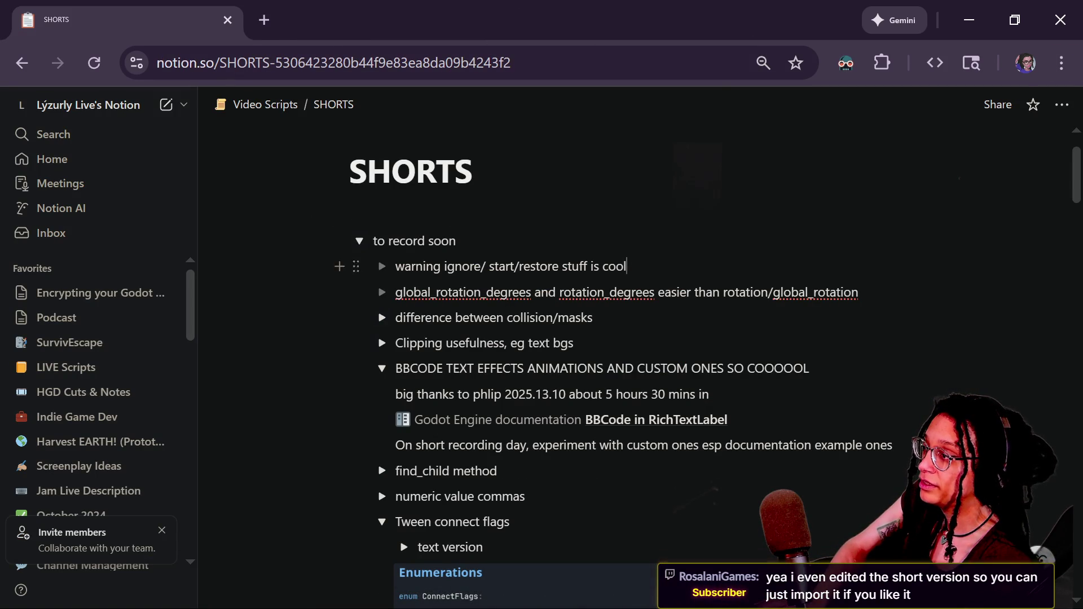
key(Return)
key(BackSpace)
key(BackSpace)
key(ctrl+z)
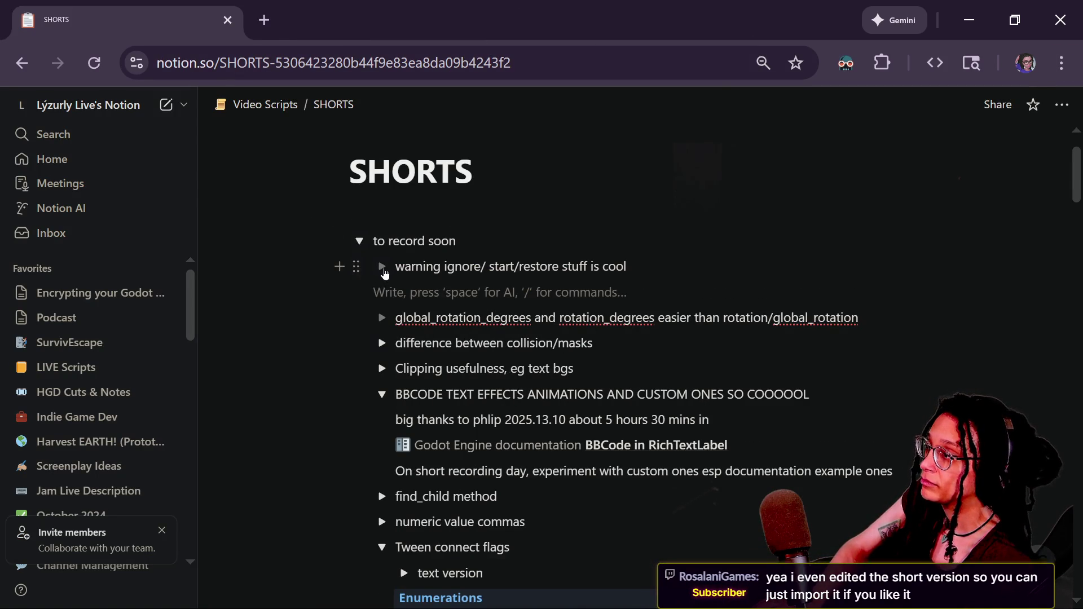
click(382, 267)
click(480, 292)
text(https://www.twitch.tv/hypergamedev_/clip/ObliviousPeacefulClintmullinsSoBayed-HJ4wHbex6QZpMXZz)
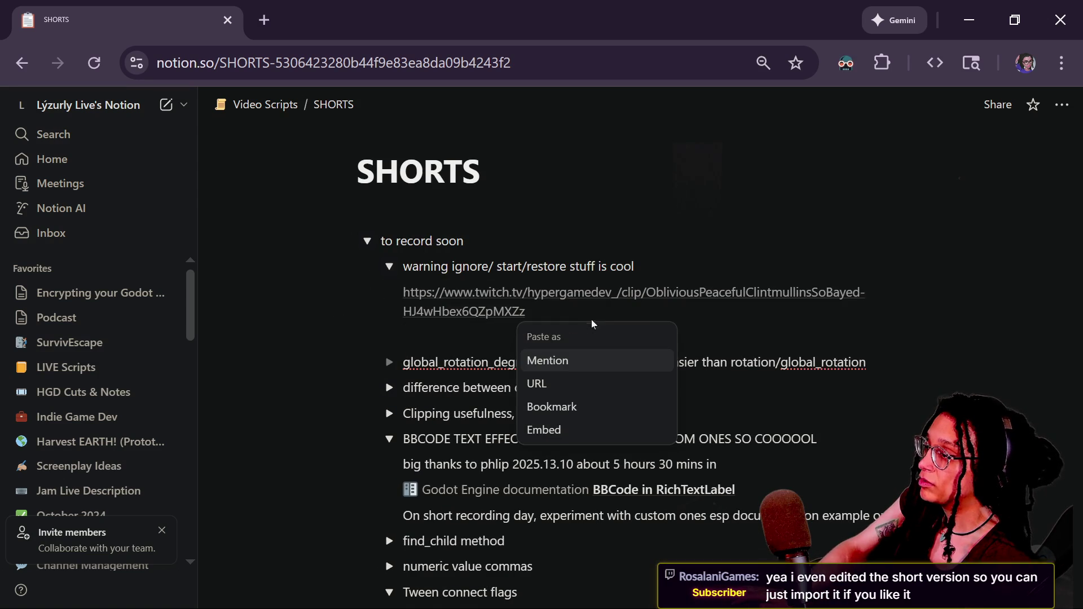
key(Return)
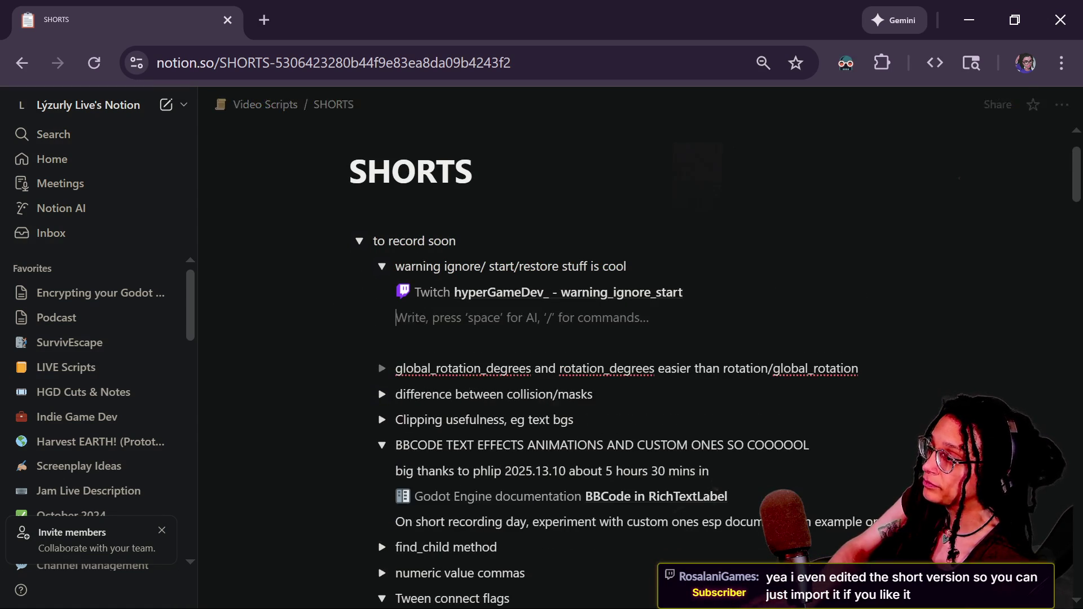
Step: Nest a note under the clip link saying the short version was edited, then select the new notes
key(Tab)
text(Ros)
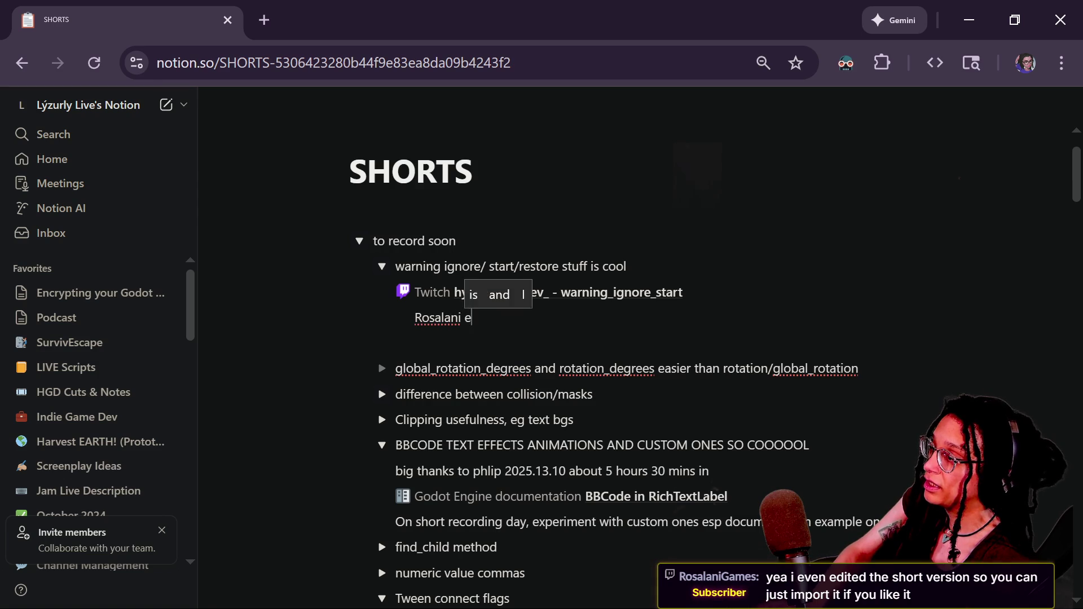
text( even edited the short version)
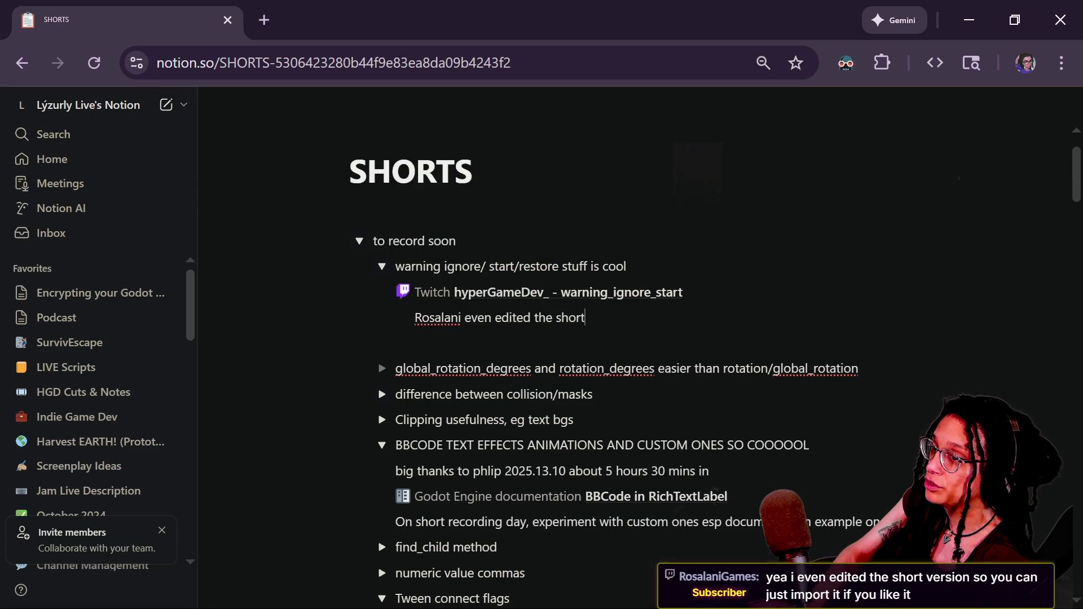
text(!)
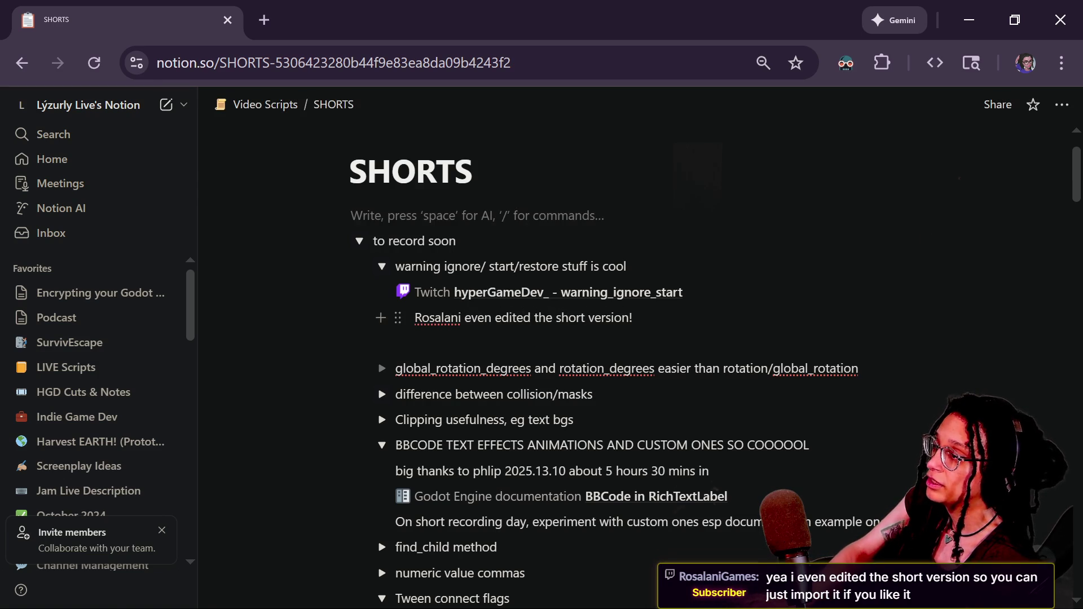
key(alt+Tab)
key(alt+Tab)
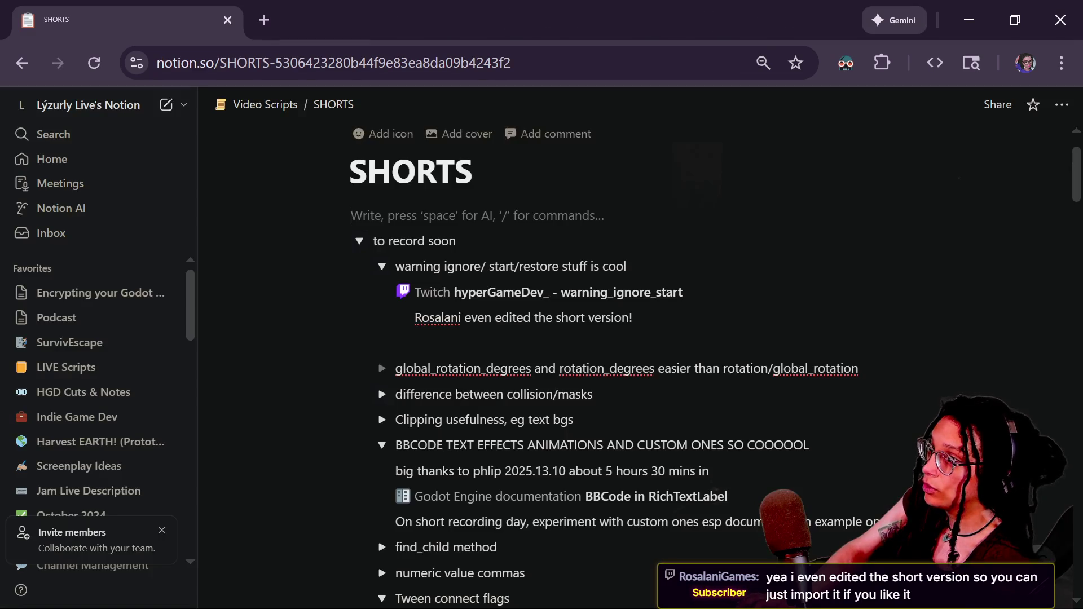
key(shift+Up)
key(shift+Up)
key(shift+Up)
click(564, 342)
mouse_move(564, 341)
mouse_down()
mouse_move(513, 266)
mouse_move(395, 266)
mouse_up()
key(alt+Tab)
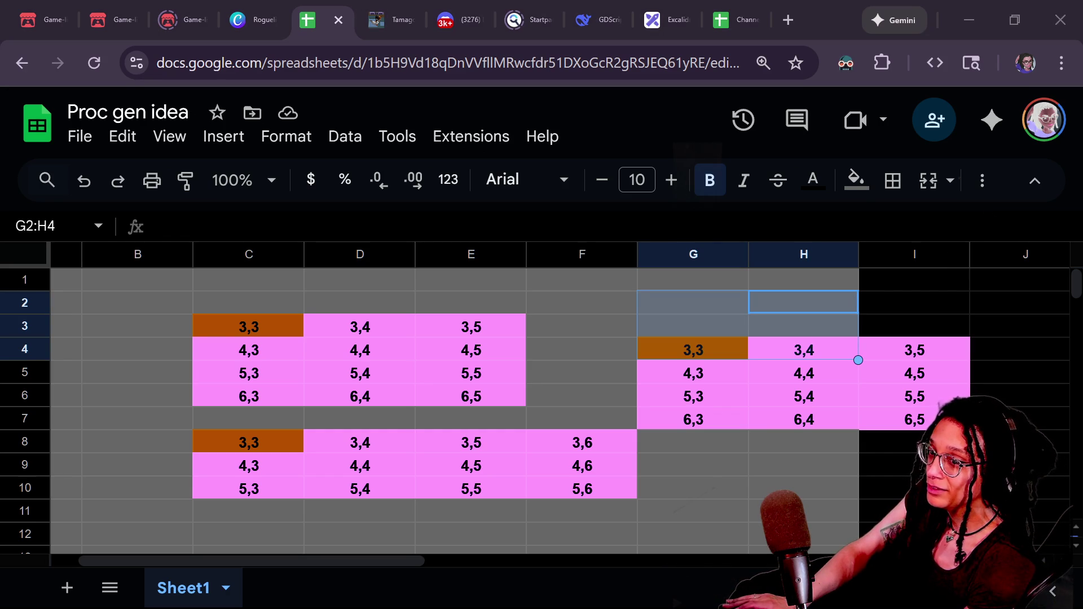
Step: Deselect the G2:H4 range, pick cell G3, and drag the StreamerBot chat window over the sheet
click(783, 304)
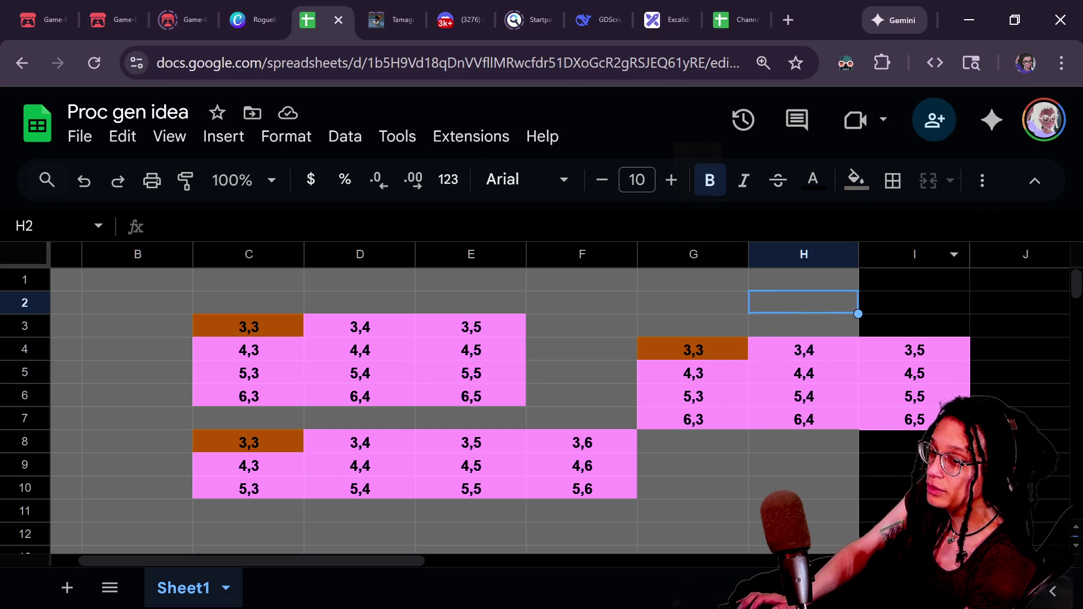
click(886, 461)
click(739, 333)
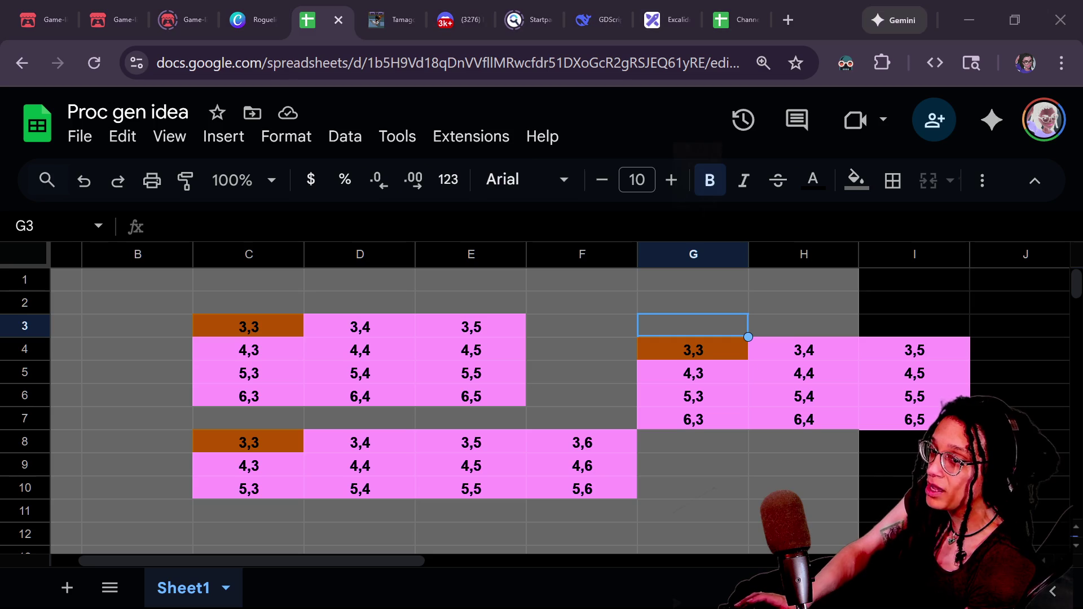
drag(1082, 220, 491, 153)
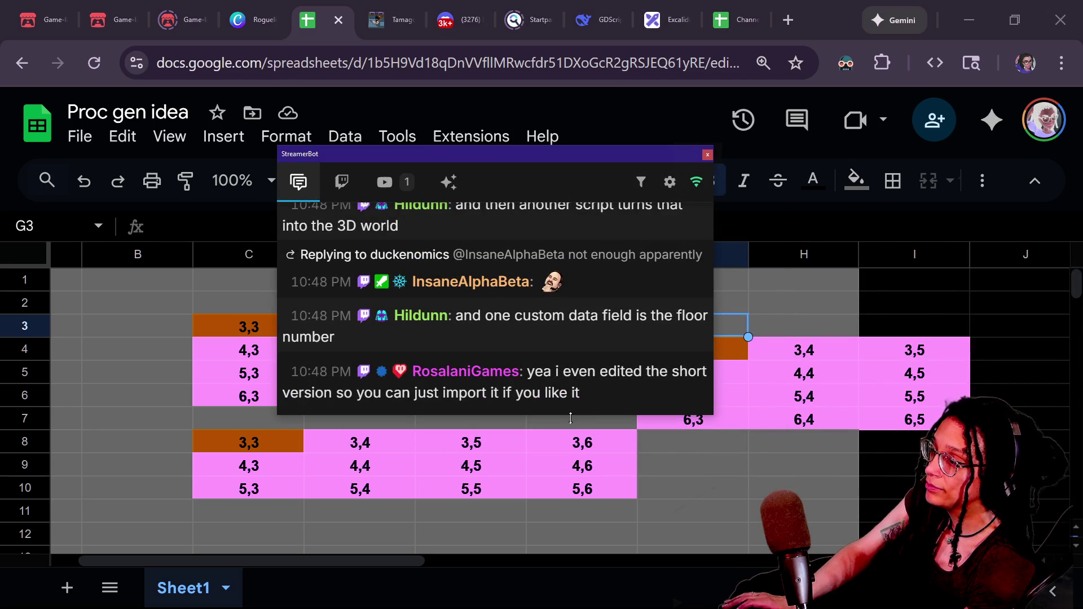
Step: Scroll through the StreamerBot chat history, highlighting and clearing passages while reading
drag(572, 416, 571, 479)
scroll(550, 357, up, 3)
mouse_move(552, 360)
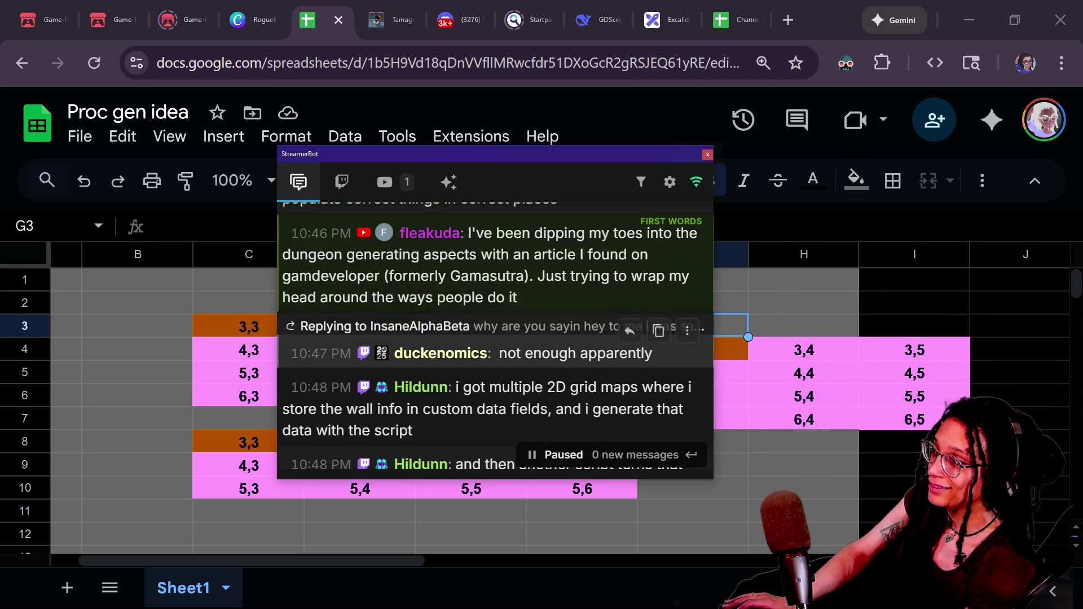
scroll(565, 400, up, 3)
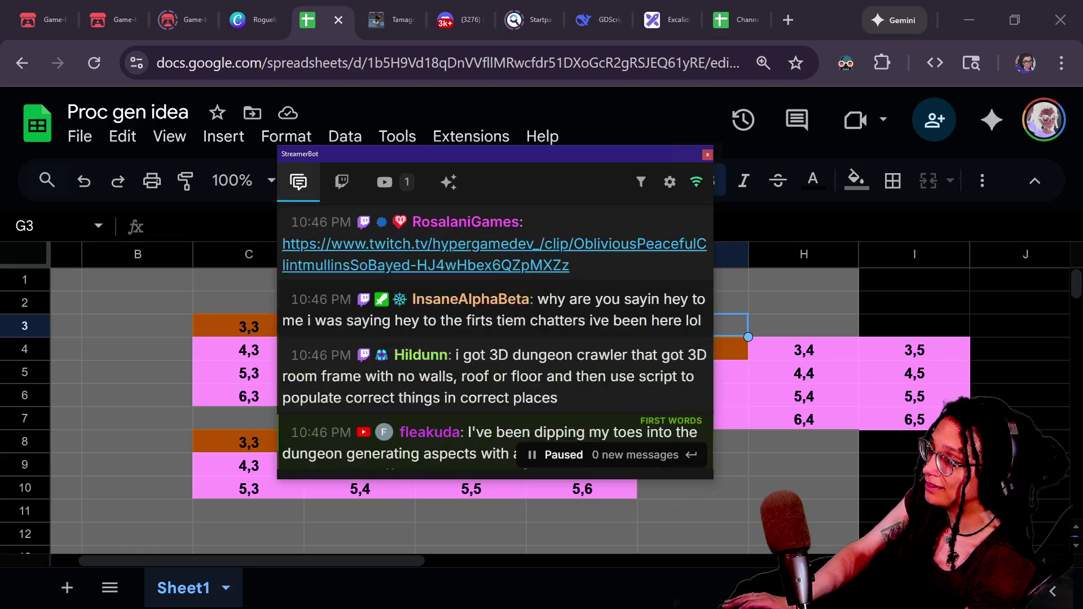
scroll(565, 399, down, 2)
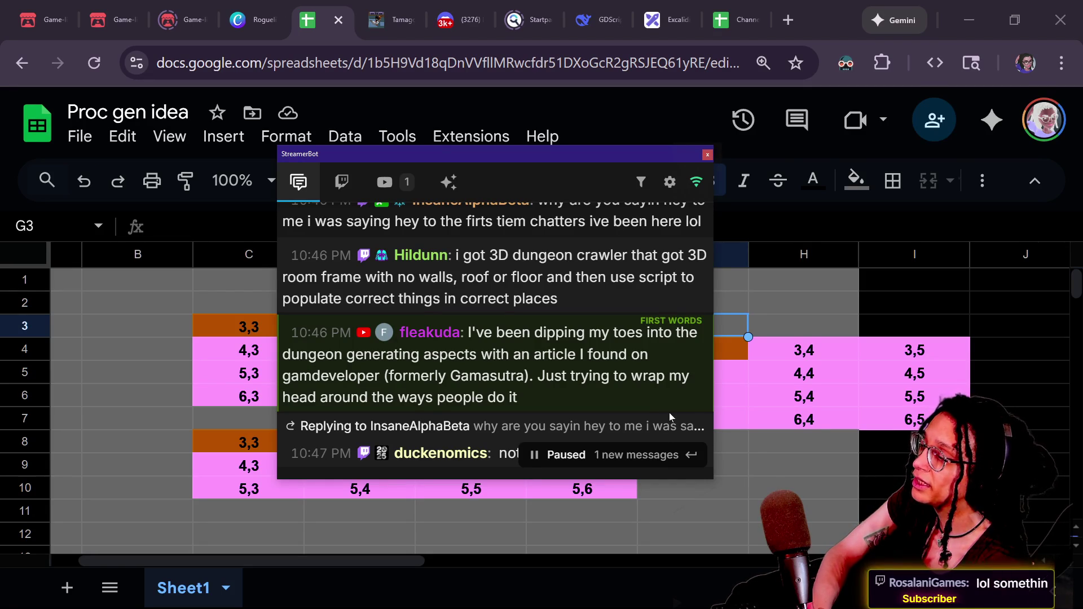
mouse_move(712, 363)
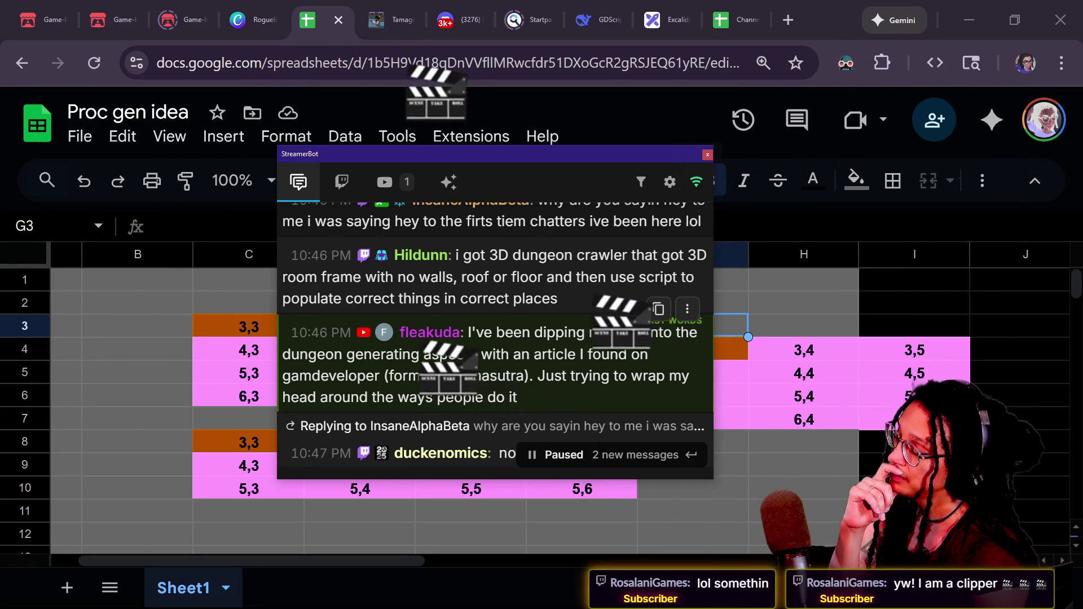
scroll(571, 387, down, 2)
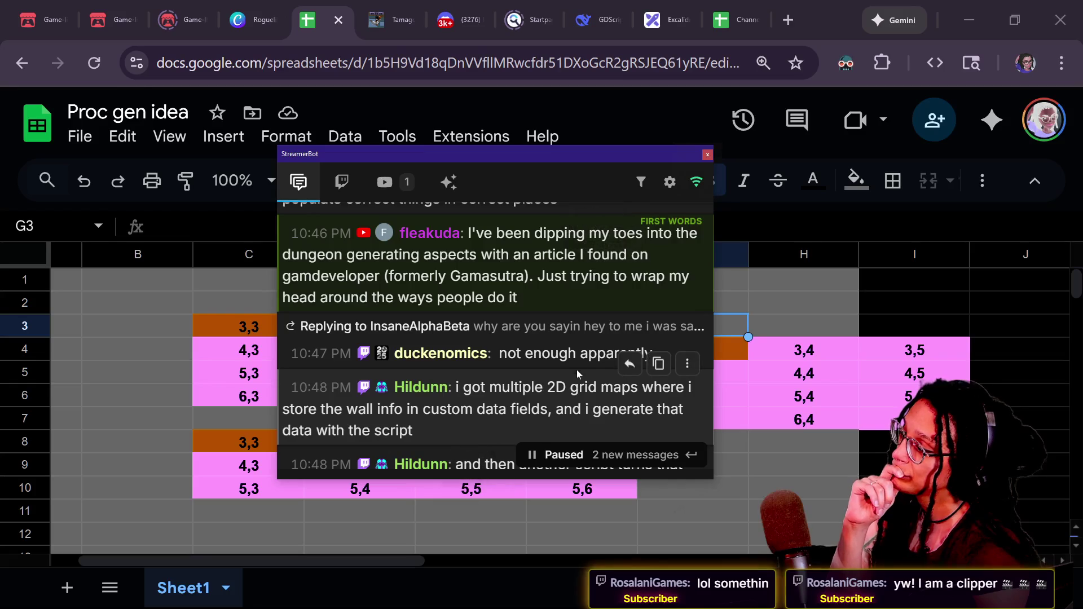
drag(505, 233, 545, 302)
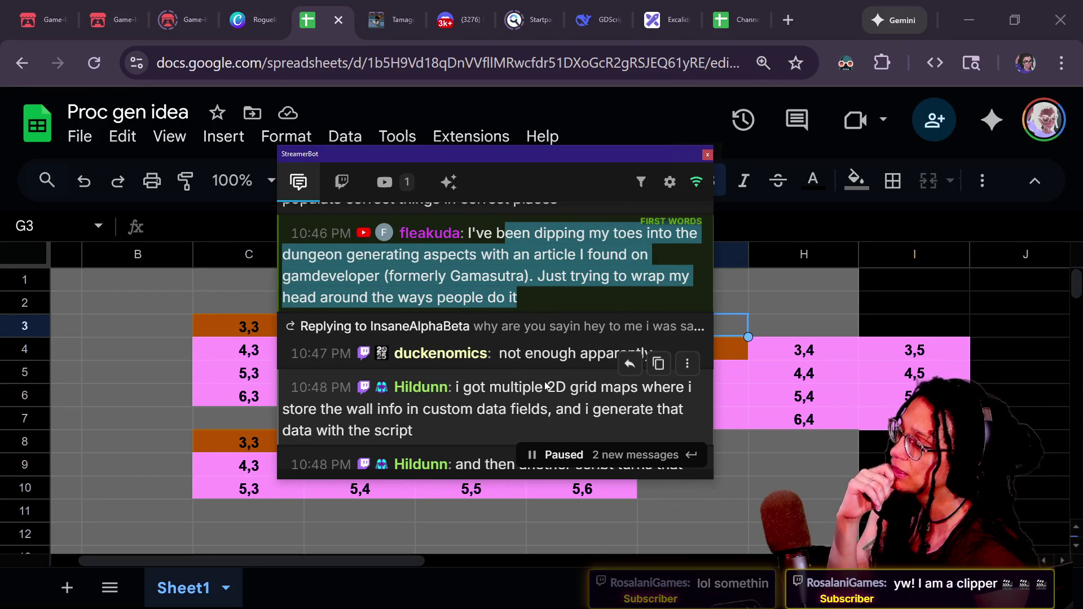
scroll(540, 380, up, 2)
scroll(495, 366, up, 2)
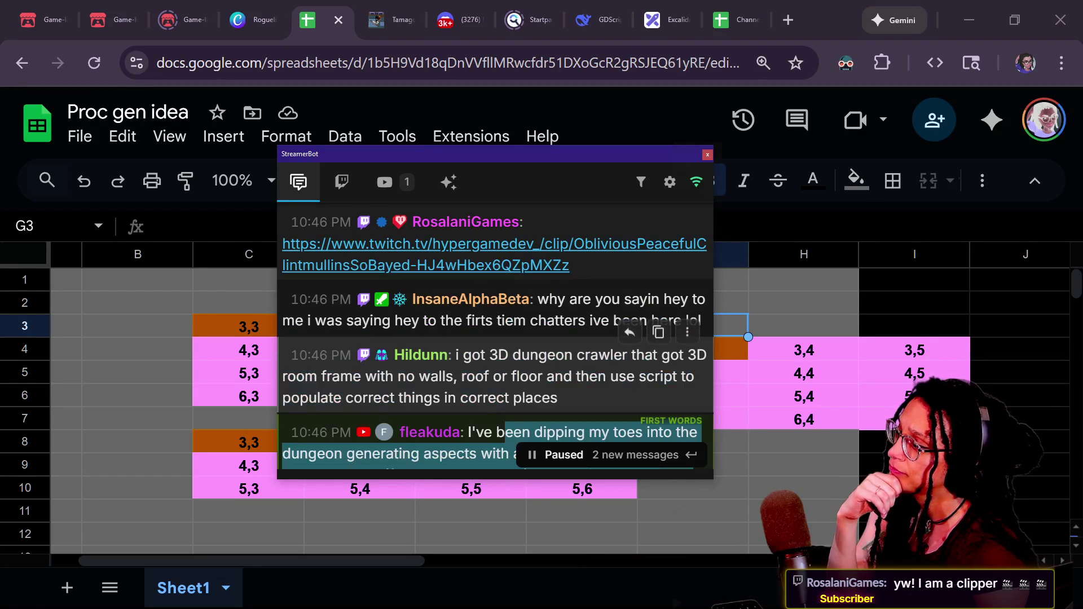
click(551, 353)
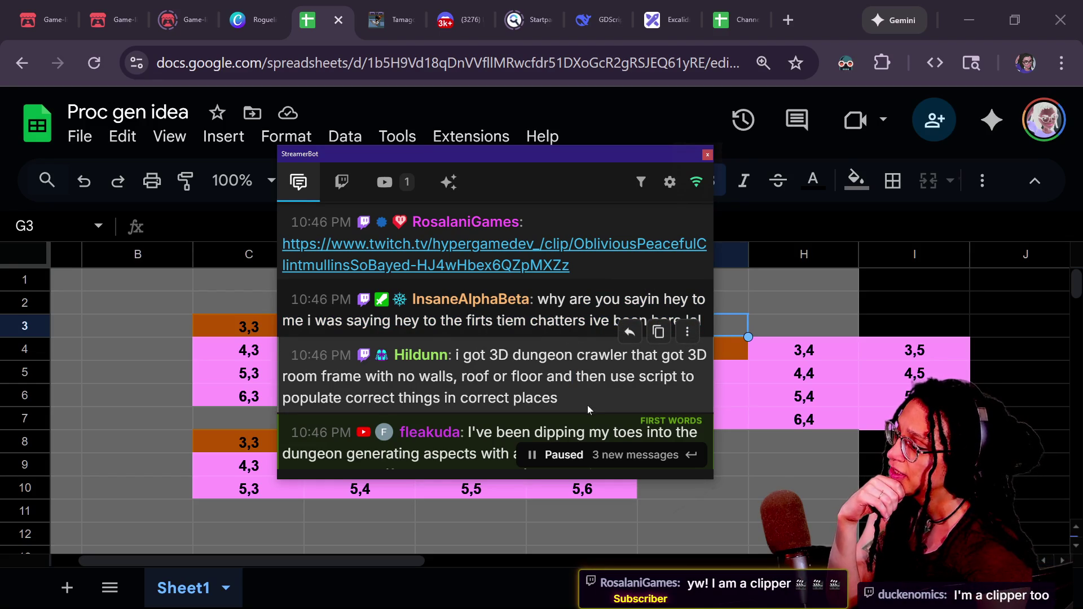
scroll(583, 300, up, 2)
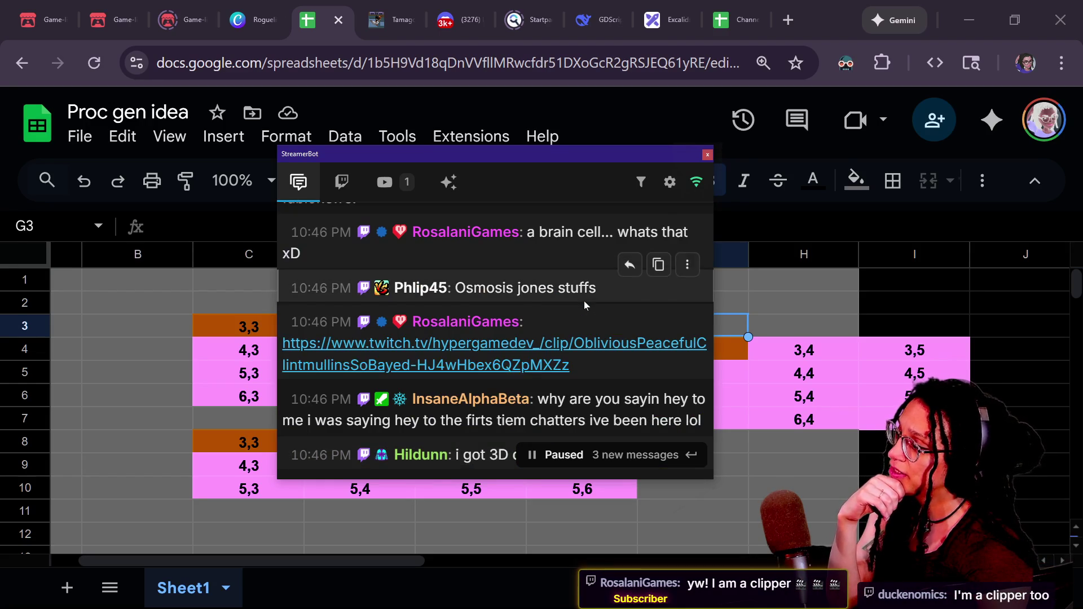
scroll(584, 300, up, 2)
scroll(584, 304, down, 6)
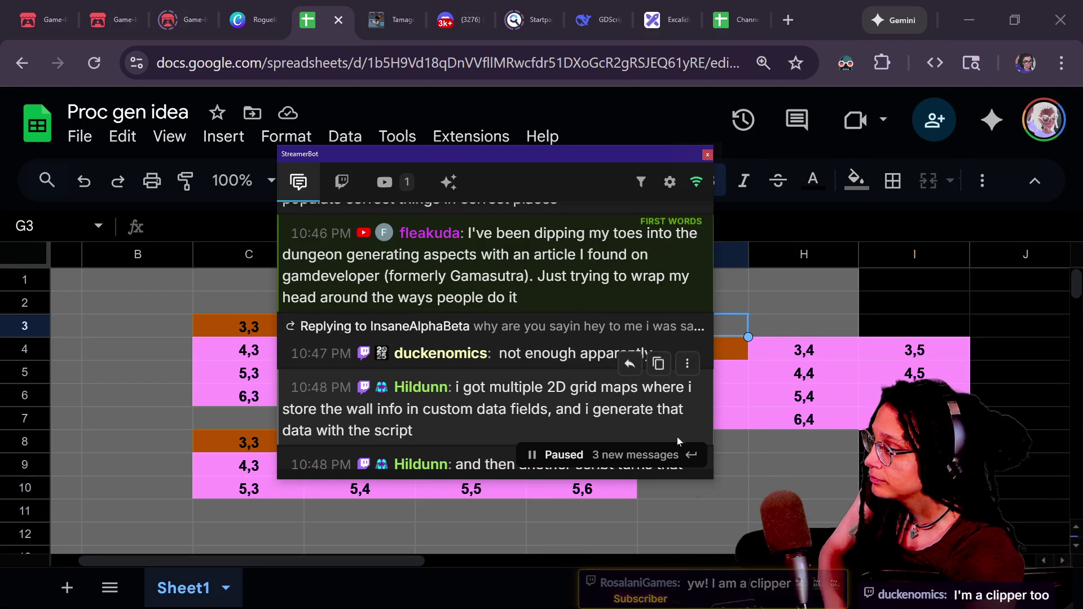
Step: Read the remaining chat messages, including the floor number note, then drag the chat window off screen
triple_click(664, 353)
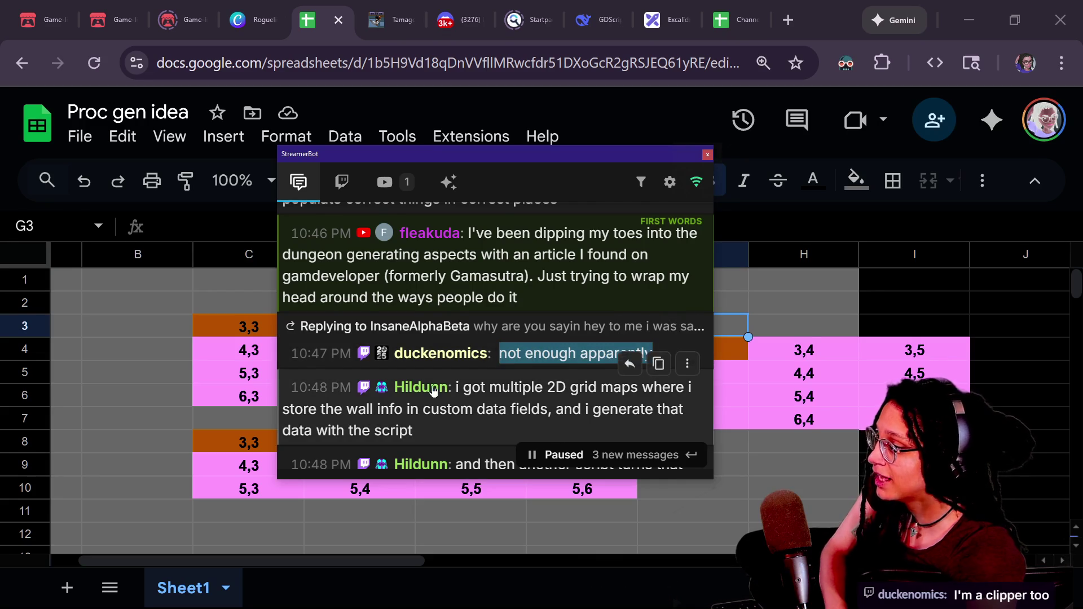
scroll(432, 385, up, 2)
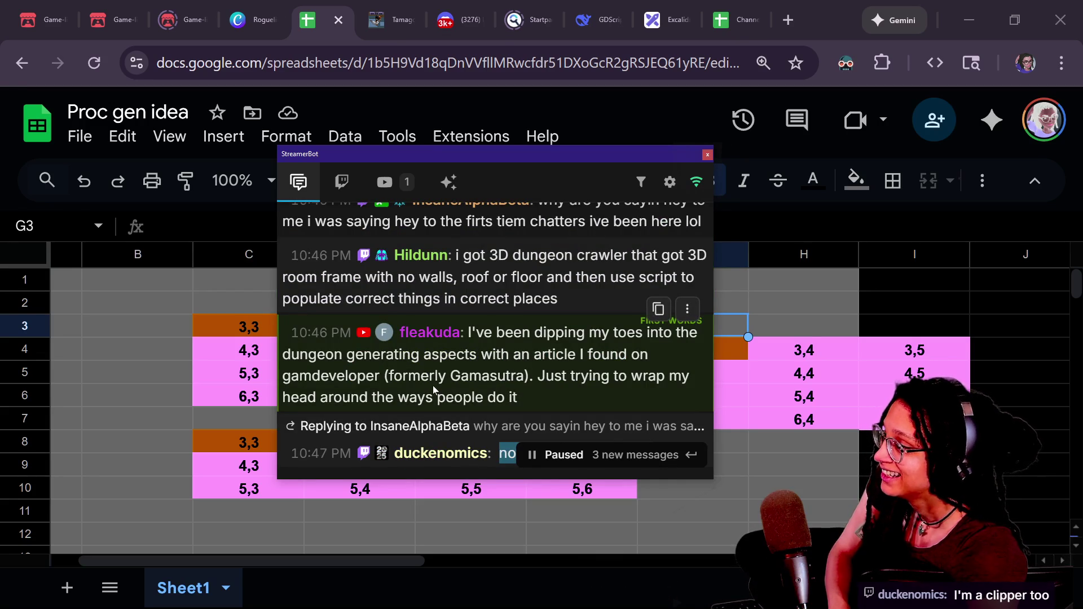
scroll(453, 399, down, 2)
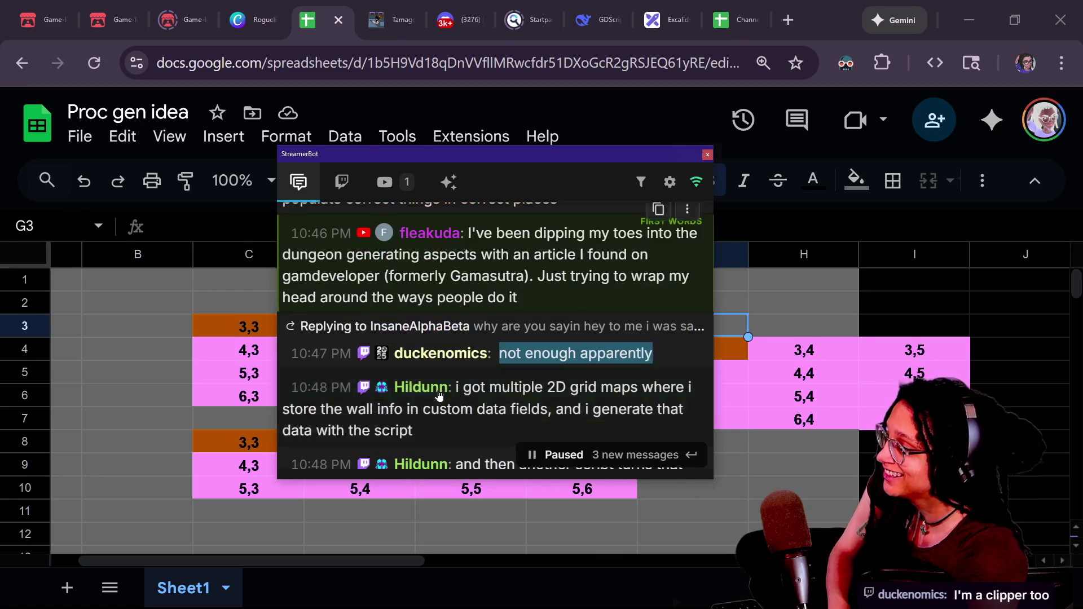
scroll(495, 339, down, 2)
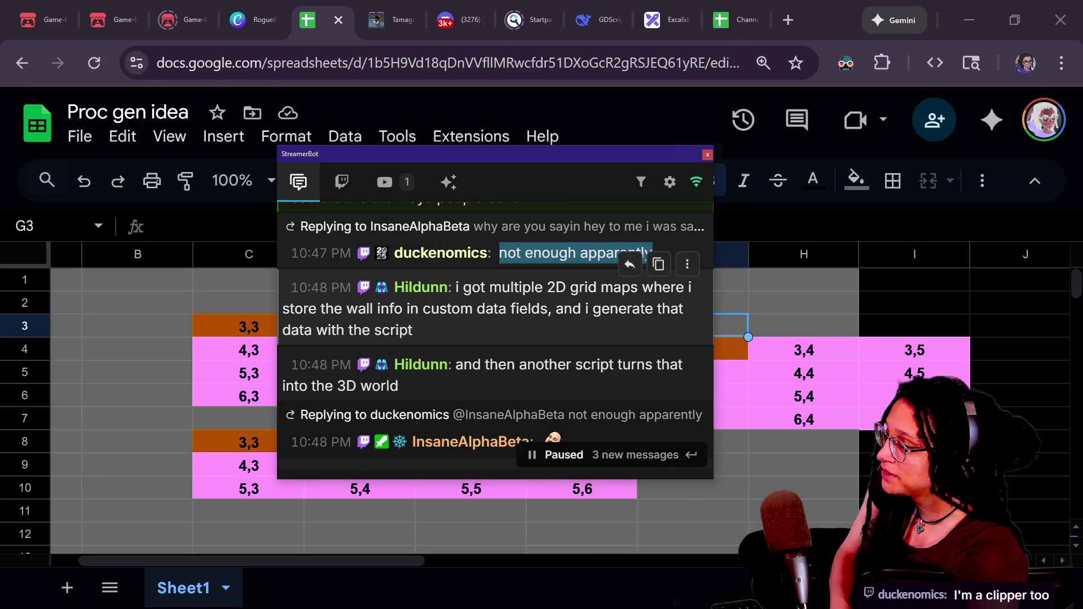
click(531, 393)
scroll(538, 402, down, 4)
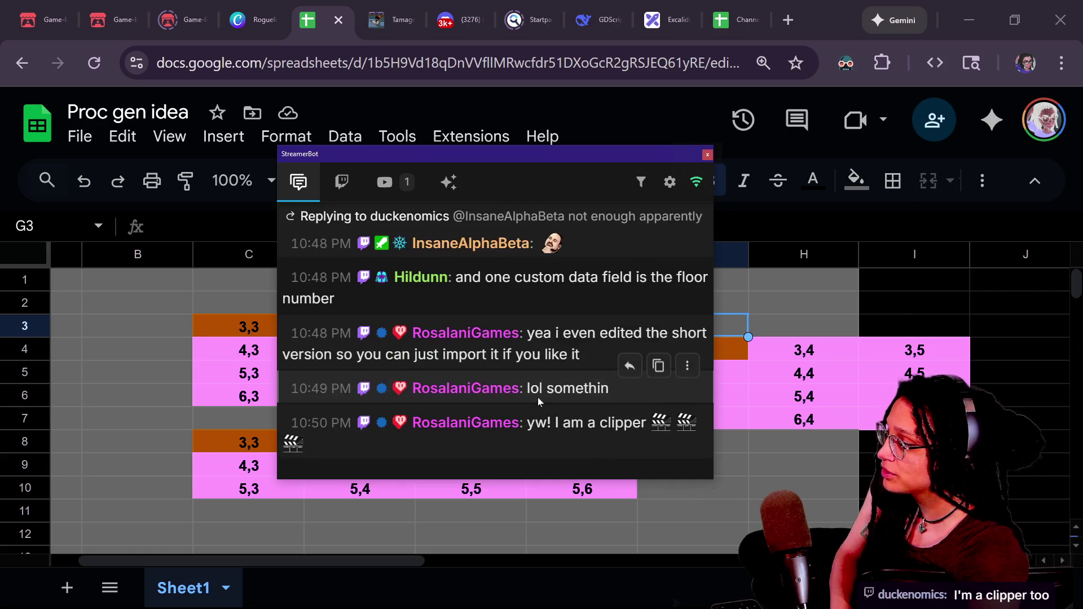
scroll(538, 401, up, 2)
scroll(432, 376, up, 2)
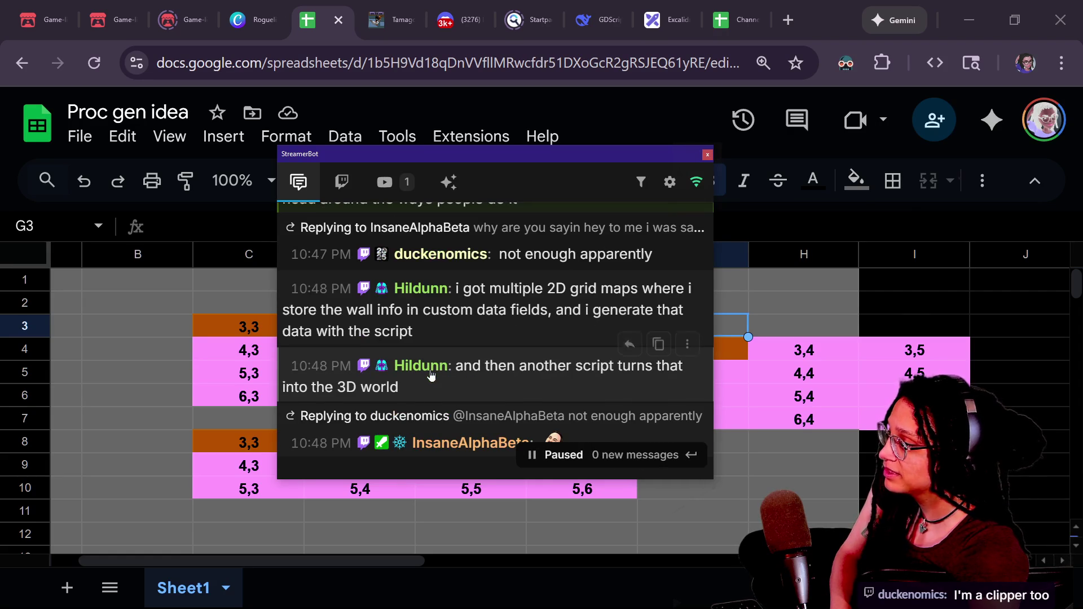
scroll(515, 371, down, 2)
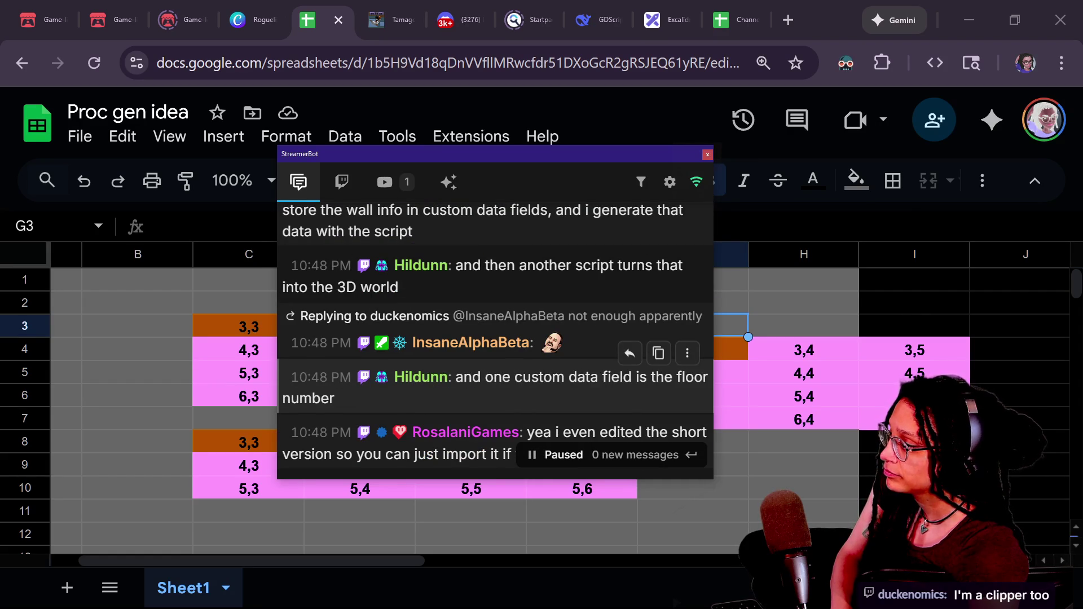
drag(494, 377, 534, 405)
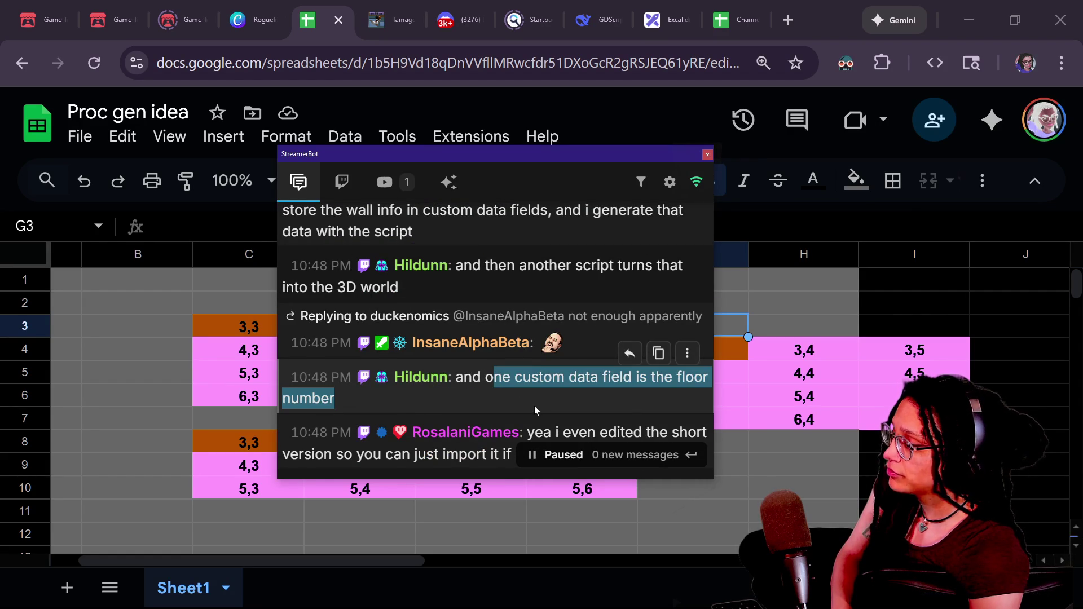
click(531, 399)
scroll(515, 390, down, 2)
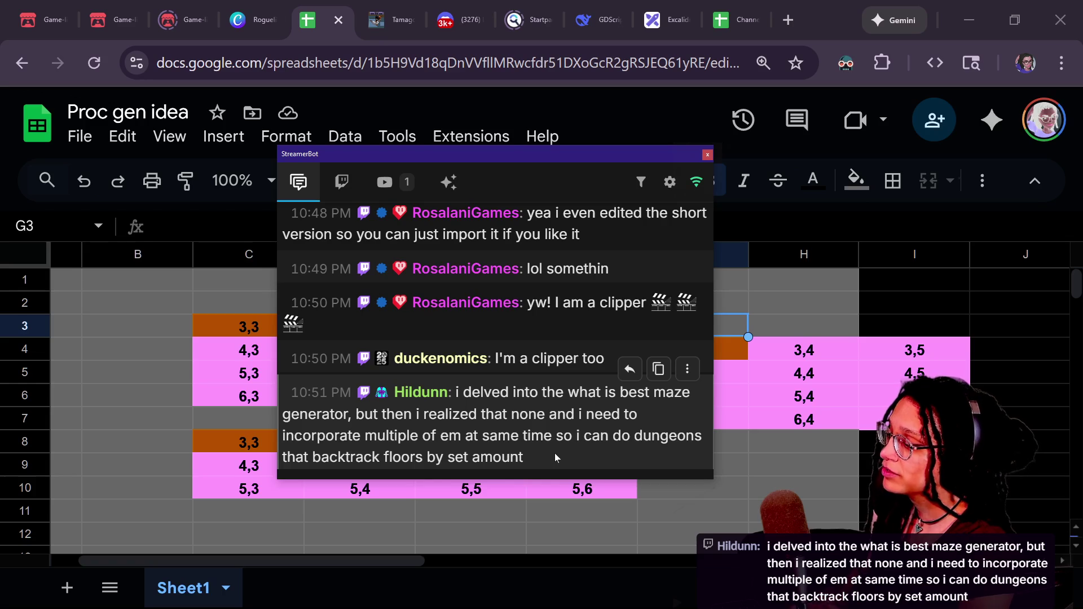
drag(509, 155, 1082, 158)
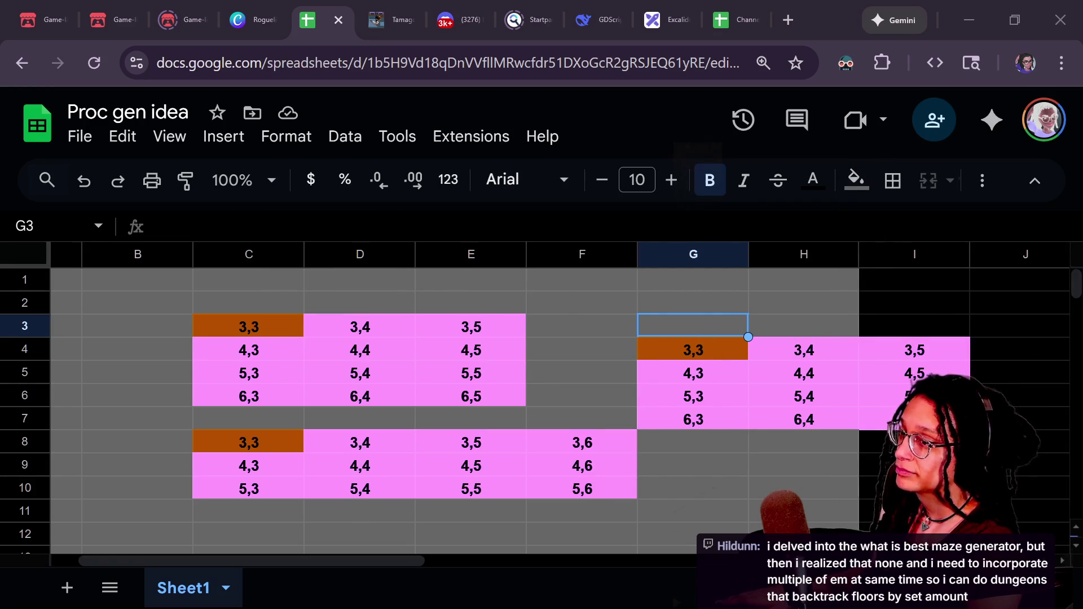
Step: Select cell H2 in the sheet, deselect the warning_ignore clip note in Notion, and return to Godot
click(580, 387)
click(661, 310)
key(Right)
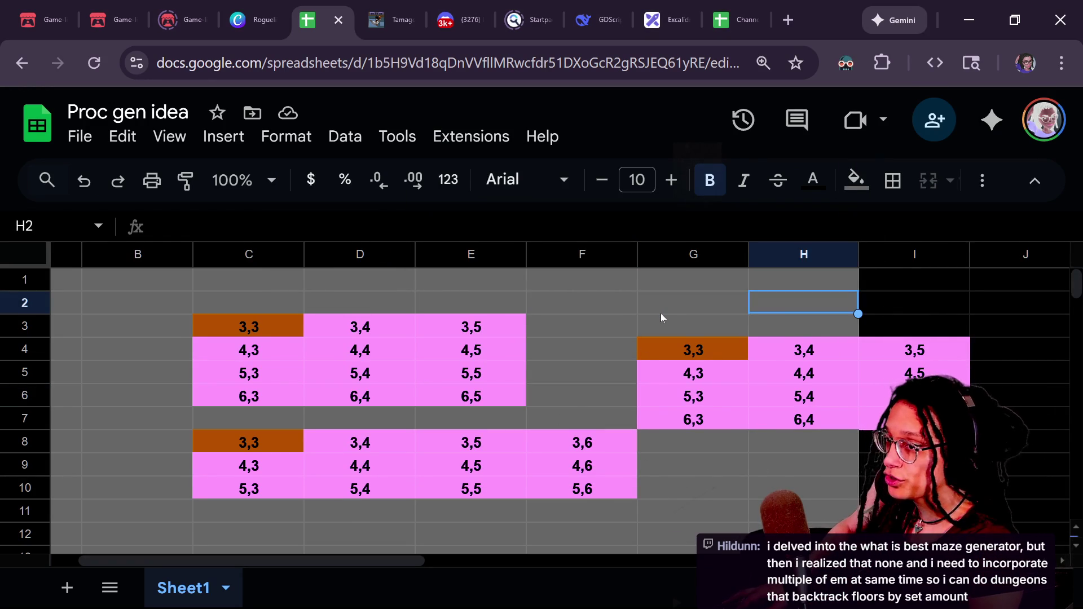
key(alt+Tab)
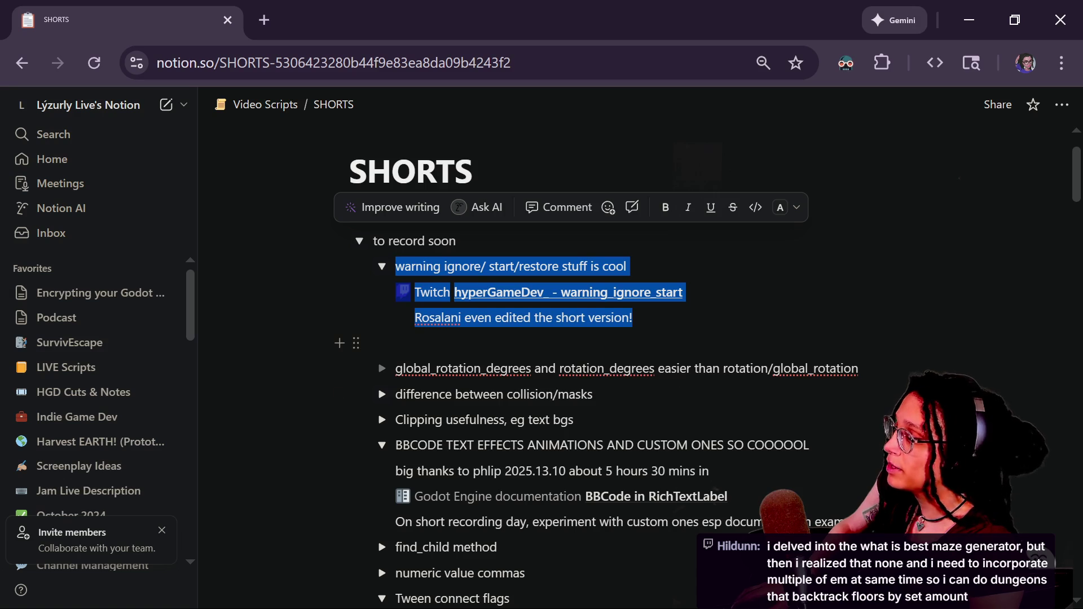
click(373, 343)
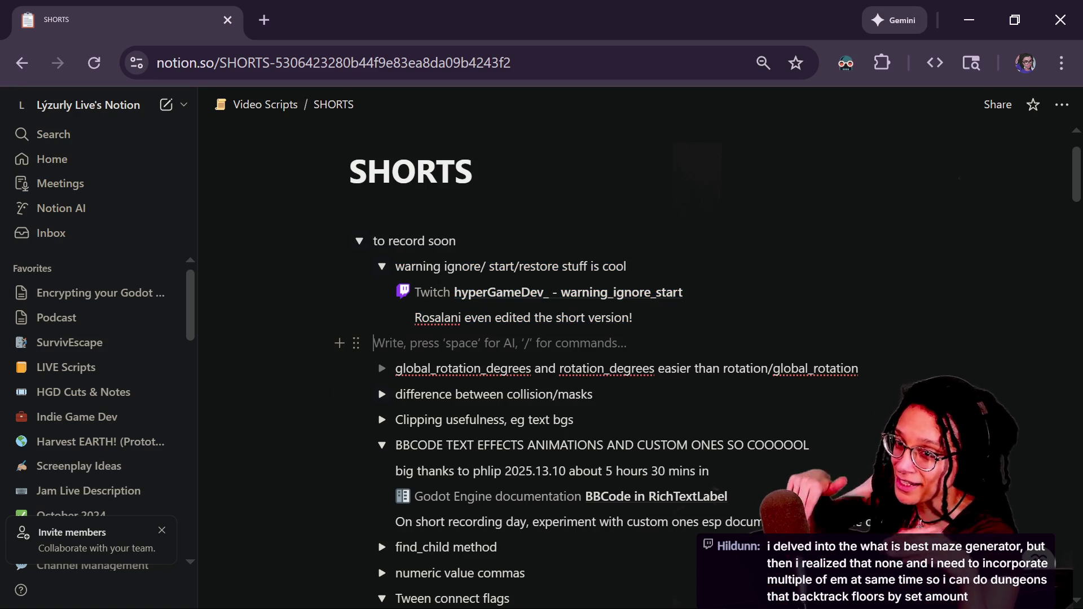
click(423, 266)
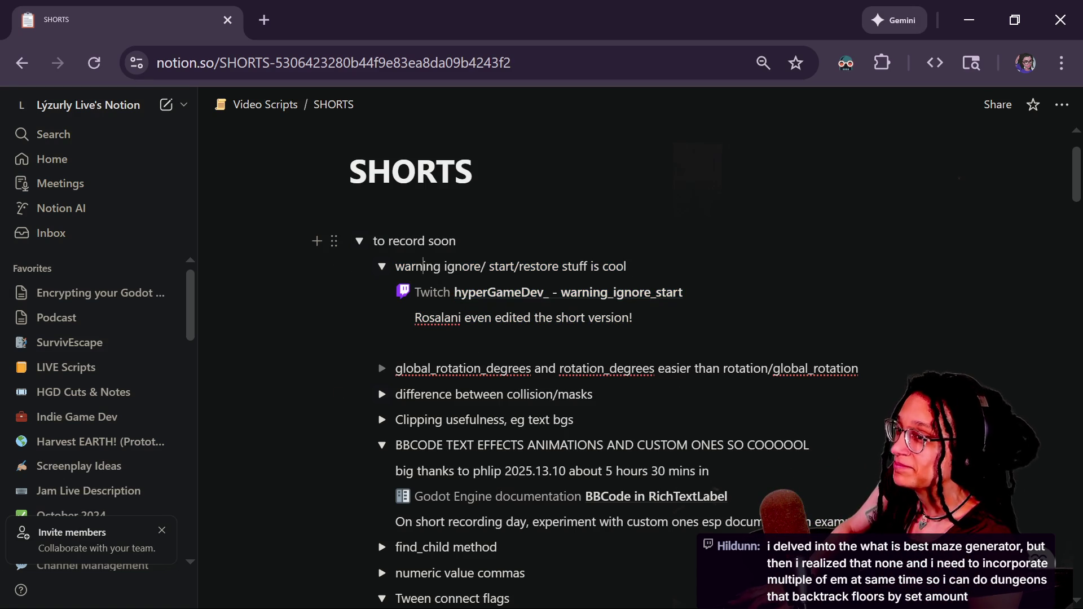
key(alt+Tab)
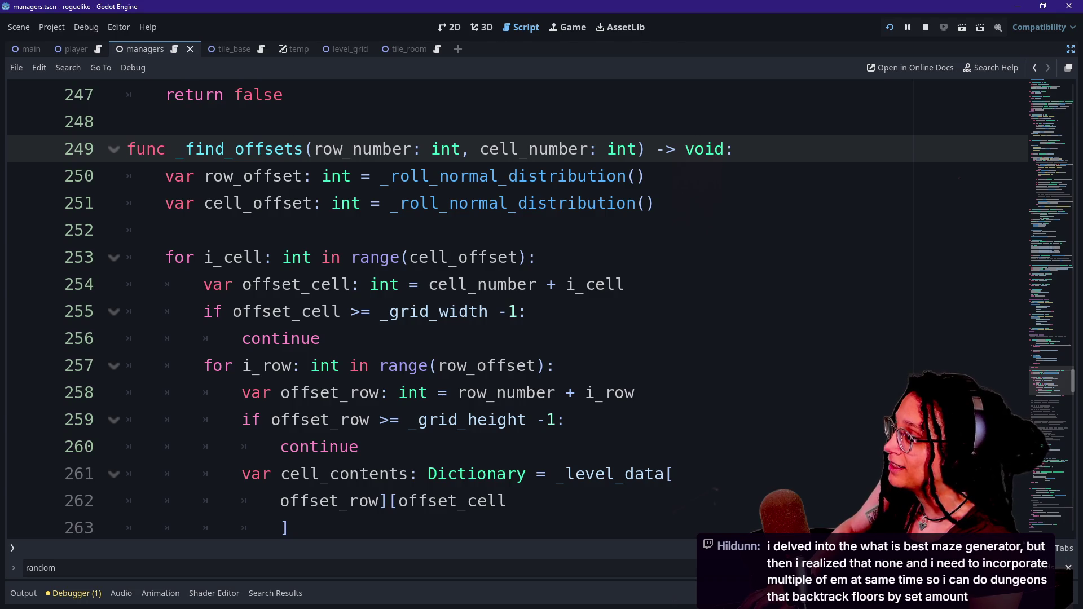
Step: Insert and remove a blank line at the row_offset roll, then move down toward the cell loop
click(647, 176)
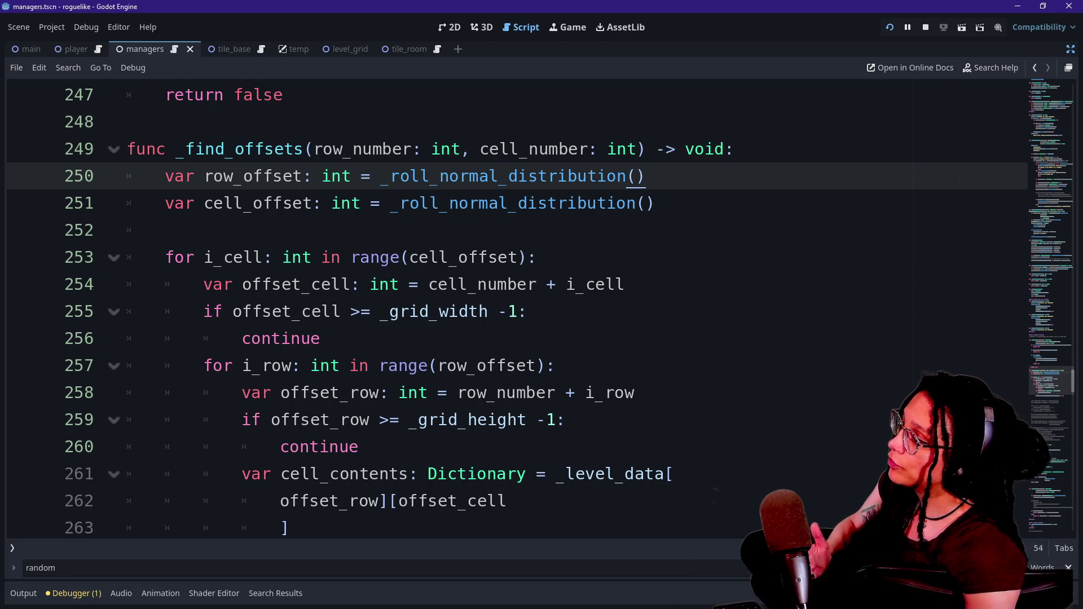
key(ctrl+shift+Return)
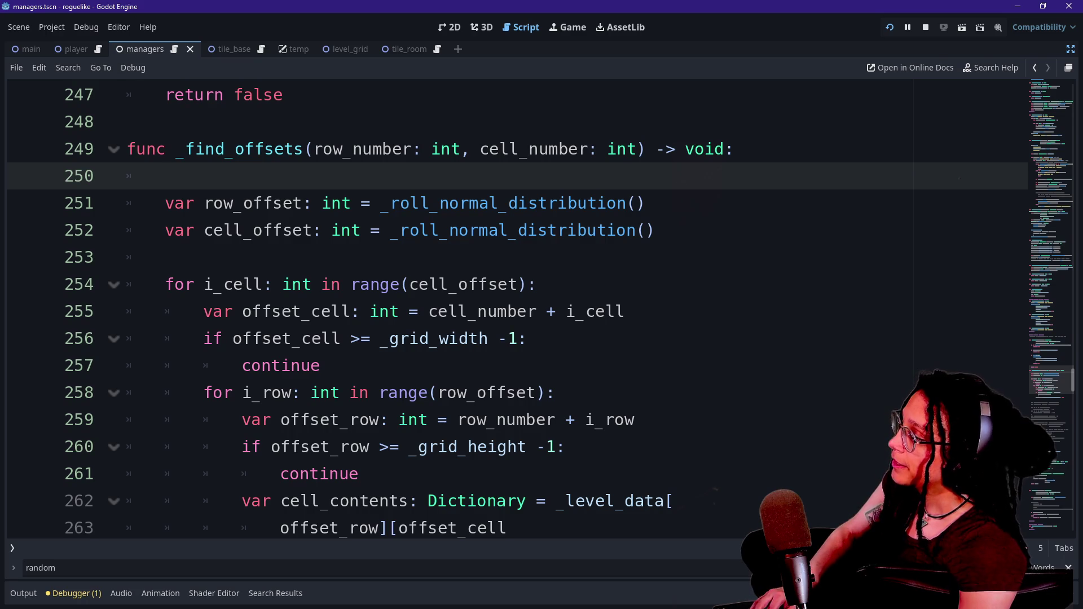
key(BackSpace)
key(BackSpace)
key(Down)
key(Down)
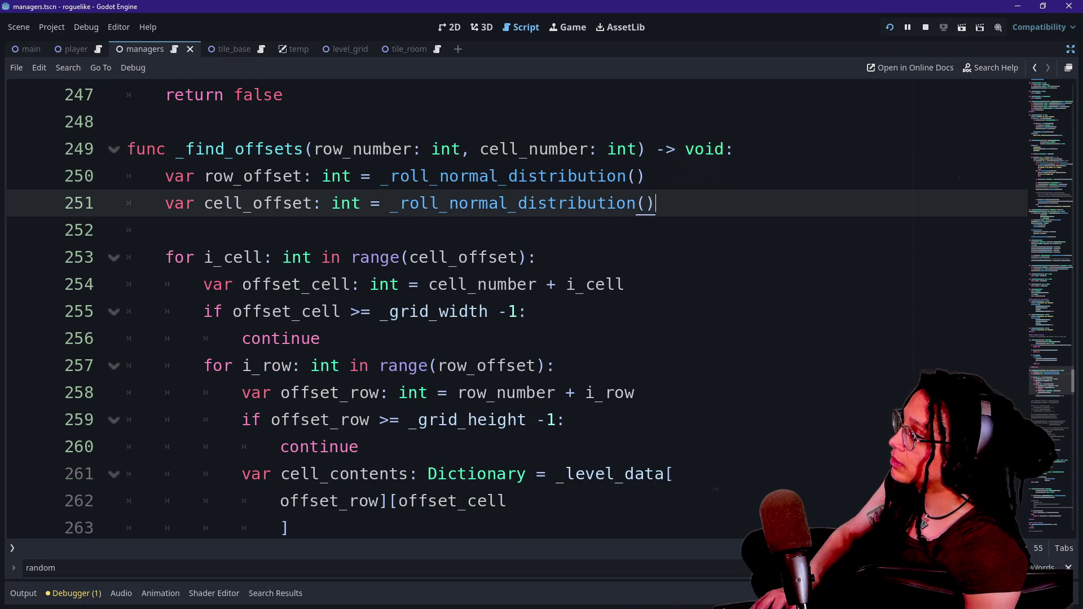